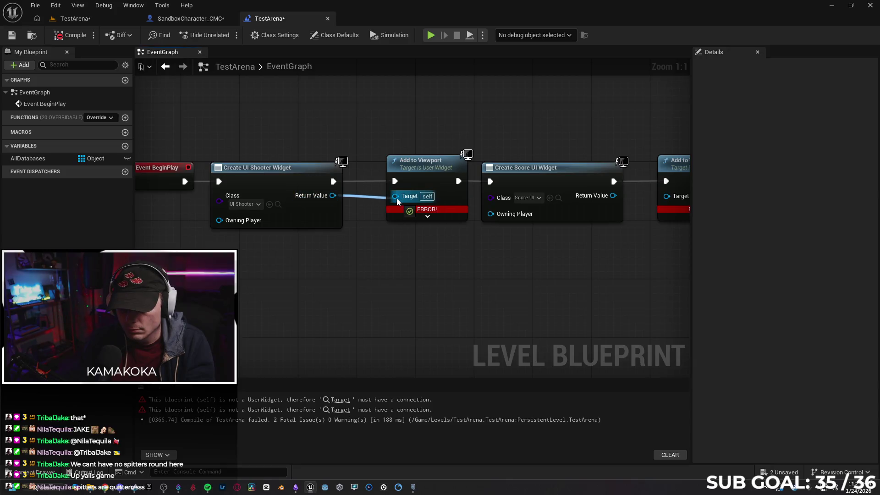
Step: Wire Create Score UI Widget into Add to Viewport's Target and feed Owning Player from Get Owning Player nodes
{"action": "left_click_drag", "start_coordinate": [556, 200], "coordinate": [610, 201]}
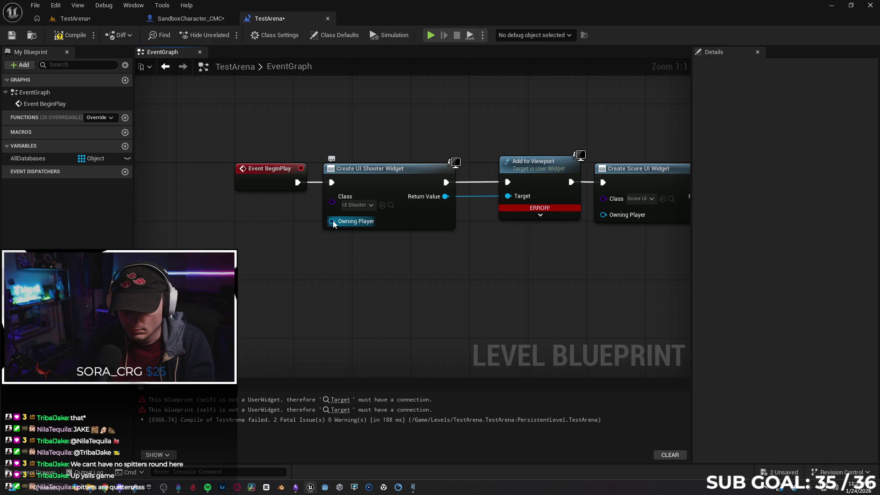
{"action": "left_click_drag", "start_coordinate": [327, 226], "coordinate": [285, 263]}
{"action": "type", "text": "get"}
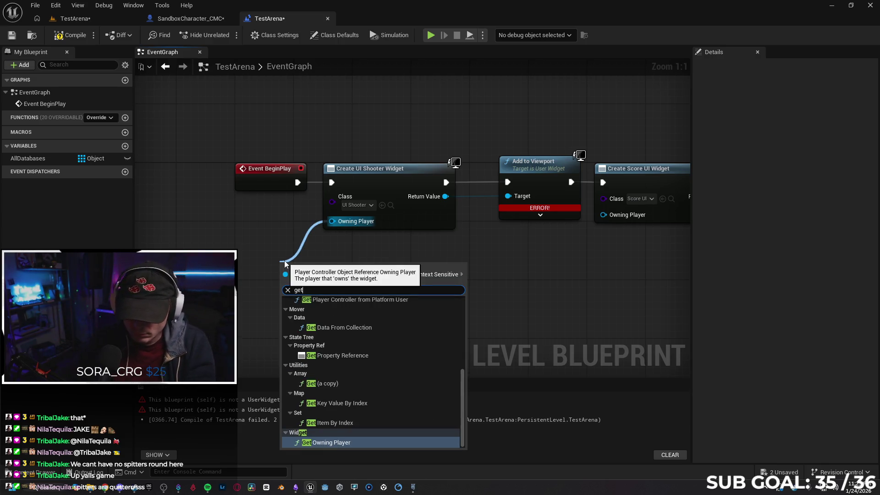
{"action": "left_click", "coordinate": [344, 443]}
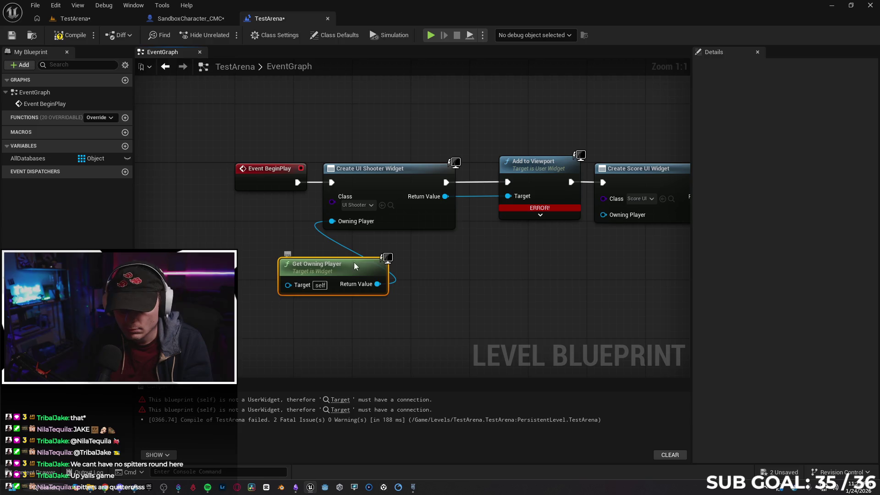
{"action": "left_click_drag", "start_coordinate": [355, 266], "coordinate": [297, 259]}
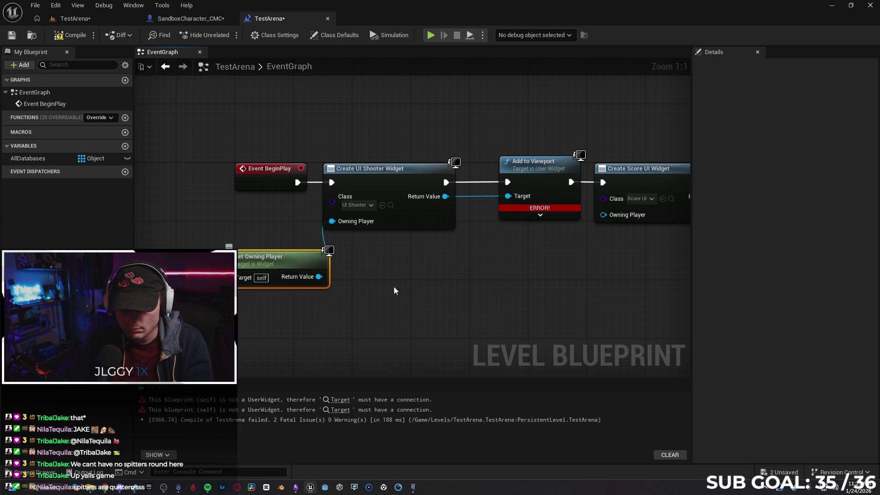
{"action": "left_click_drag", "start_coordinate": [520, 316], "coordinate": [430, 316]}
{"action": "key", "text": "ctrl+v"}
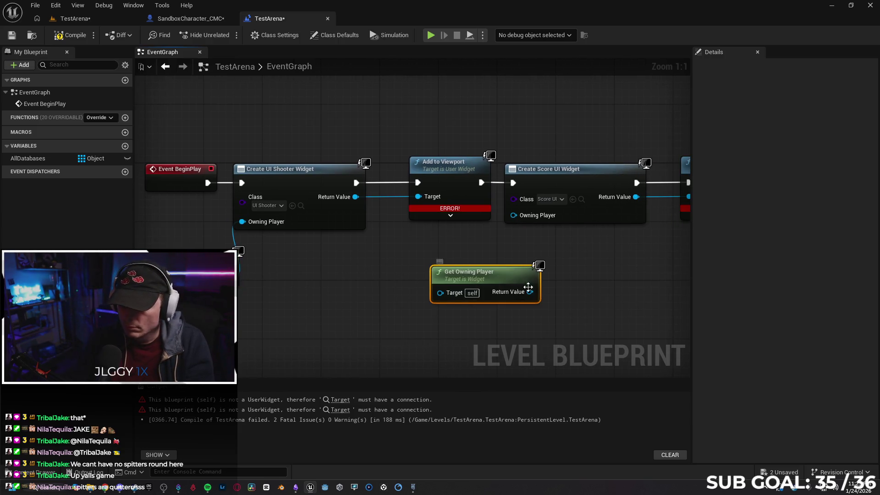
{"action": "left_click_drag", "start_coordinate": [530, 292], "coordinate": [514, 215]}
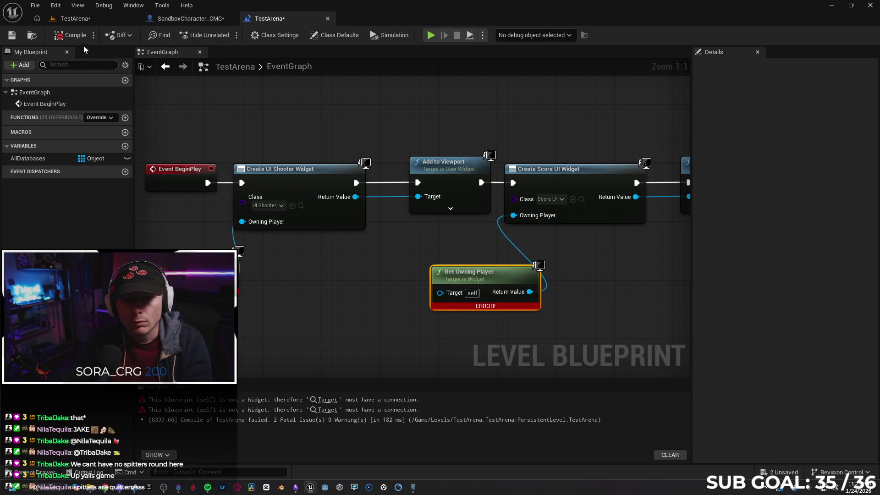
Step: Delete both erroring Get Owning Player nodes and recompile the TestArena level blueprint
{"action": "left_click", "coordinate": [323, 398]}
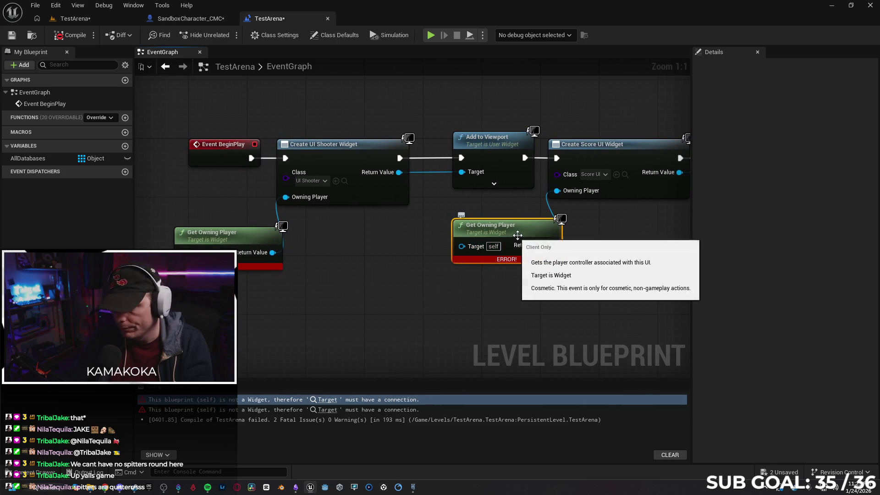
{"action": "key", "text": "Delete"}
{"action": "left_click", "coordinate": [228, 236]}
{"action": "key", "text": "Delete"}
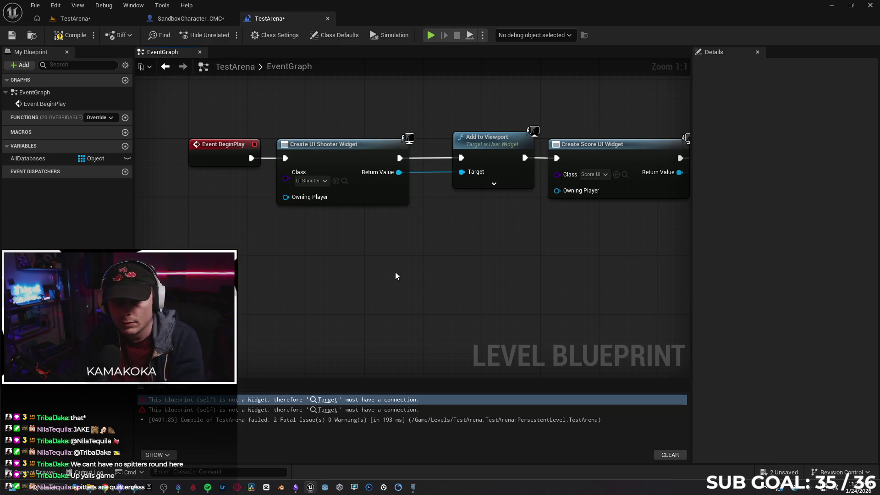
{"action": "left_click", "coordinate": [70, 35]}
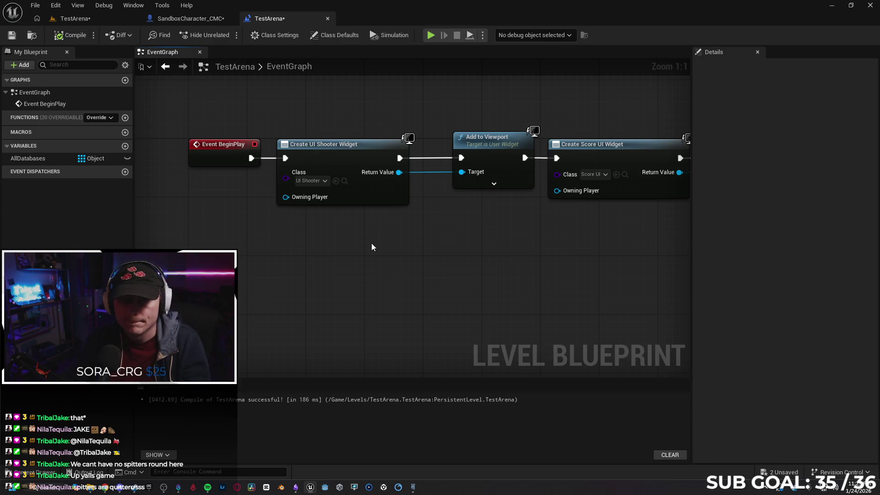
Step: Run a two-client play test, stop it with Esc, and close the Message Log
{"action": "left_click", "coordinate": [432, 36]}
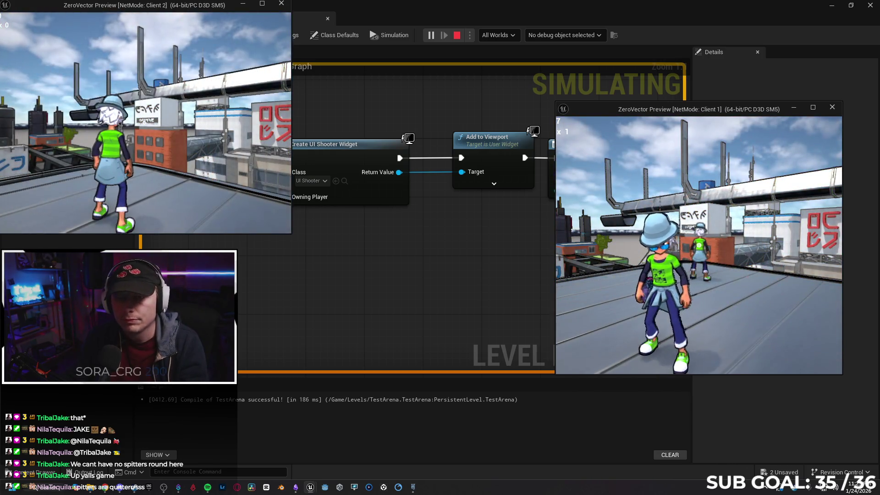
{"action": "key", "text": "Escape"}
{"action": "left_click", "coordinate": [601, 280]}
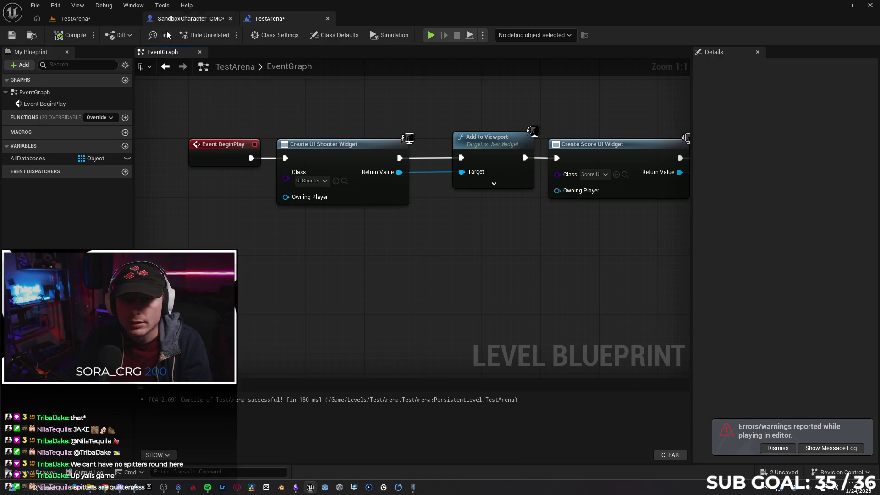
Step: In SandboxCharacter_CMC, wire the Branch's False output to Jump and launch a two-client test as Client 2
{"action": "left_click", "coordinate": [191, 18]}
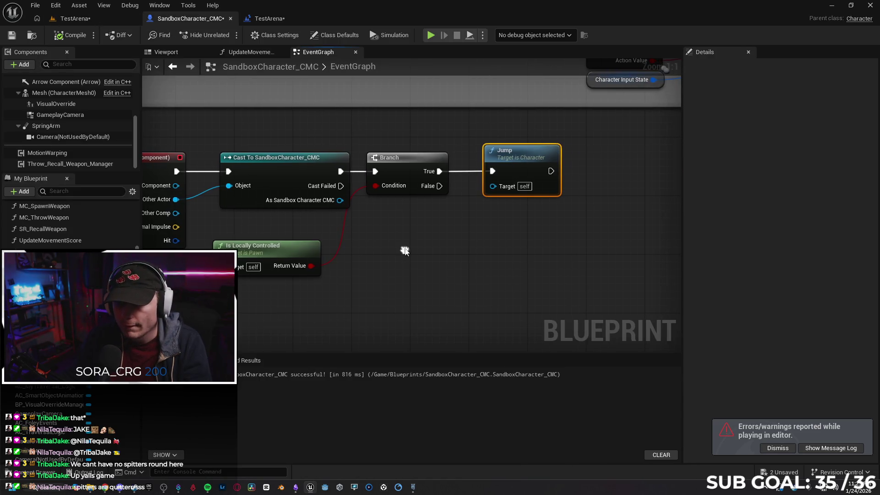
{"action": "left_click_drag", "start_coordinate": [441, 187], "coordinate": [493, 171]}
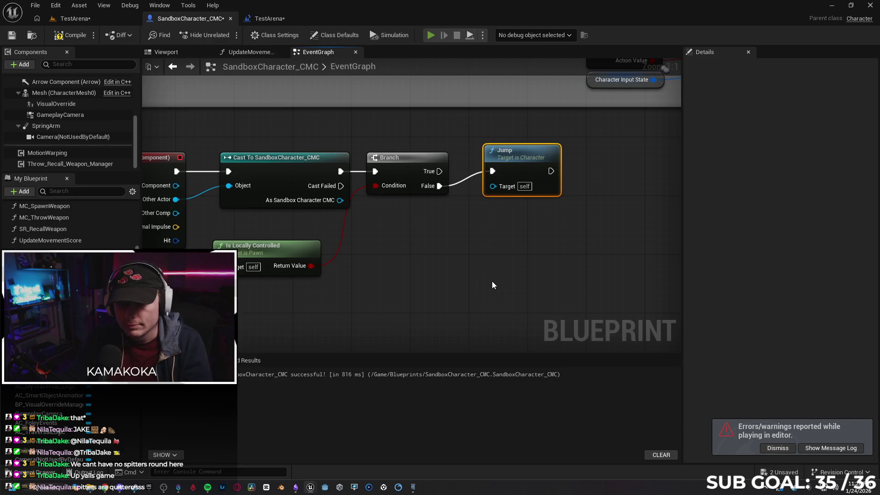
{"action": "key", "text": "alt+p"}
{"action": "left_click", "coordinate": [188, 175]}
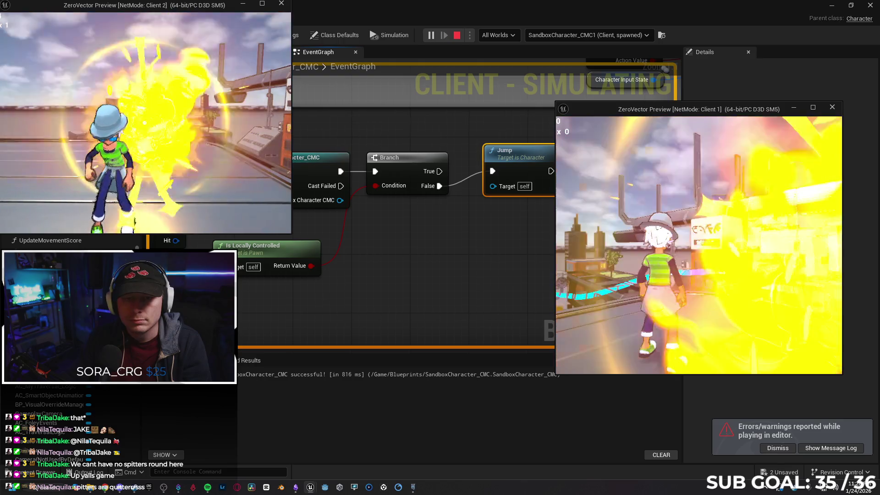
Step: Stop the play test, close the log, and wire As Sandbox Character CMC into Jump's Target
{"action": "key", "text": "alt+Tab"}
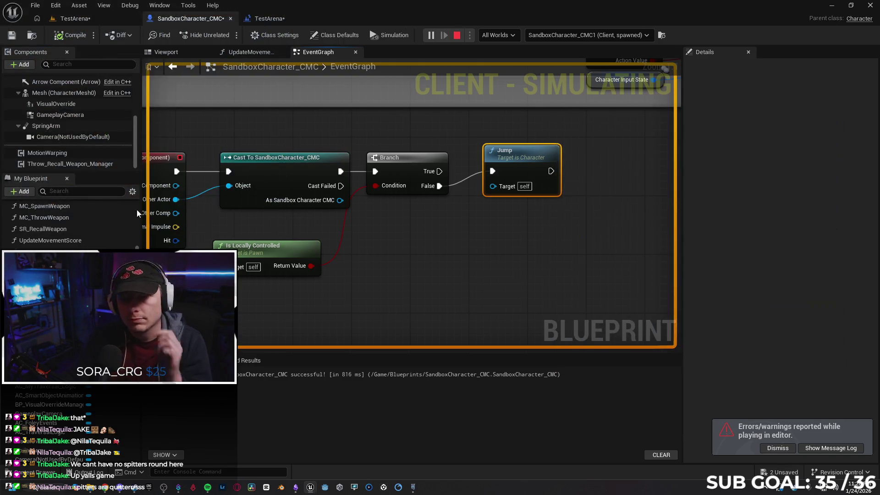
{"action": "key", "text": "Escape"}
{"action": "left_click", "coordinate": [601, 279]}
{"action": "left_click_drag", "start_coordinate": [406, 274], "coordinate": [501, 263]}
{"action": "left_click_drag", "start_coordinate": [434, 188], "coordinate": [586, 174]}
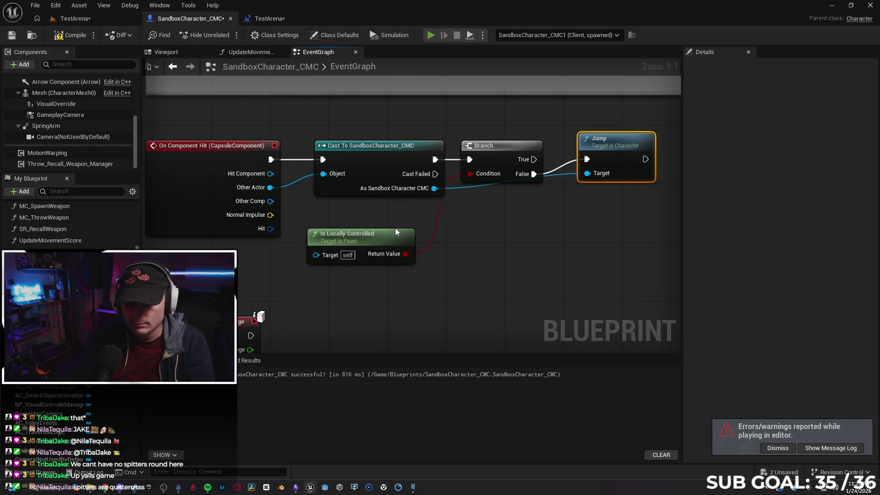
Step: Run a two-client play test controlling Client 2, then stop it
{"action": "key", "text": "alt+p"}
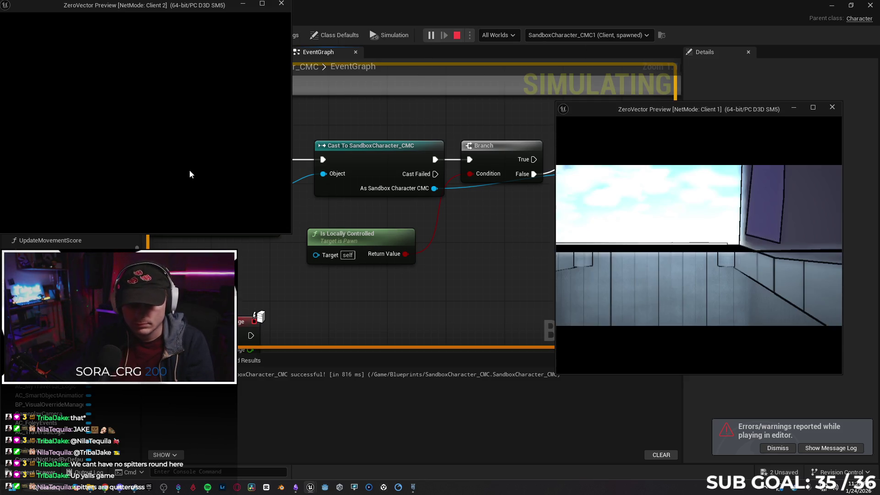
{"action": "left_click", "coordinate": [154, 164]}
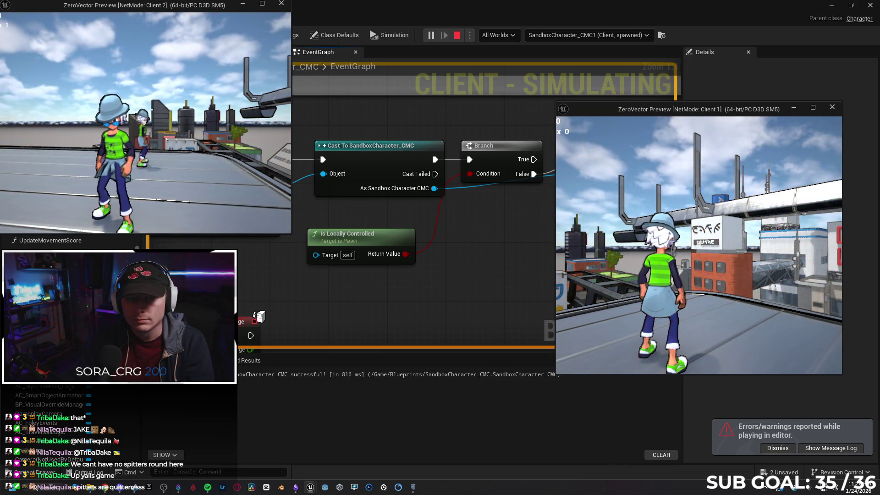
{"action": "key", "text": "Escape"}
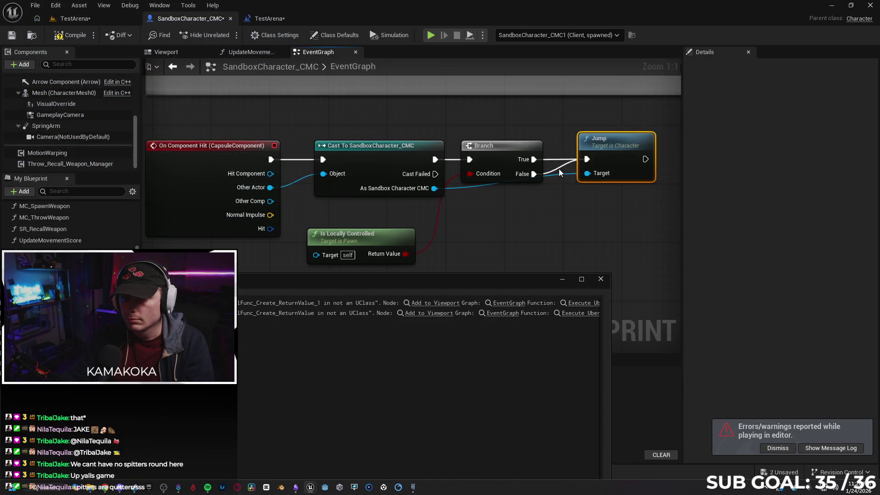
Step: Alt-drag off the False-to-Jump wire, retest by running Client 2 forward, then stop and close the log
{"action": "left_click_drag", "start_coordinate": [557, 170], "coordinate": [557, 171]}
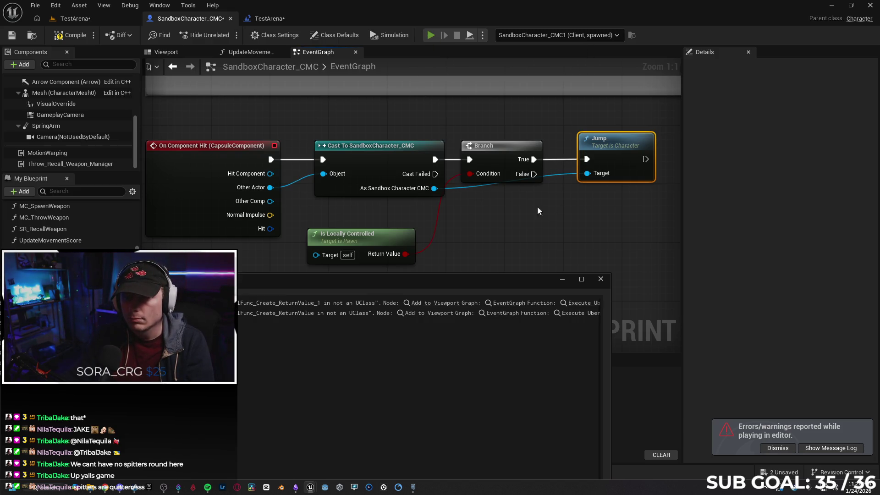
{"action": "key", "text": "alt+p"}
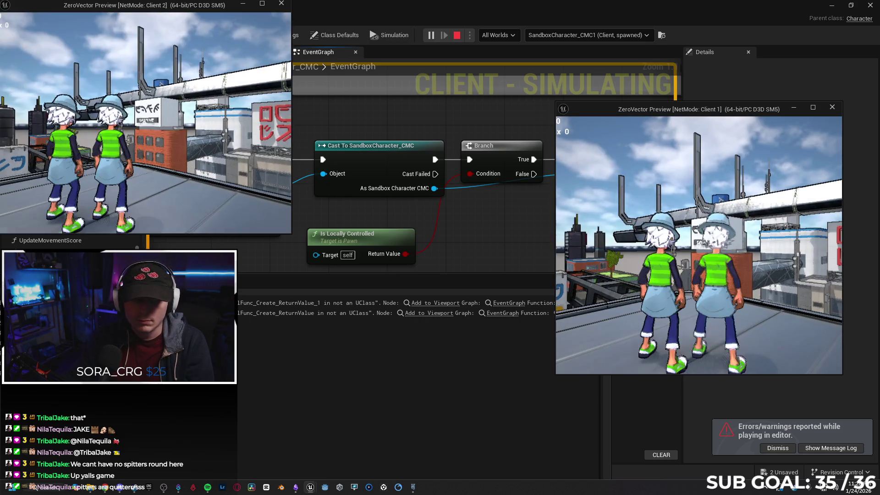
{"action": "key", "text": "w"}
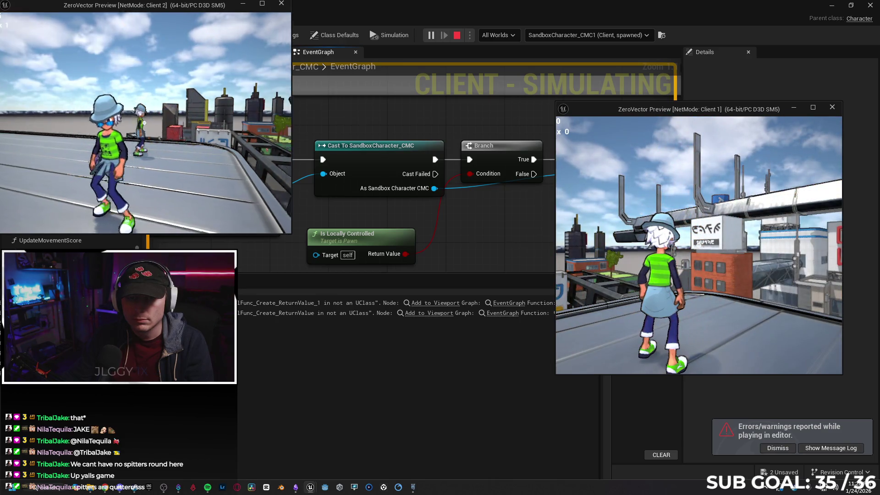
{"action": "left_click", "coordinate": [451, 239]}
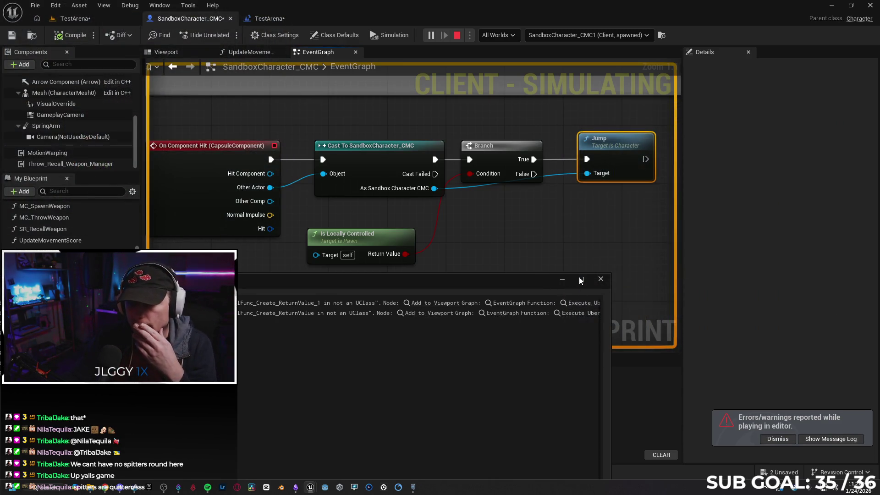
{"action": "left_click", "coordinate": [601, 279]}
{"action": "mouse_move", "coordinate": [452, 291]}
{"action": "left_mouse_down"}
{"action": "mouse_move", "coordinate": [452, 225]}
{"action": "mouse_move", "coordinate": [456, 286]}
{"action": "mouse_move", "coordinate": [471, 280]}
{"action": "mouse_move", "coordinate": [452, 281]}
{"action": "left_mouse_up"}
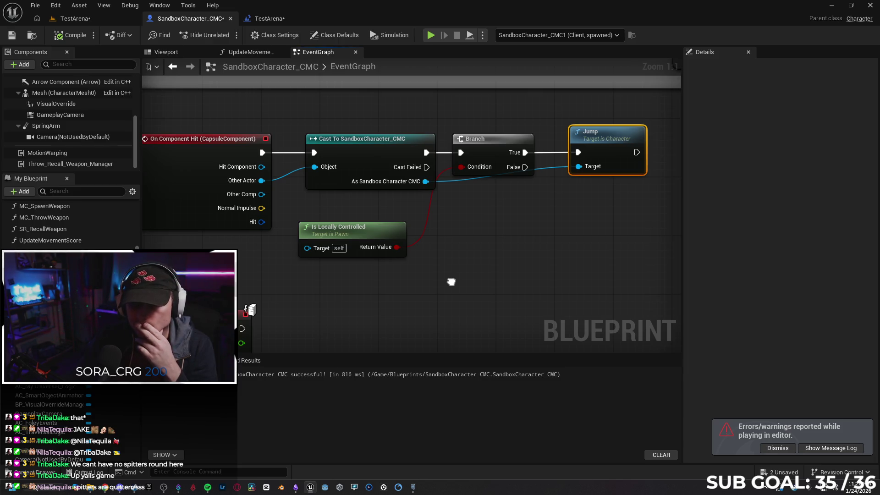
Step: Delete the Branch and Is Locally Controlled nodes, move Jump beside the cast, and detach Jump's Target wire
{"action": "left_click", "coordinate": [487, 170]}
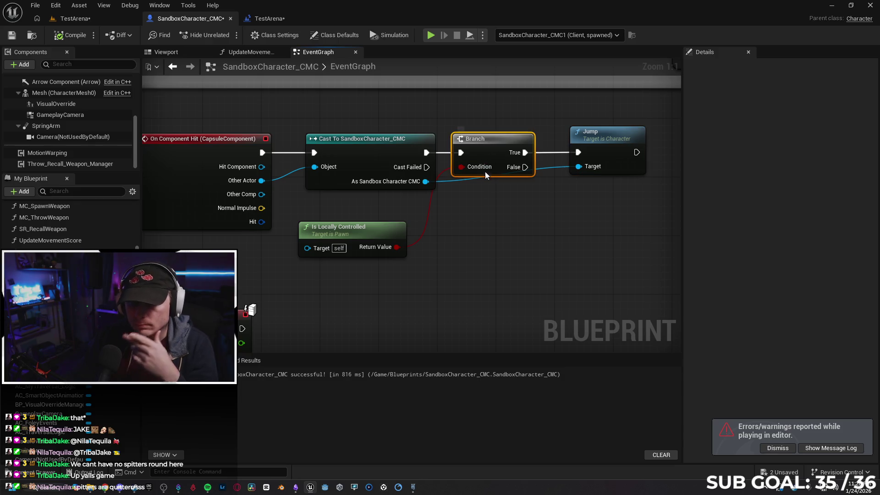
{"action": "key", "text": "Delete"}
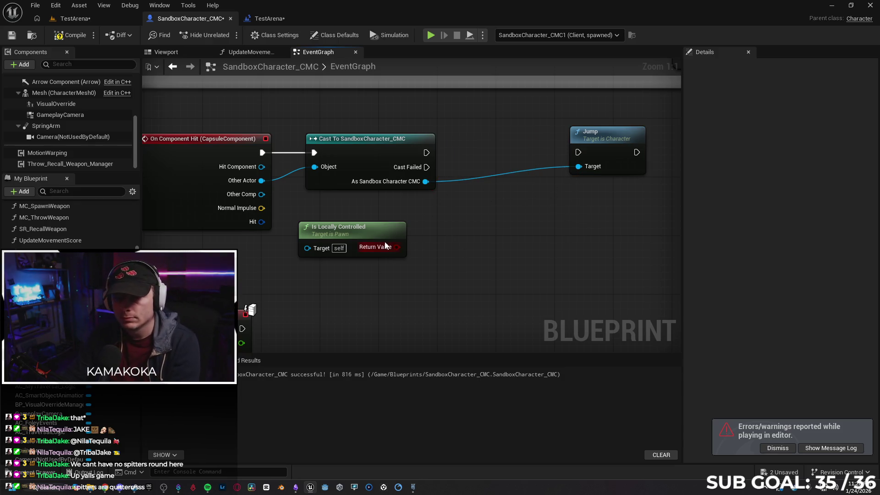
{"action": "left_click", "coordinate": [386, 248]}
{"action": "key", "text": "Delete"}
{"action": "left_click_drag", "start_coordinate": [602, 148], "coordinate": [549, 160]}
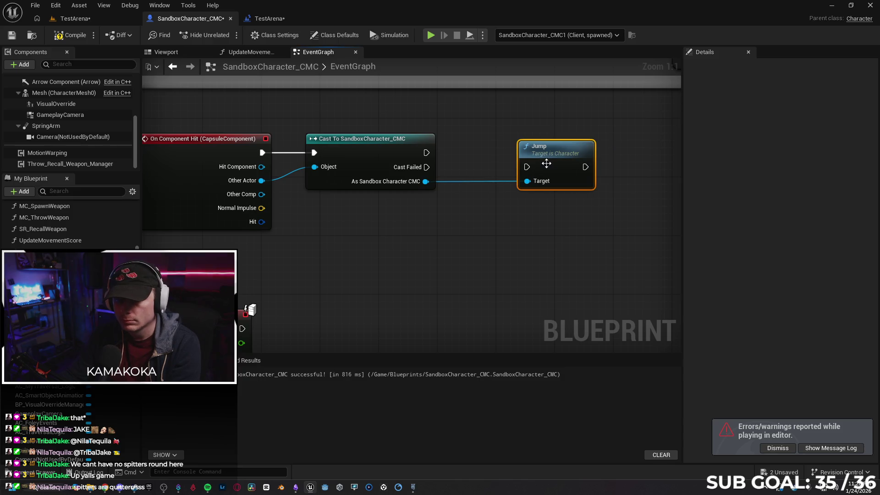
{"action": "left_click", "coordinate": [485, 179]}
{"action": "left_click_drag", "start_coordinate": [481, 181], "coordinate": [480, 182]}
{"action": "left_click", "coordinate": [427, 214]}
Step: Add a Get Controller node on Other Actor and feed its output into the cast's Object input
{"action": "right_click", "coordinate": [360, 286]}
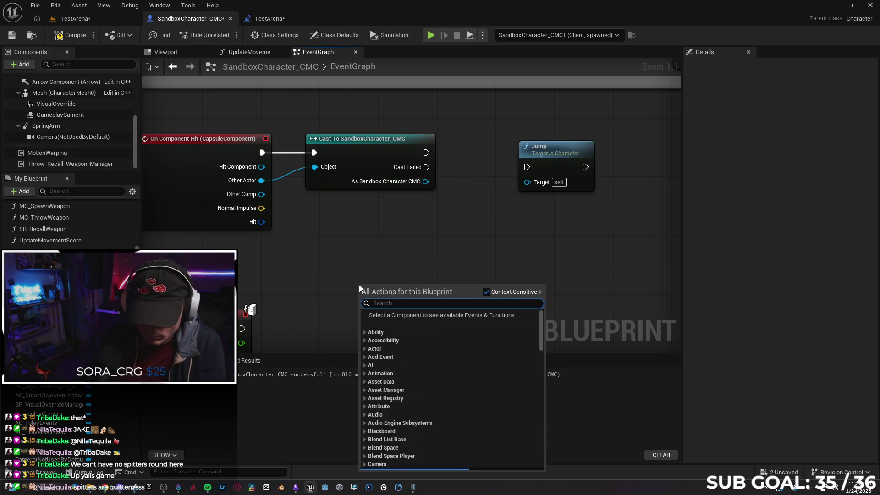
{"action": "type", "text": "get contro"}
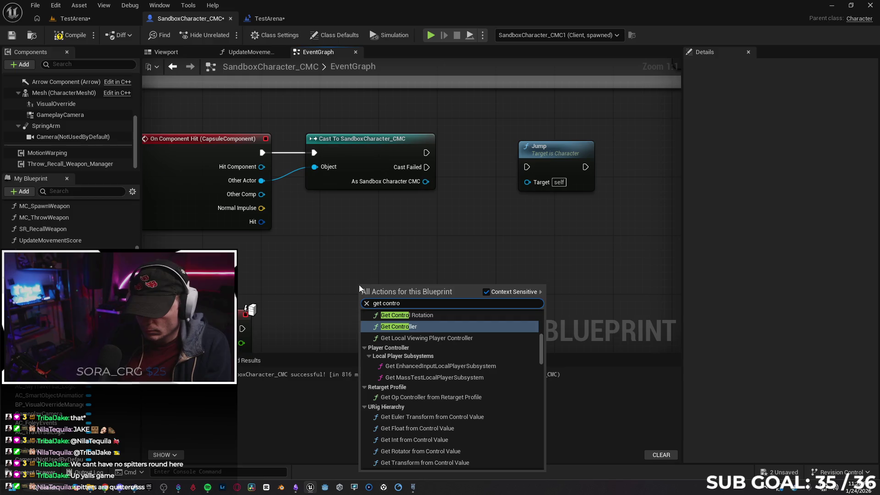
{"action": "key", "text": "Return"}
{"action": "mouse_move", "coordinate": [426, 286]}
{"action": "left_mouse_down"}
{"action": "mouse_move", "coordinate": [346, 249]}
{"action": "mouse_move", "coordinate": [390, 235]}
{"action": "left_mouse_up"}
{"action": "mouse_move", "coordinate": [329, 255]}
{"action": "left_mouse_down"}
{"action": "mouse_move", "coordinate": [264, 184]}
{"action": "mouse_move", "coordinate": [263, 195]}
{"action": "mouse_move", "coordinate": [263, 168]}
{"action": "mouse_move", "coordinate": [318, 241]}
{"action": "left_mouse_up"}
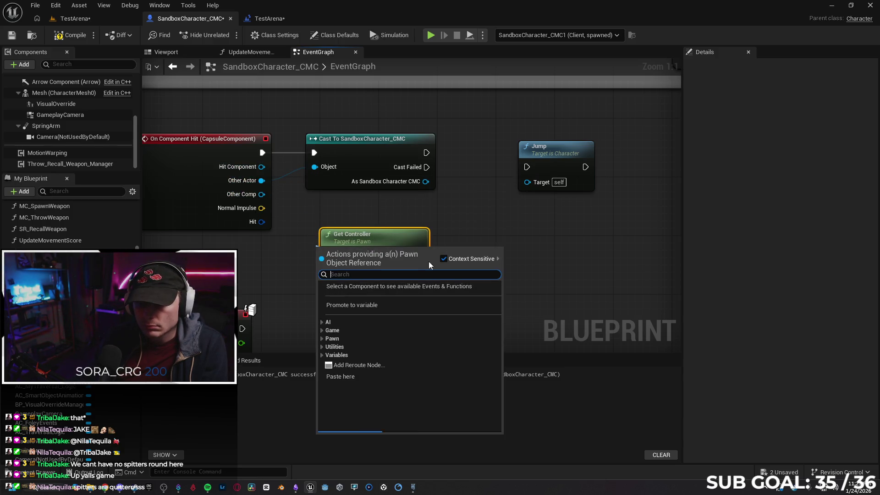
{"action": "left_click", "coordinate": [387, 216]}
{"action": "left_click_drag", "start_coordinate": [420, 255], "coordinate": [316, 169]}
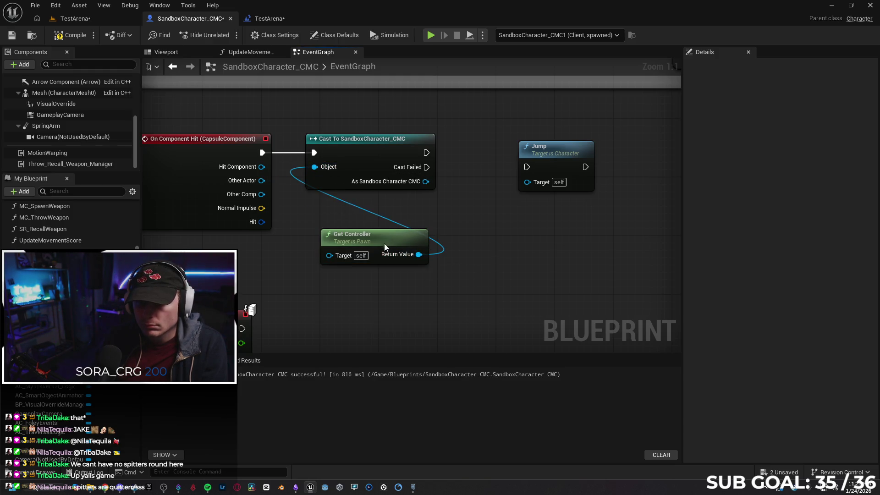
{"action": "left_click_drag", "start_coordinate": [419, 237], "coordinate": [375, 223]}
Step: Run Jump from the cast's success, delete Get Controller, and plug Other Actor directly into the cast's Object
{"action": "left_click_drag", "start_coordinate": [522, 162], "coordinate": [507, 155]}
{"action": "mouse_move", "coordinate": [426, 153]}
{"action": "left_mouse_down"}
{"action": "mouse_move", "coordinate": [520, 169]}
{"action": "mouse_move", "coordinate": [512, 159]}
{"action": "left_mouse_up"}
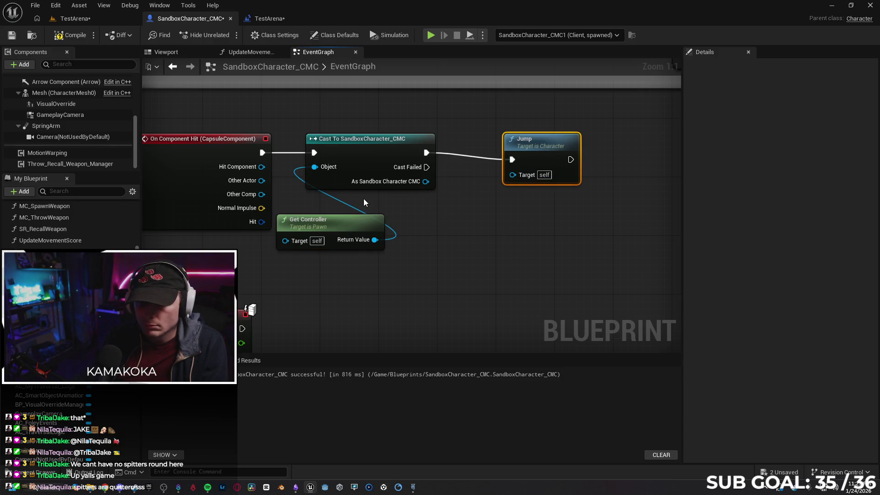
{"action": "left_click", "coordinate": [395, 269]}
{"action": "left_click", "coordinate": [331, 227]}
{"action": "key", "text": "Delete"}
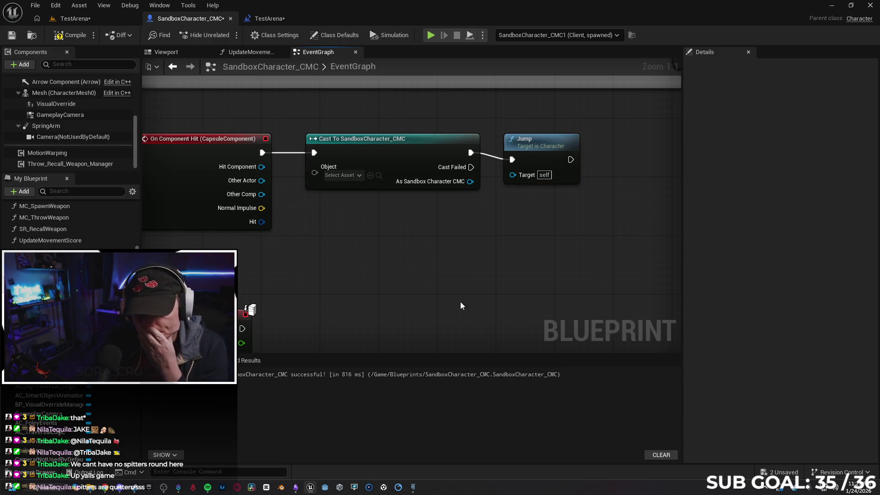
{"action": "left_click", "coordinate": [346, 175]}
{"action": "left_click", "coordinate": [345, 174]}
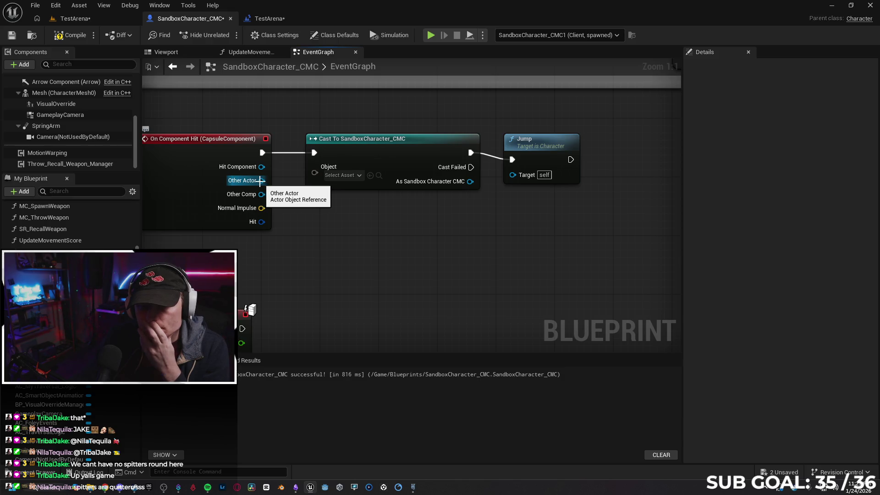
{"action": "left_click_drag", "start_coordinate": [260, 180], "coordinate": [315, 169]}
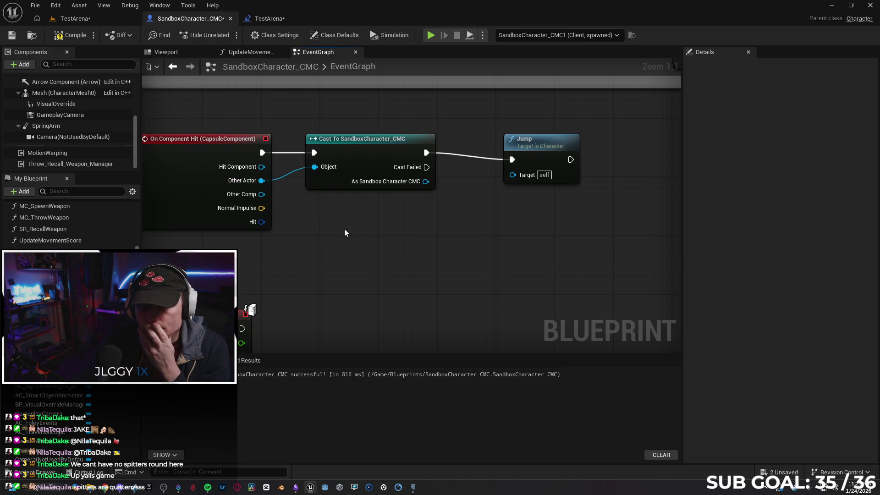
{"action": "left_click_drag", "start_coordinate": [365, 230], "coordinate": [339, 248]}
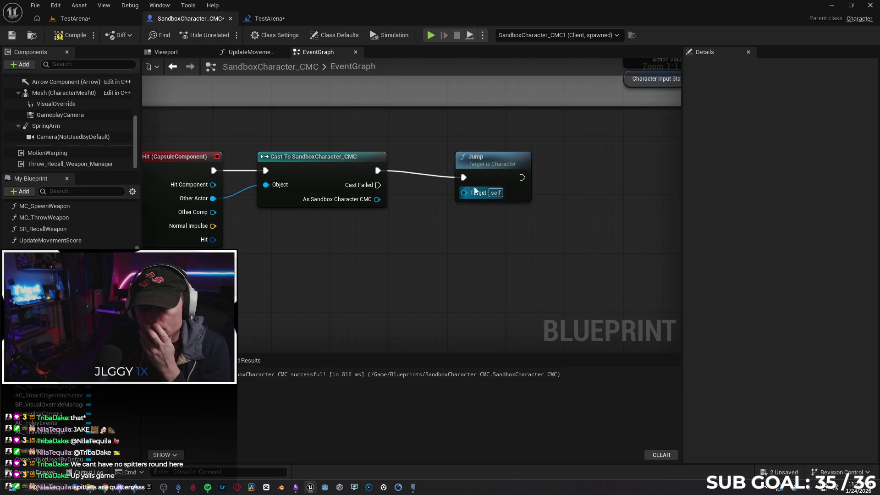
Step: Wire the cast output into Jump's Target and Branch False into Jump, then start a two-client test
{"action": "left_click_drag", "start_coordinate": [482, 169], "coordinate": [474, 163]}
{"action": "left_click_drag", "start_coordinate": [377, 199], "coordinate": [457, 185]}
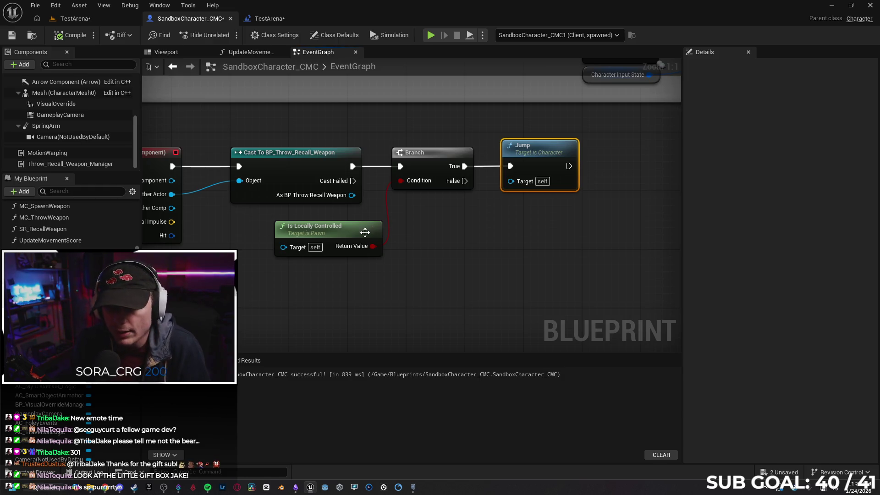
{"action": "left_click_drag", "start_coordinate": [484, 181], "coordinate": [470, 181]}
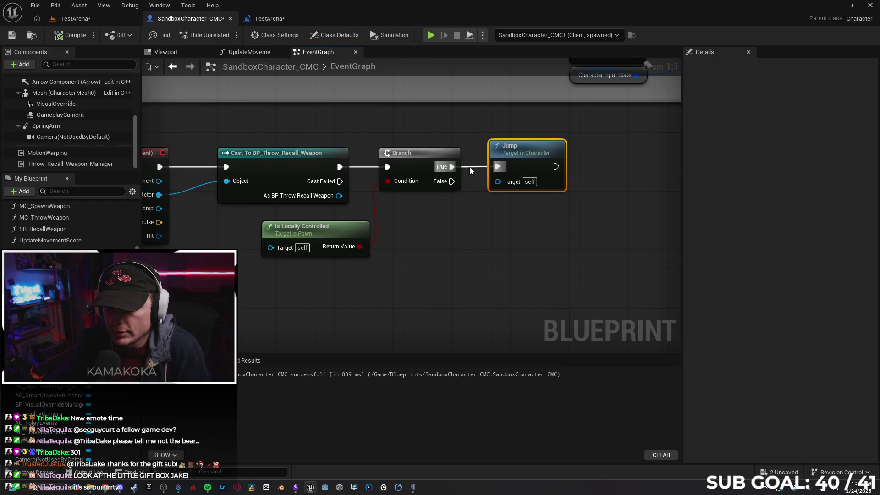
{"action": "left_click_drag", "start_coordinate": [451, 182], "coordinate": [498, 167]}
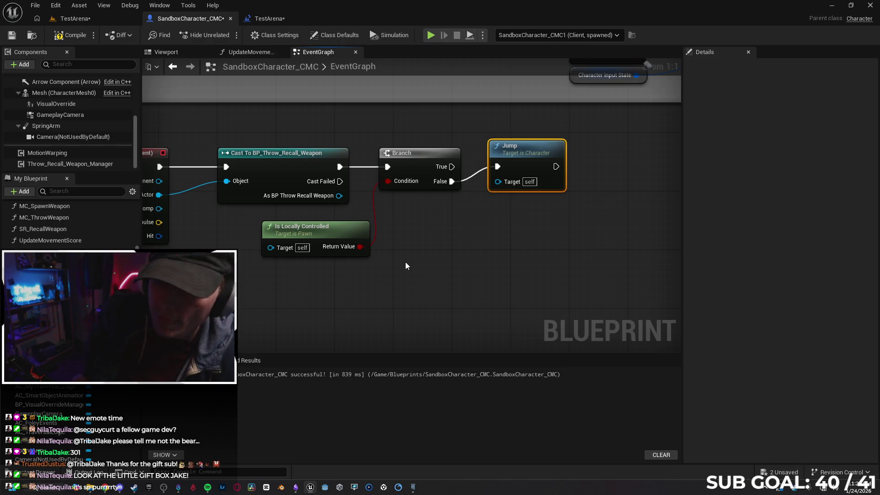
{"action": "left_click_drag", "start_coordinate": [398, 250], "coordinate": [403, 253]}
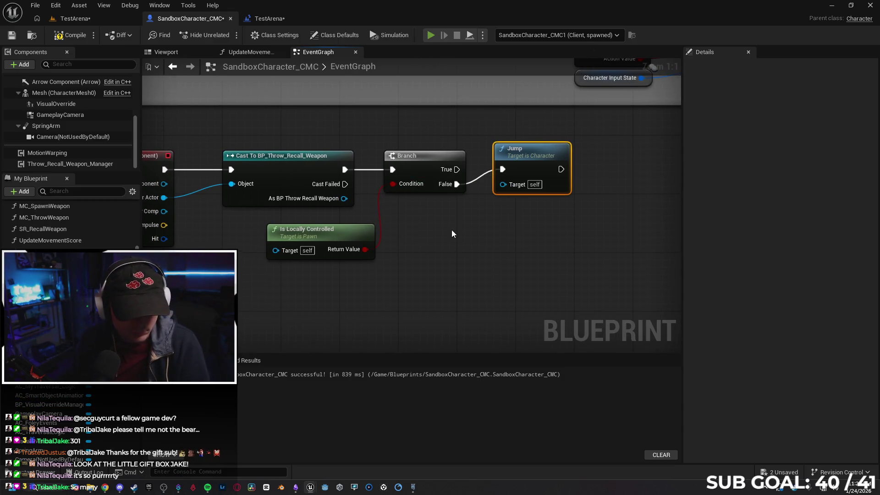
{"action": "key", "text": "alt+p"}
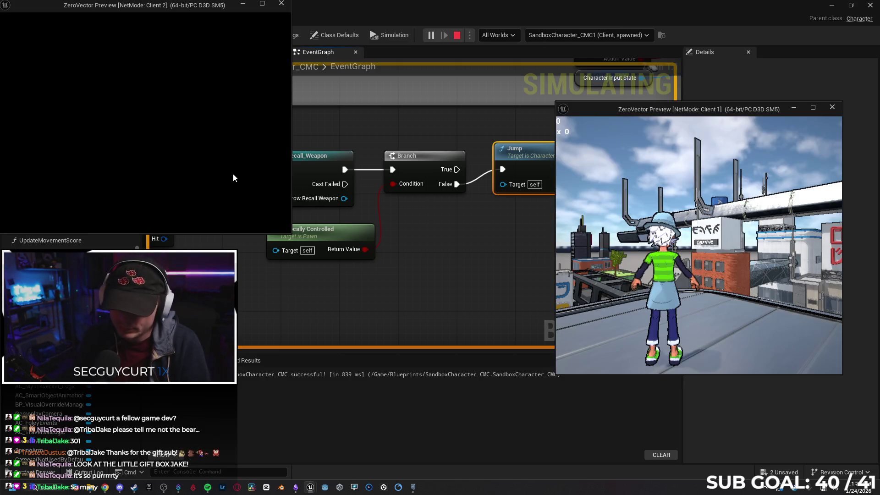
Step: Take control of Client 2 to try the jump, then stop the play test with Esc
{"action": "left_click", "coordinate": [233, 175]}
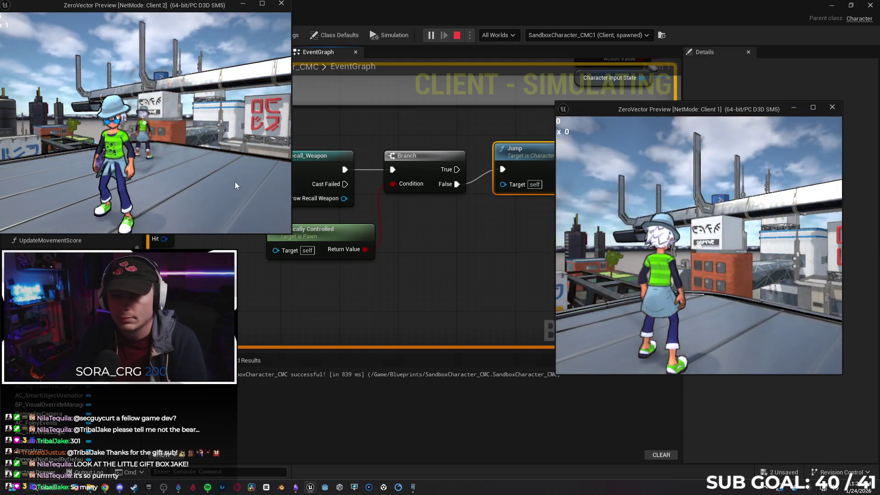
{"action": "key", "text": "Escape"}
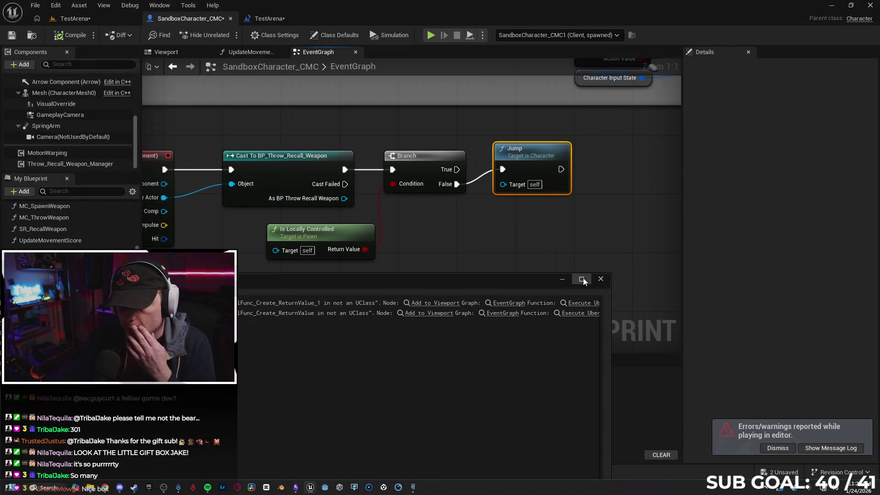
Step: Close the message log and delete the Branch, Jump and Is Locally Controlled nodes
{"action": "left_click", "coordinate": [414, 165]}
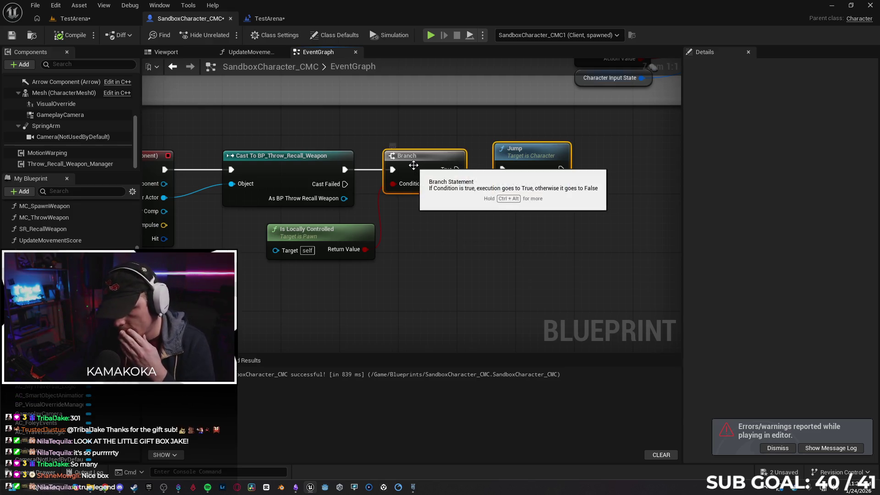
{"action": "key", "text": "Delete"}
{"action": "left_click", "coordinate": [321, 231]}
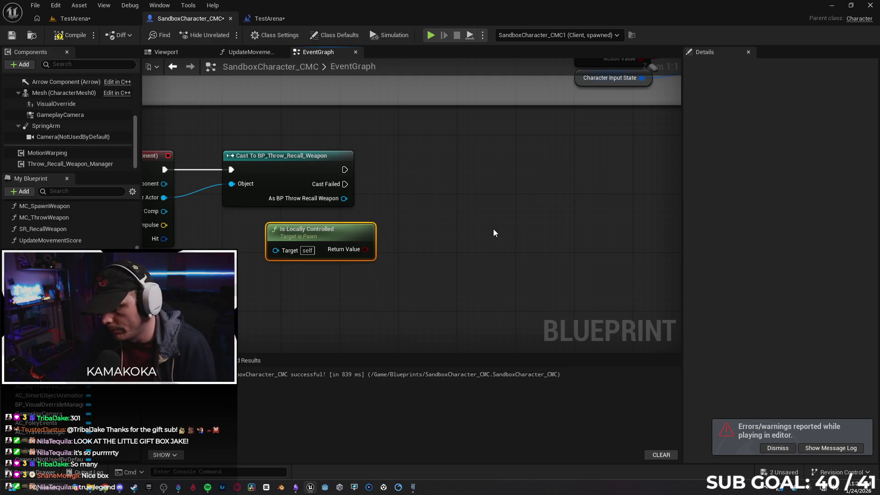
{"action": "key", "text": "Delete"}
{"action": "left_click_drag", "start_coordinate": [361, 227], "coordinate": [426, 218]}
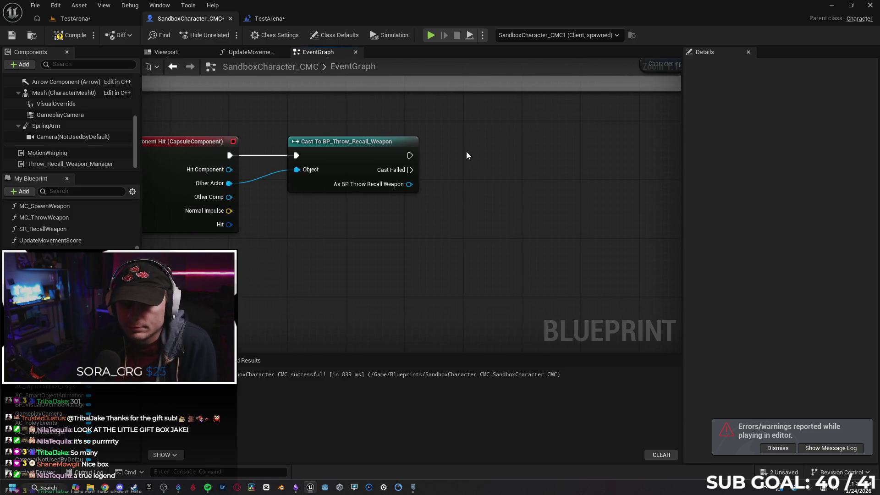
Step: Add a Branch after the cast's success with Is Locally Controlled as its Condition
{"action": "left_click", "coordinate": [410, 221]}
{"action": "left_click_drag", "start_coordinate": [472, 227], "coordinate": [495, 142]}
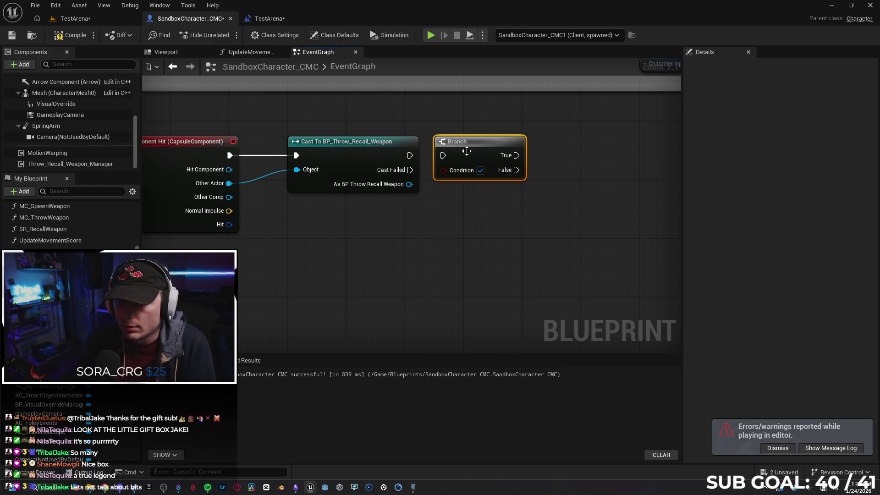
{"action": "mouse_move", "coordinate": [410, 155]}
{"action": "left_mouse_down"}
{"action": "mouse_move", "coordinate": [443, 156]}
{"action": "mouse_move", "coordinate": [409, 229]}
{"action": "left_mouse_up"}
{"action": "type", "text": "local"}
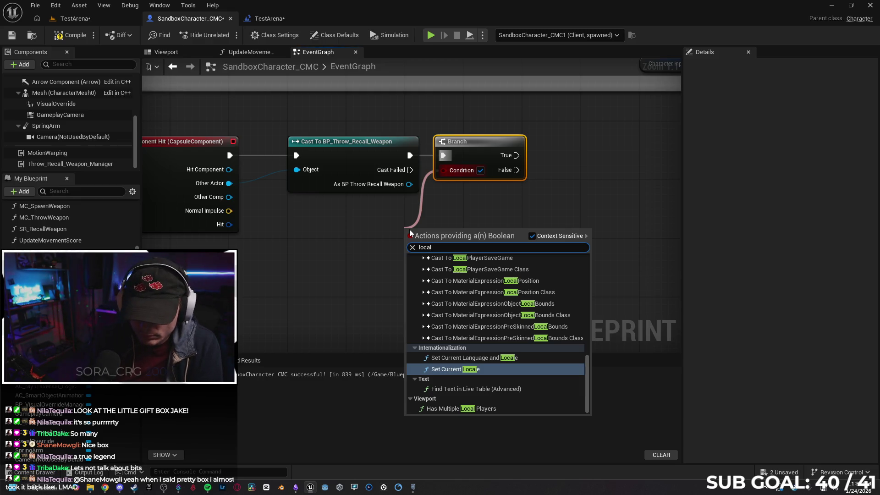
{"action": "type", "text": "ly"}
{"action": "key", "text": "Up"}
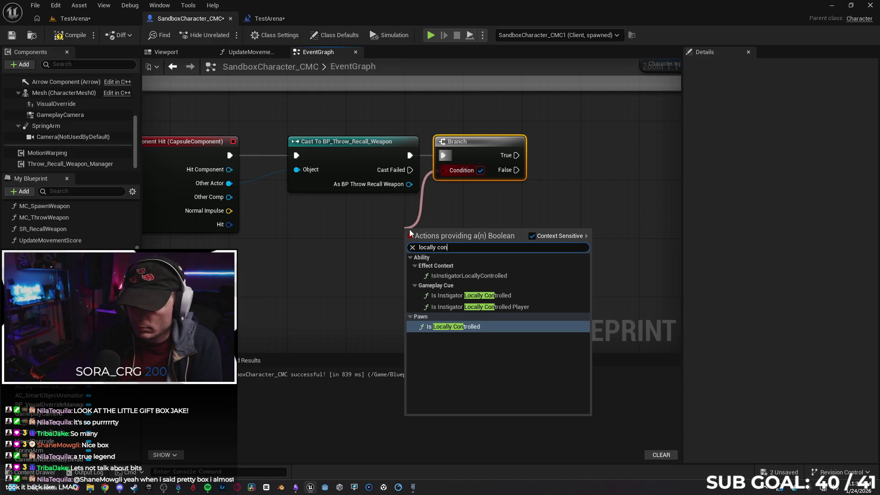
{"action": "key", "text": "Return"}
{"action": "left_click_drag", "start_coordinate": [445, 232], "coordinate": [364, 211]}
Step: Place a Jump node on the Branch's True output
{"action": "mouse_move", "coordinate": [507, 155]}
{"action": "left_mouse_down"}
{"action": "mouse_move", "coordinate": [553, 156]}
{"action": "mouse_move", "coordinate": [534, 137]}
{"action": "left_mouse_up"}
{"action": "type", "text": "jump"}
{"action": "key", "text": "Return"}
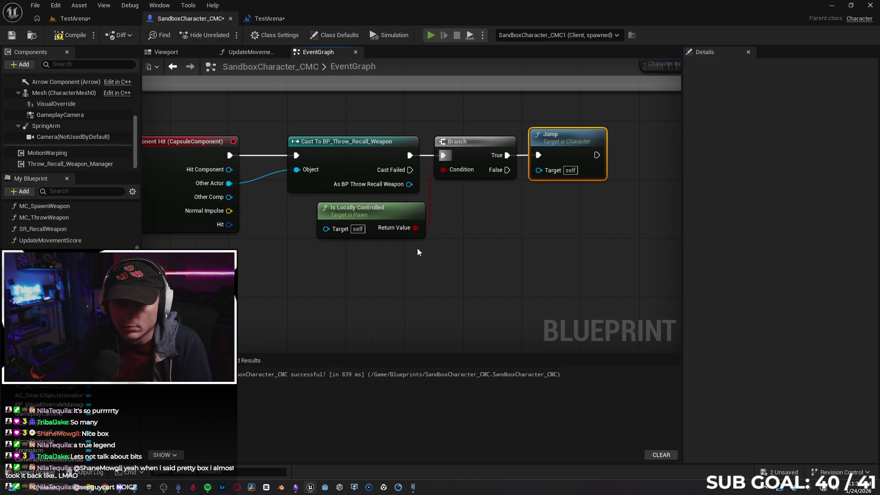
{"action": "key", "text": "alt+p"}
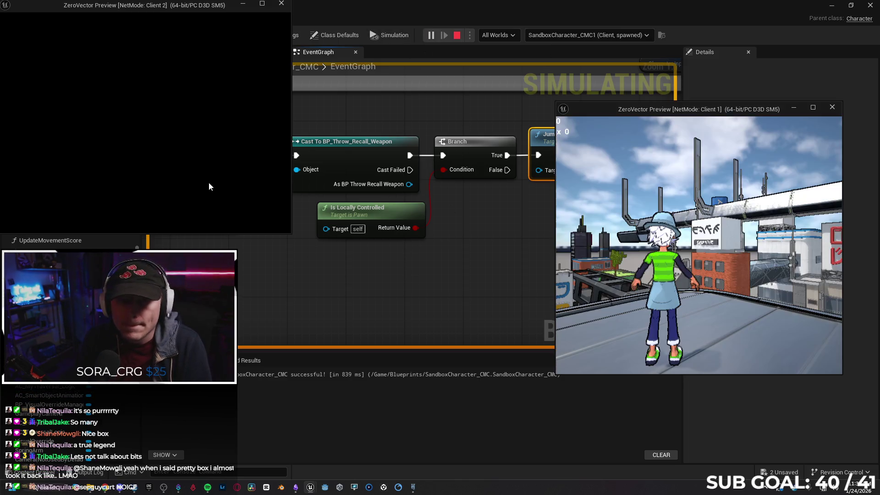
{"action": "key", "text": "w"}
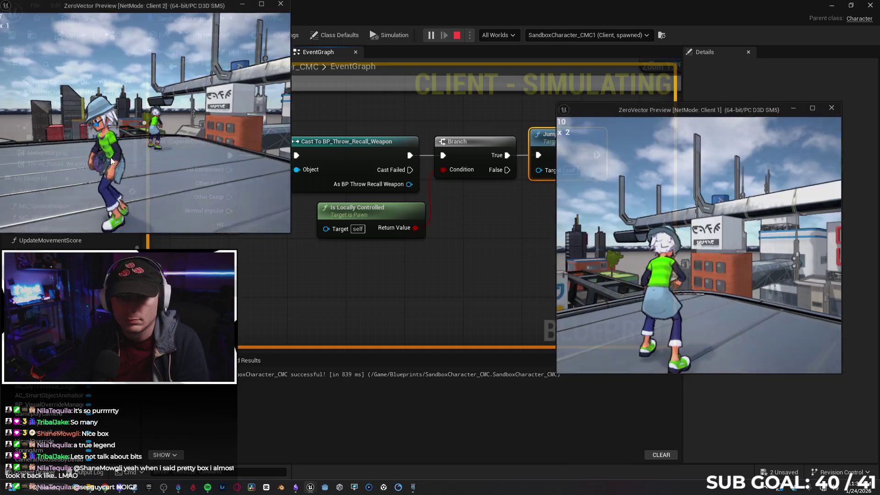
{"action": "key", "text": "Escape"}
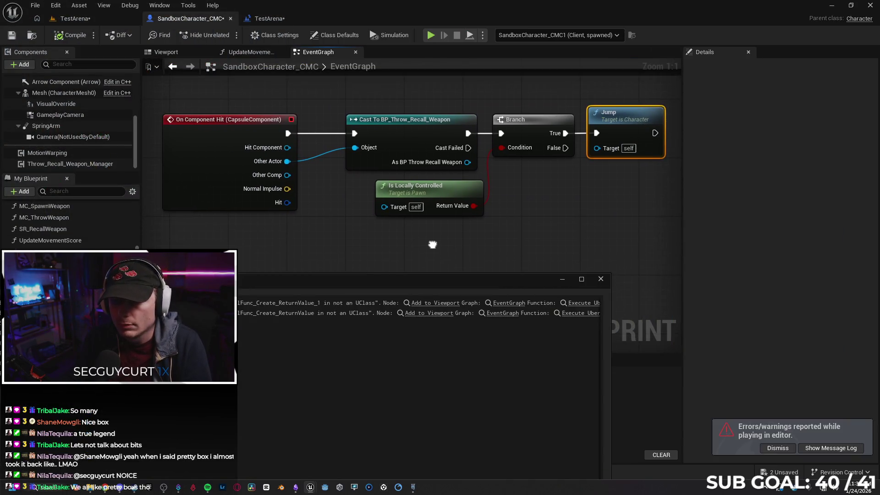
{"action": "left_click", "coordinate": [601, 279]}
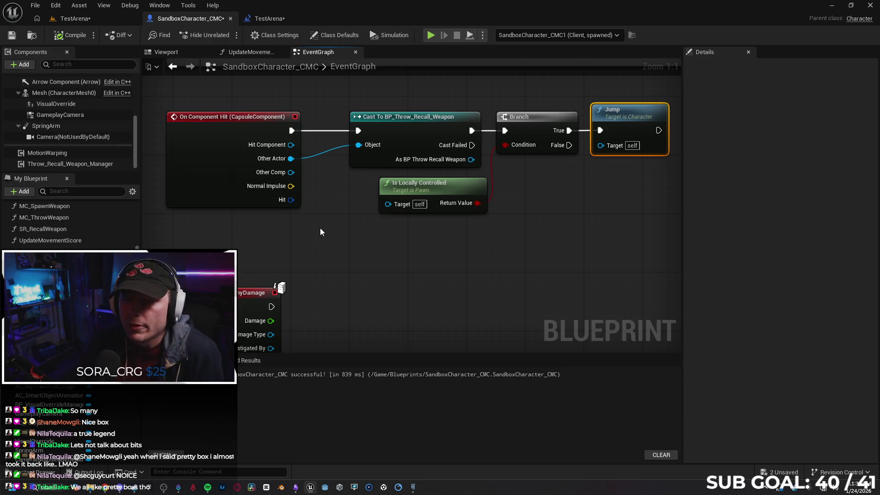
{"action": "left_click_drag", "start_coordinate": [335, 248], "coordinate": [288, 241]}
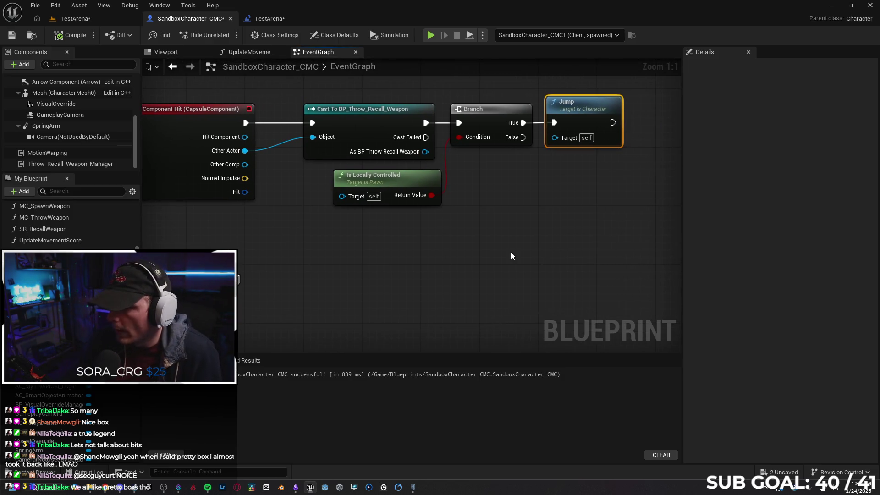
Step: Nudge Is Locally Controlled slightly left and reframe the EventGraph
{"action": "left_click_drag", "start_coordinate": [431, 179], "coordinate": [424, 180]}
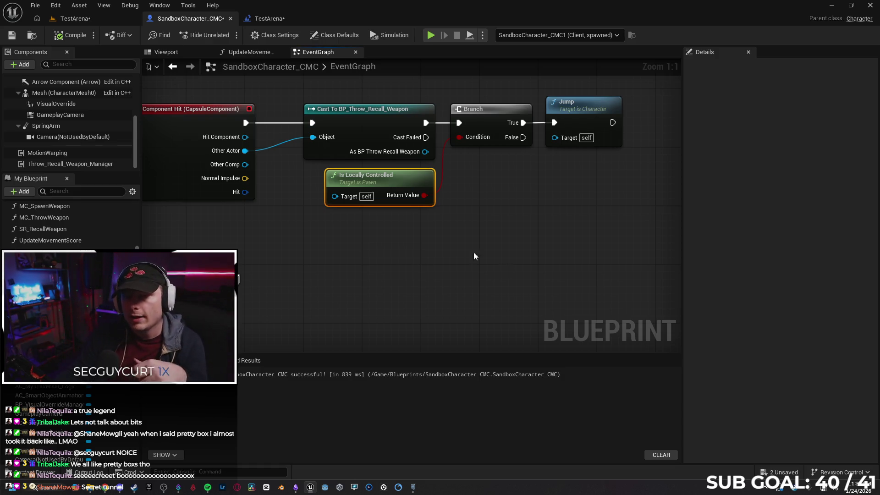
{"action": "left_click_drag", "start_coordinate": [432, 158], "coordinate": [457, 168]}
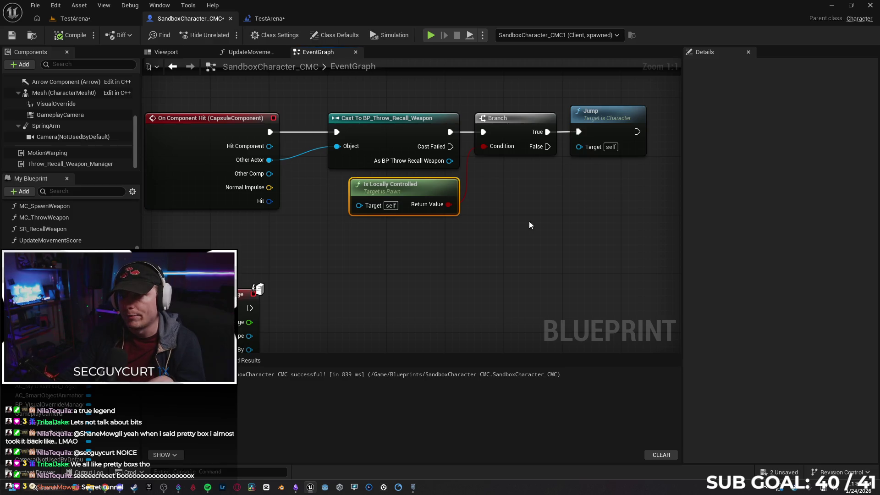
{"action": "left_click_drag", "start_coordinate": [532, 222], "coordinate": [515, 221]}
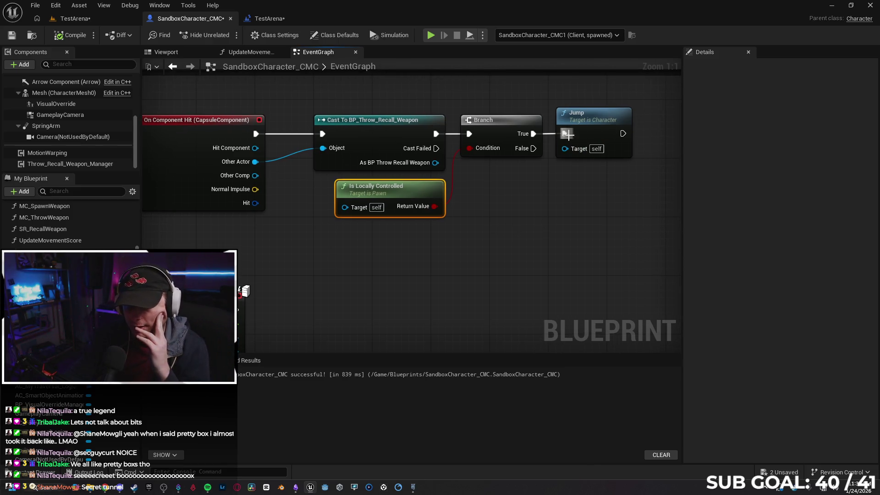
{"action": "mouse_move", "coordinate": [501, 149]}
{"action": "left_mouse_down"}
{"action": "mouse_move", "coordinate": [481, 156]}
{"action": "mouse_move", "coordinate": [501, 159]}
{"action": "left_mouse_up"}
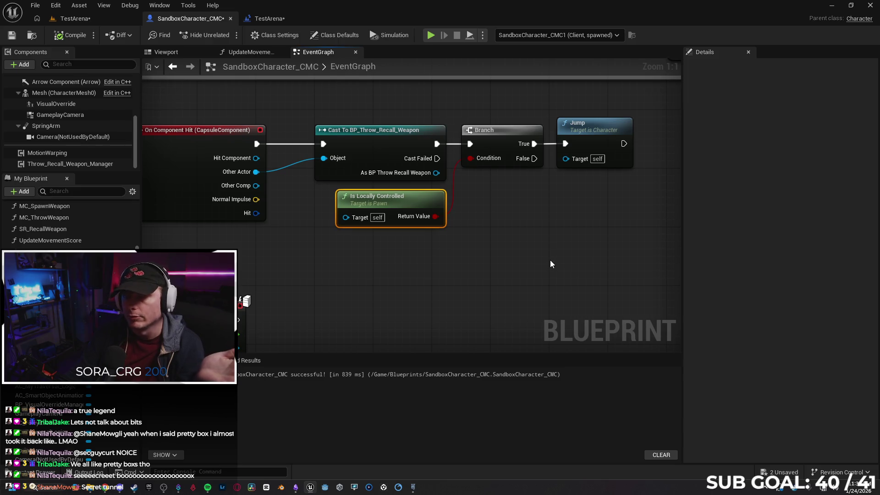
Step: Set play options to 2 players with Play As Client net mode, then review the hit graph
{"action": "left_click", "coordinate": [483, 34]}
{"action": "mouse_move", "coordinate": [562, 222]}
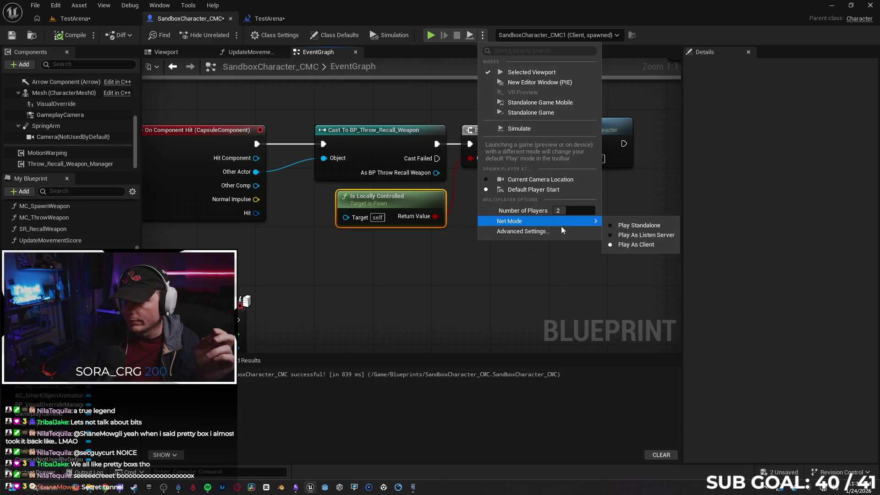
{"action": "mouse_move", "coordinate": [506, 257]}
{"action": "left_mouse_down"}
{"action": "mouse_move", "coordinate": [472, 277]}
{"action": "mouse_move", "coordinate": [503, 270]}
{"action": "mouse_move", "coordinate": [487, 269]}
{"action": "left_mouse_up"}
{"action": "scroll", "coordinate": [69, 266], "scroll_direction": "down", "scroll_amount": 5}
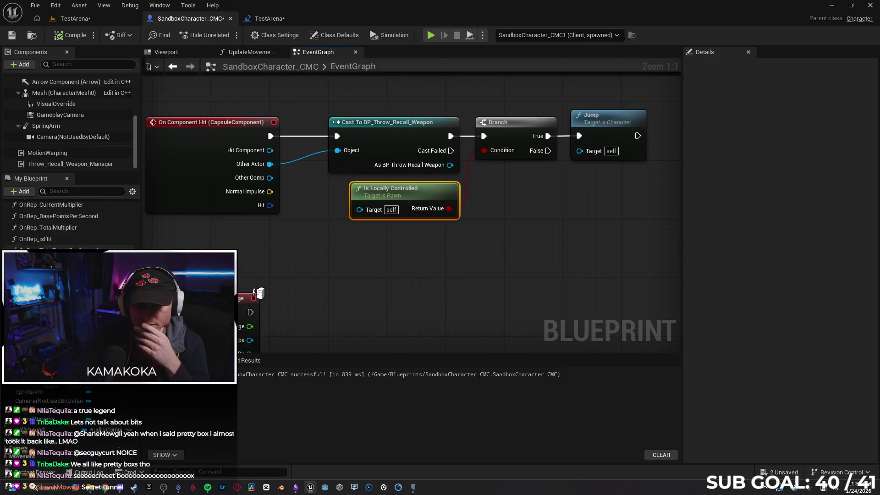
{"action": "scroll", "coordinate": [68, 225], "scroll_direction": "up", "scroll_amount": 10}
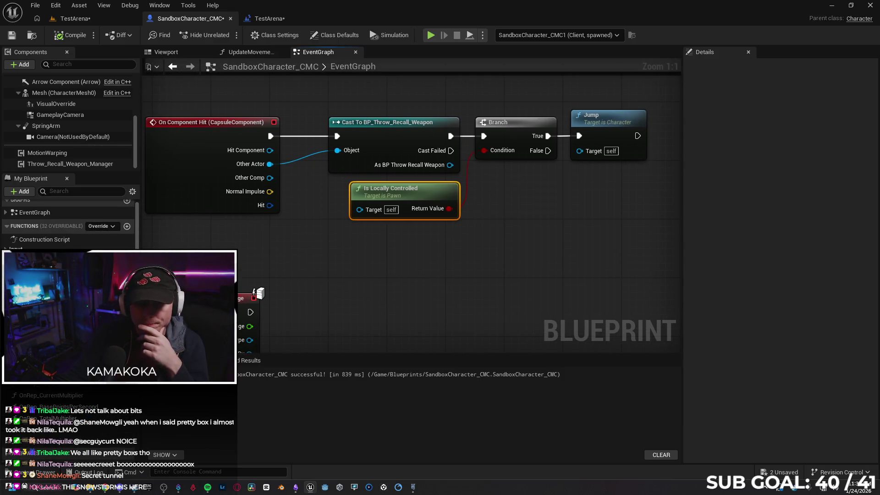
{"action": "scroll", "coordinate": [69, 224], "scroll_direction": "down", "scroll_amount": 10}
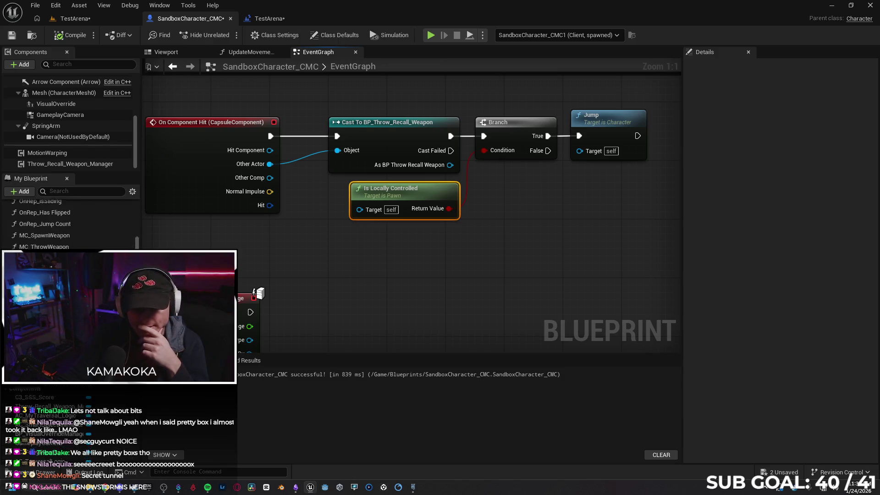
{"action": "scroll", "coordinate": [68, 224], "scroll_direction": "down", "scroll_amount": 10}
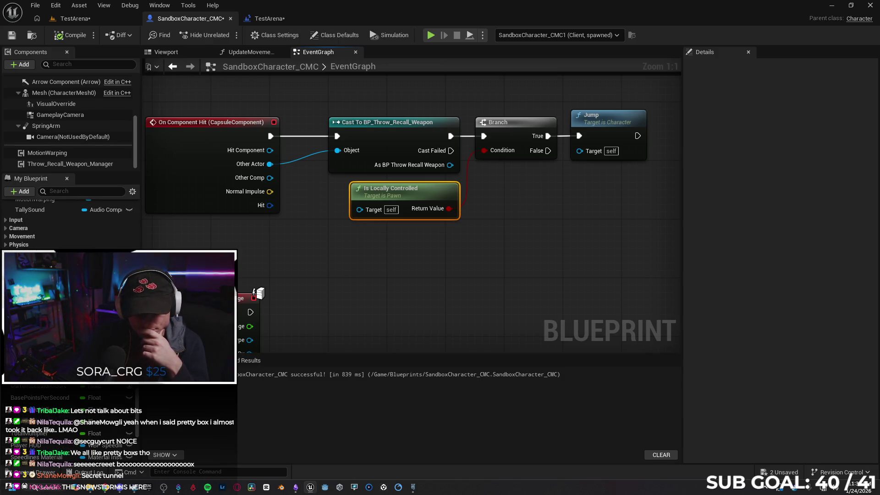
{"action": "scroll", "coordinate": [69, 225], "scroll_direction": "down", "scroll_amount": 3}
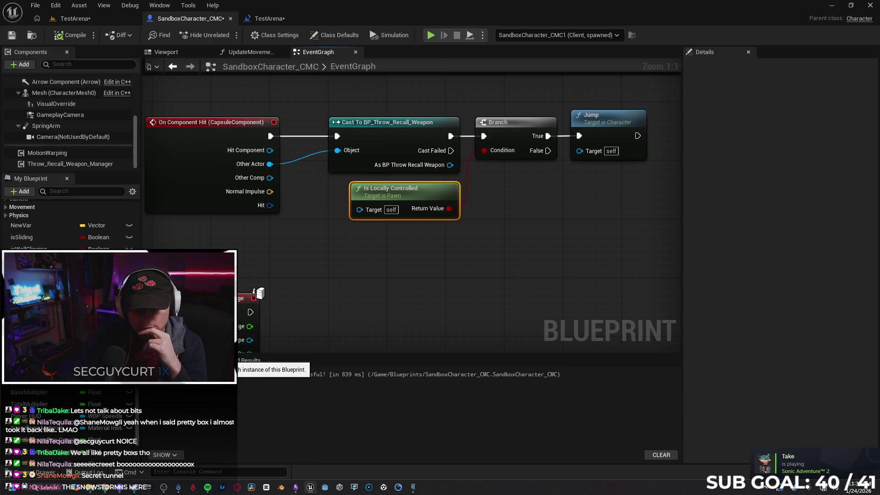
{"action": "mouse_move", "coordinate": [585, 272]}
{"action": "left_mouse_down"}
{"action": "mouse_move", "coordinate": [418, 299]}
{"action": "mouse_move", "coordinate": [390, 263]}
{"action": "left_mouse_up"}
Step: Replace the Jump node on Branch True with a Set Current Session Score node
{"action": "left_click", "coordinate": [406, 152]}
{"action": "key", "text": "Delete"}
{"action": "left_click_drag", "start_coordinate": [353, 171], "coordinate": [398, 175]}
{"action": "type", "text": "set cu"}
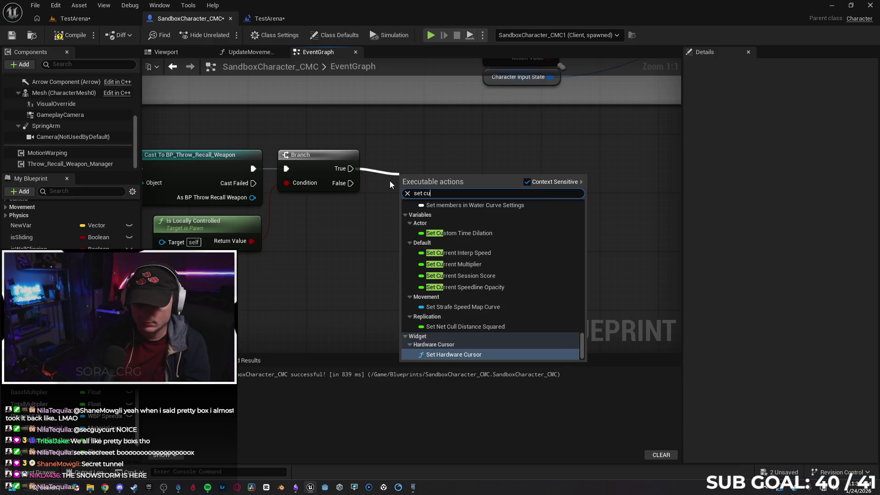
{"action": "type", "text": "rrent"}
{"action": "key", "text": "Down"}
{"action": "key", "text": "Down"}
{"action": "key", "text": "Down"}
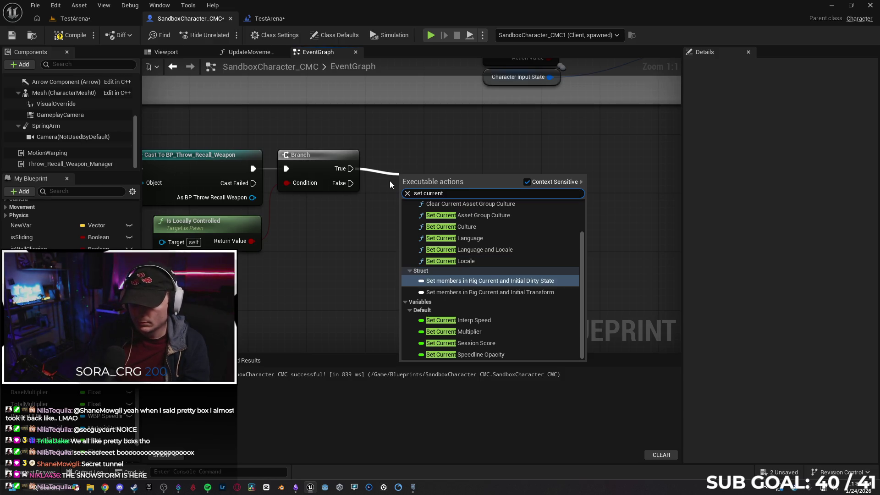
{"action": "key", "text": "Return"}
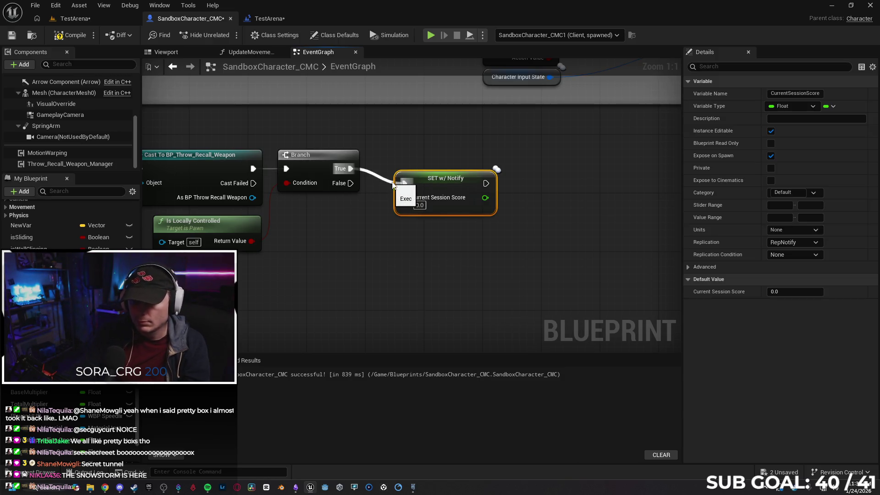
{"action": "left_click_drag", "start_coordinate": [430, 175], "coordinate": [427, 165]}
Step: Chain a Set Current Multiplier node with value 1.0 after the Session Score setter
{"action": "left_click_drag", "start_coordinate": [486, 168], "coordinate": [526, 169]}
{"action": "type", "text": "current"}
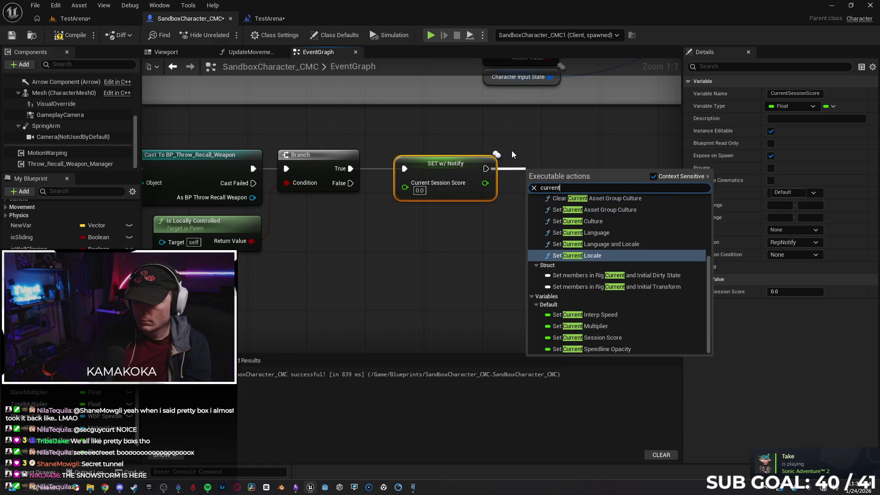
{"action": "key", "text": "Down"}
{"action": "key", "text": "Down"}
{"action": "key", "text": "Down"}
{"action": "key", "text": "Return"}
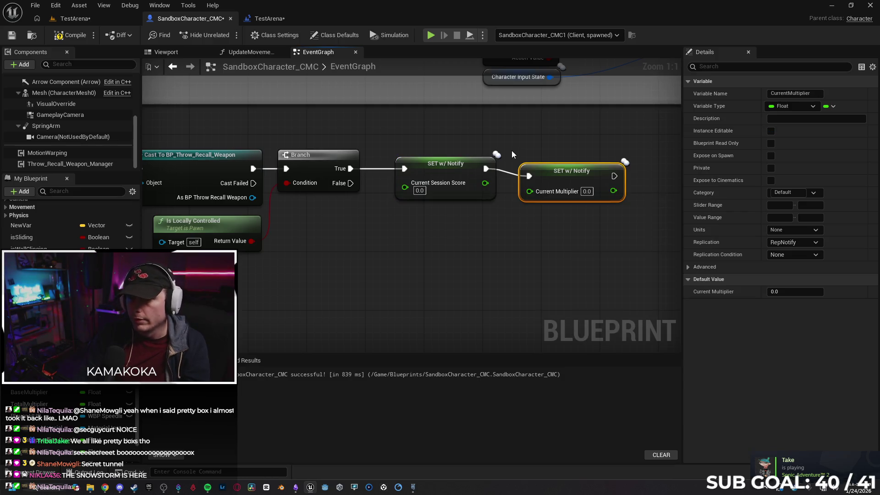
{"action": "type", "text": "1"}
{"action": "key", "text": "Return"}
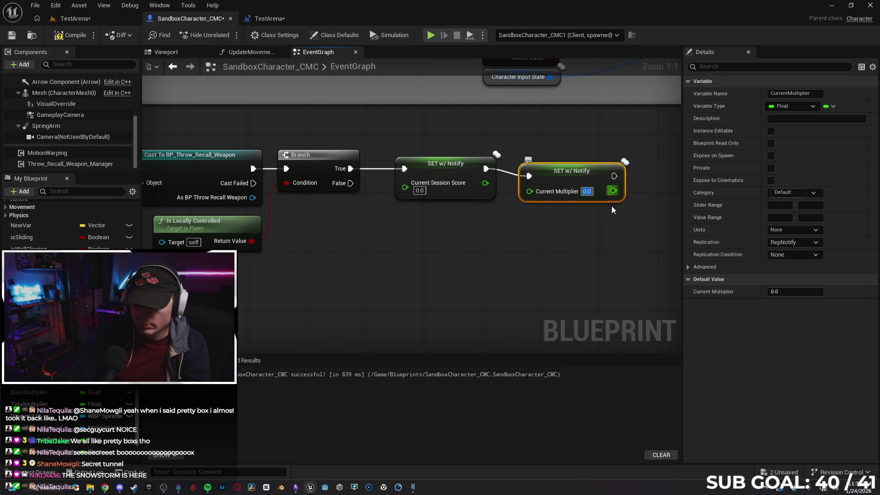
{"action": "mouse_move", "coordinate": [565, 181]}
{"action": "left_mouse_down"}
{"action": "mouse_move", "coordinate": [565, 167]}
{"action": "mouse_move", "coordinate": [572, 174]}
{"action": "left_mouse_up"}
{"action": "left_click", "coordinate": [346, 259]}
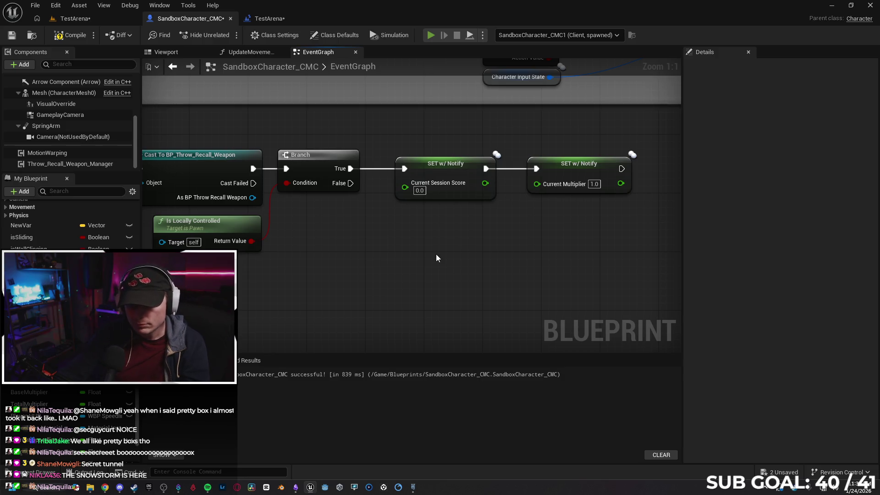
Step: Run a two-client play session, drive the Client 1 character forward, then stop it
{"action": "key", "text": "alt+p"}
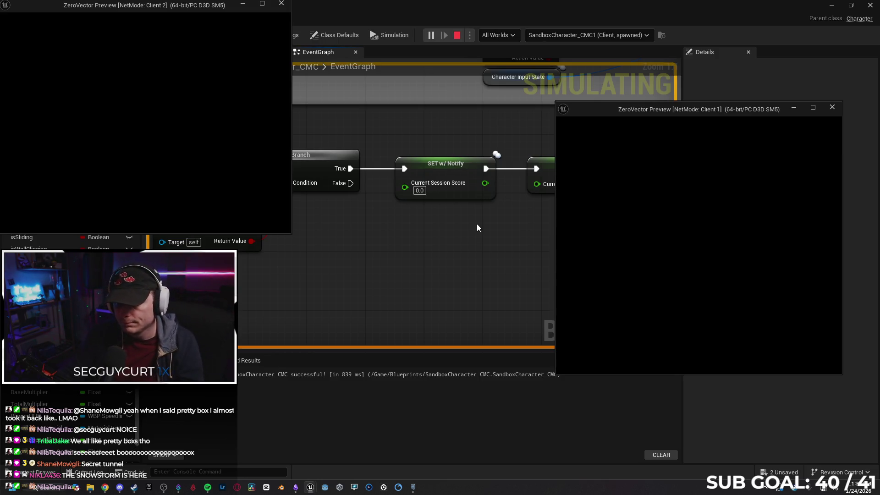
{"action": "key", "text": "w"}
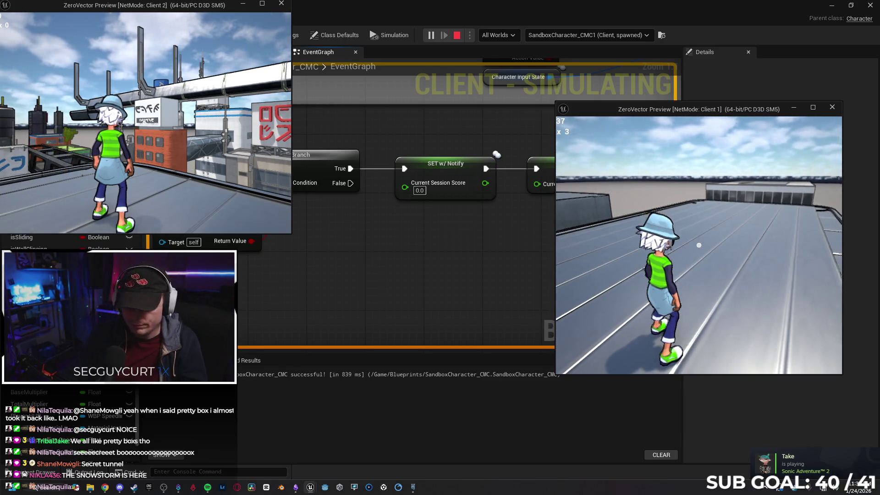
{"action": "key", "text": "super"}
{"action": "left_click", "coordinate": [588, 263]}
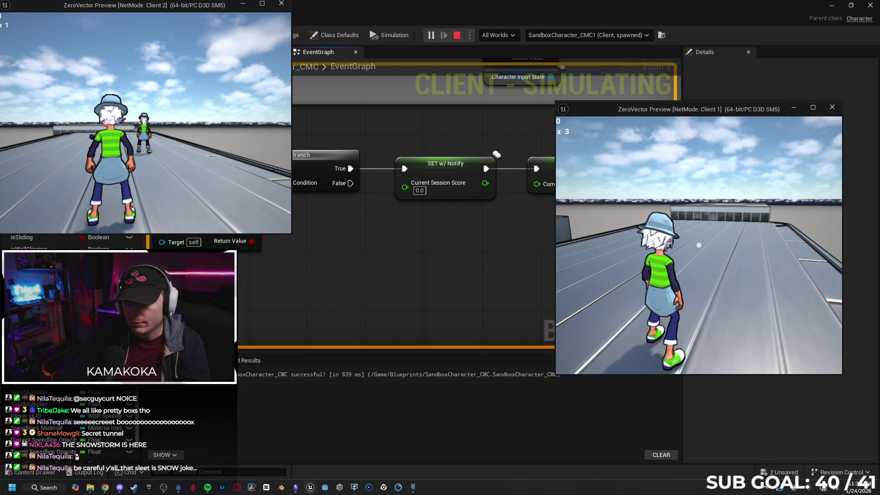
{"action": "key", "text": "super"}
{"action": "key", "text": "super"}
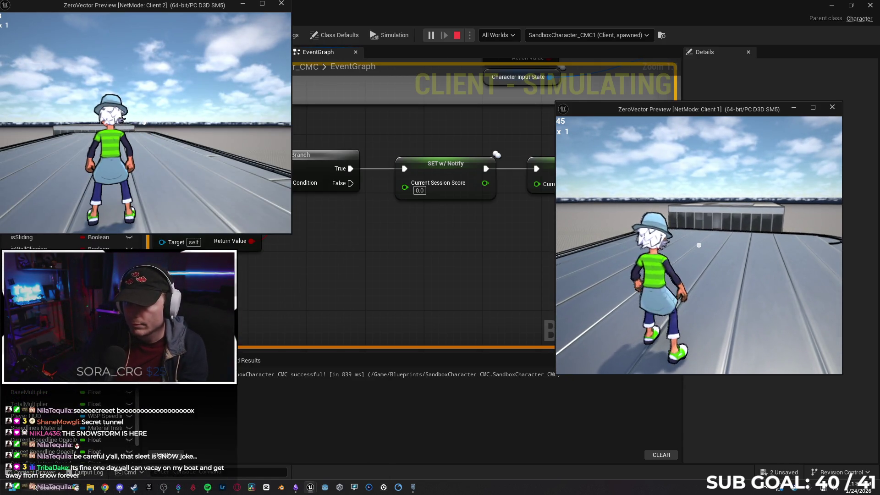
{"action": "key", "text": "alt+Tab"}
{"action": "key", "text": "Escape"}
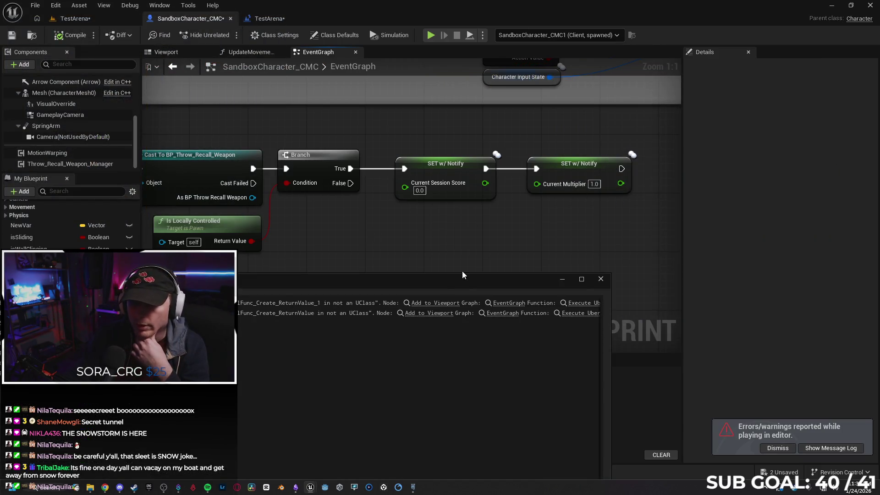
Step: Close the Message Log and frame On Component Hit alongside Event AnyDamage in the graph
{"action": "left_click", "coordinate": [601, 282]}
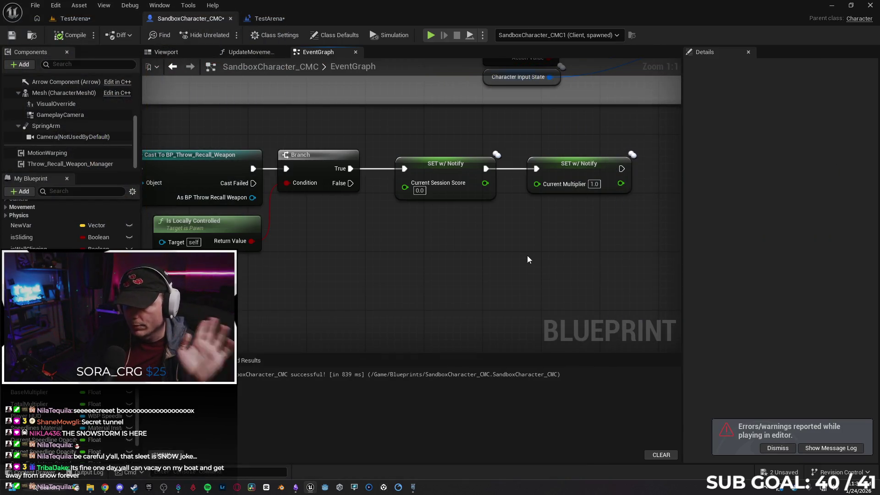
{"action": "left_click", "coordinate": [573, 189]}
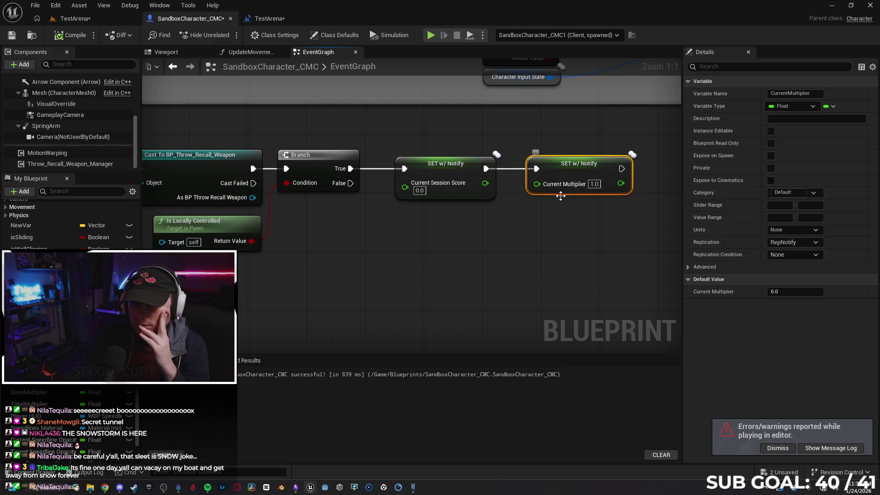
{"action": "left_click", "coordinate": [576, 238]}
{"action": "scroll", "coordinate": [342, 260], "scroll_direction": "down", "scroll_amount": 1}
{"action": "left_click_drag", "start_coordinate": [342, 261], "coordinate": [505, 218]}
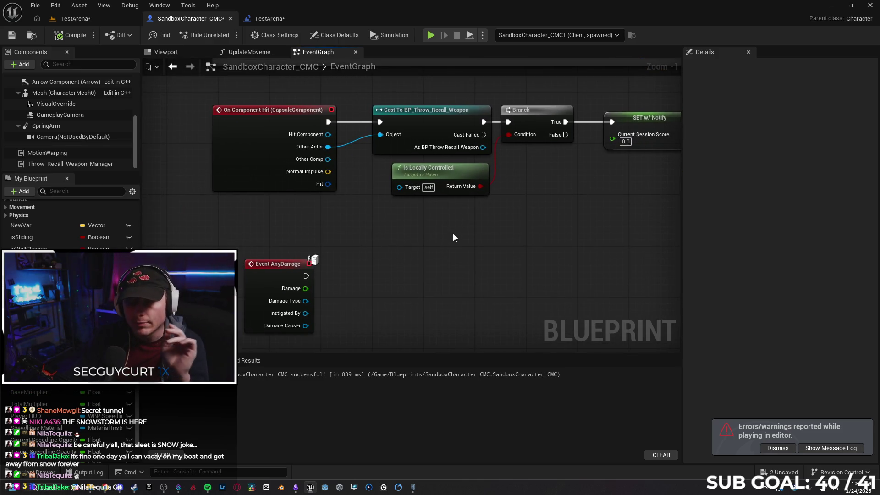
{"action": "left_click_drag", "start_coordinate": [458, 234], "coordinate": [444, 229]}
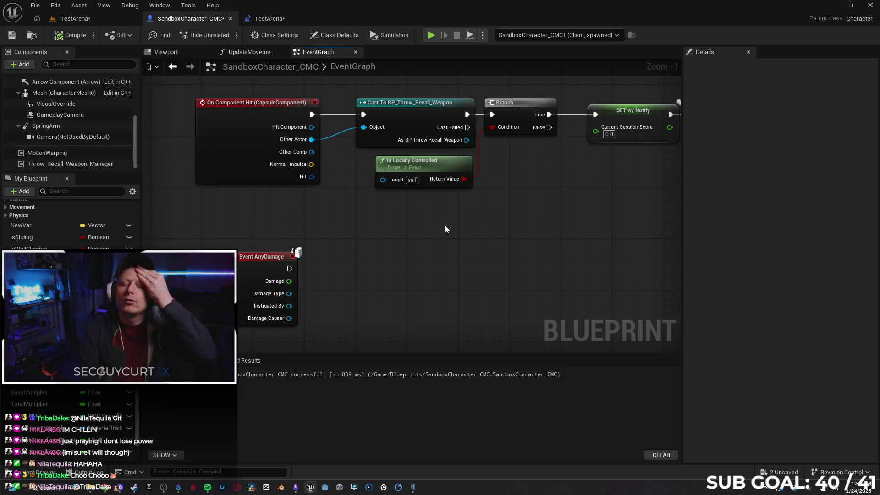
{"action": "mouse_move", "coordinate": [368, 236]}
{"action": "left_mouse_down"}
{"action": "mouse_move", "coordinate": [353, 216]}
{"action": "mouse_move", "coordinate": [359, 211]}
{"action": "left_mouse_up"}
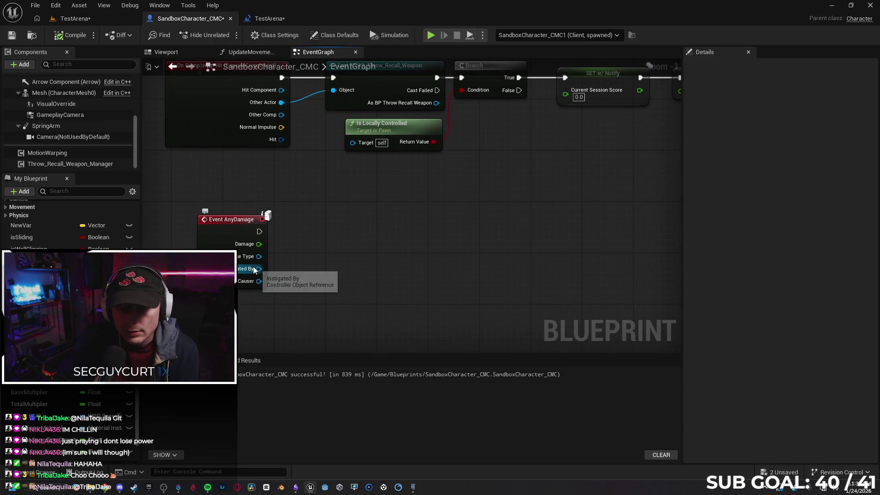
Step: Try Get Instigator and Get Instigator Controller nodes off Instigated By, then delete both
{"action": "left_click_drag", "start_coordinate": [263, 271], "coordinate": [306, 276]}
{"action": "type", "text": "get instigator"}
{"action": "key", "text": "Return"}
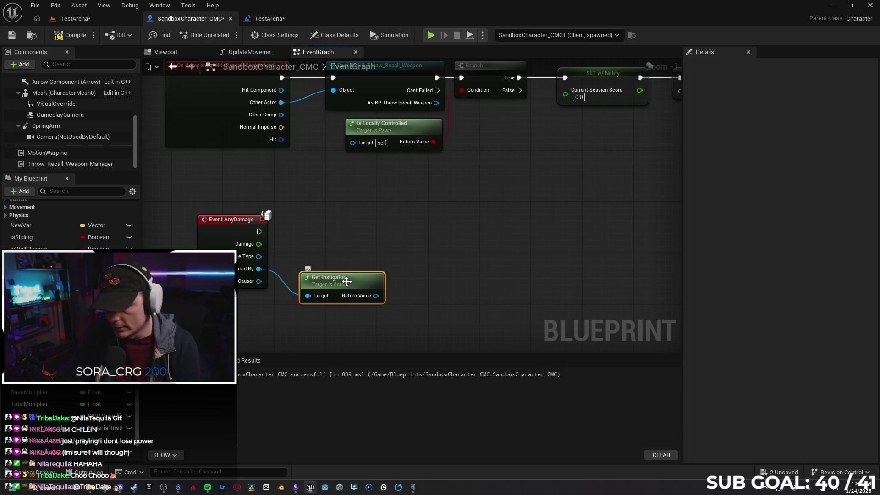
{"action": "key", "text": "Delete"}
{"action": "mouse_move", "coordinate": [259, 269]}
{"action": "left_mouse_down"}
{"action": "mouse_move", "coordinate": [291, 280]}
{"action": "mouse_move", "coordinate": [318, 257]}
{"action": "left_mouse_up"}
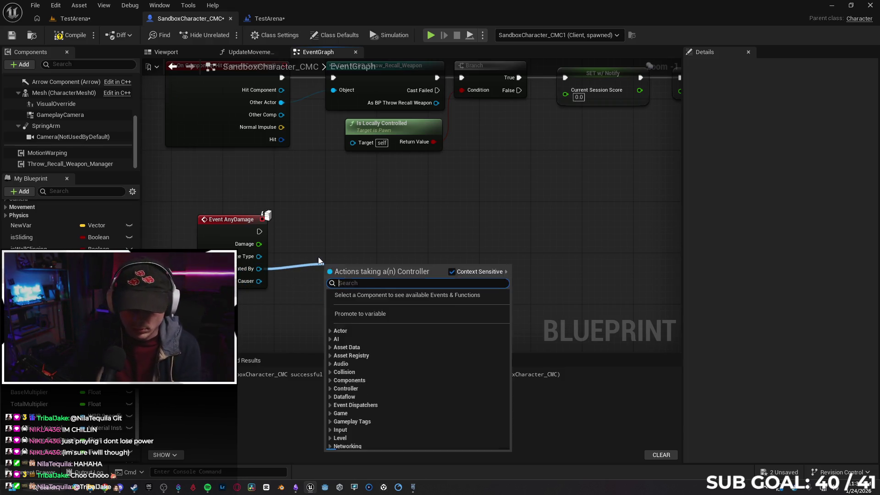
{"action": "type", "text": "get in"}
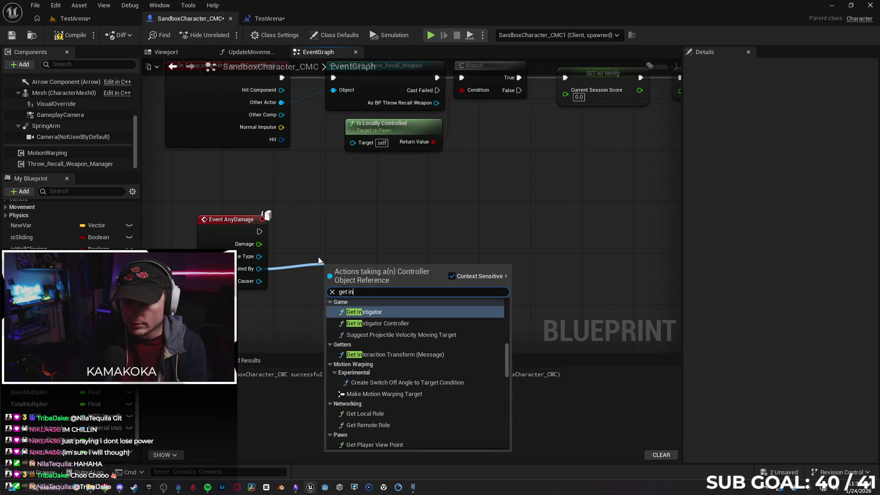
{"action": "key", "text": "Down"}
{"action": "key", "text": "Return"}
{"action": "mouse_move", "coordinate": [348, 263]}
{"action": "left_mouse_down"}
{"action": "mouse_move", "coordinate": [323, 255]}
{"action": "mouse_move", "coordinate": [315, 288]}
{"action": "left_mouse_up"}
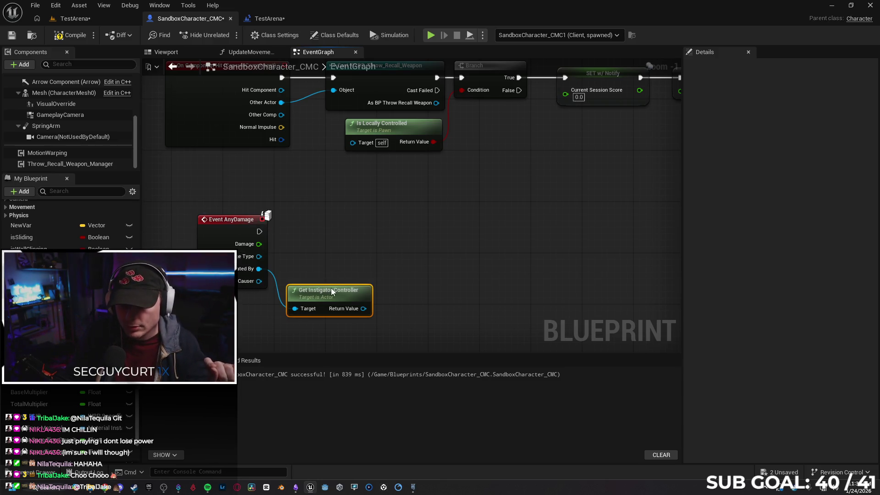
{"action": "key", "text": "Delete"}
Step: Marquee-select the Event AnyDamage node and delete it
{"action": "left_click_drag", "start_coordinate": [173, 177], "coordinate": [289, 314]}
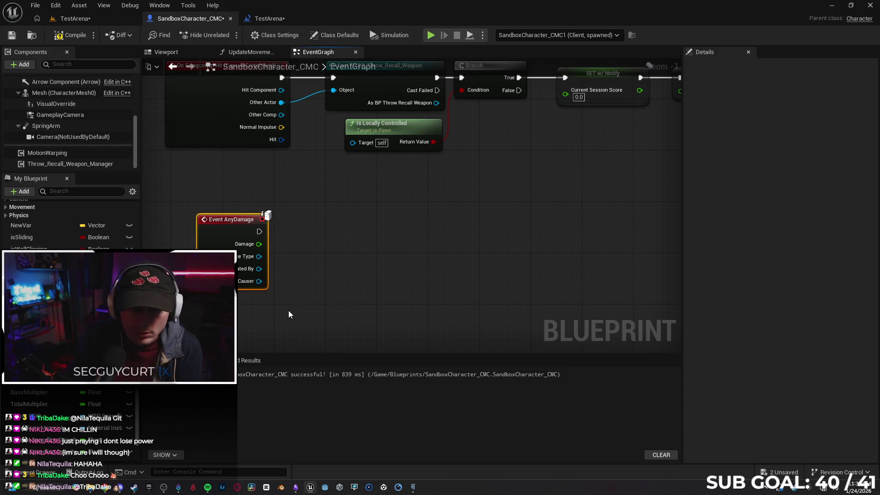
{"action": "key", "text": "Delete"}
{"action": "scroll", "coordinate": [244, 224], "scroll_direction": "down", "scroll_amount": 1}
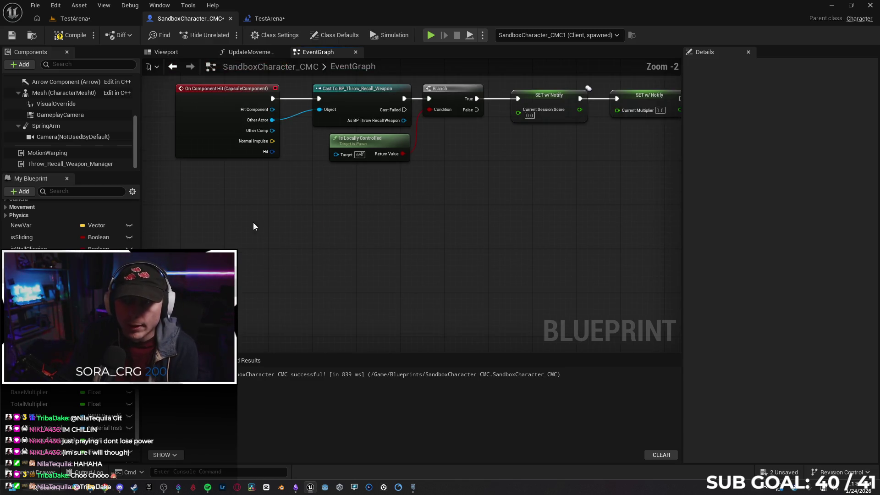
Step: Compile the character Blueprint, then open BP_Throw_Recall_Weapon from Content > ThrowAndRecallWeapon > Blueprints
{"action": "left_click", "coordinate": [68, 38]}
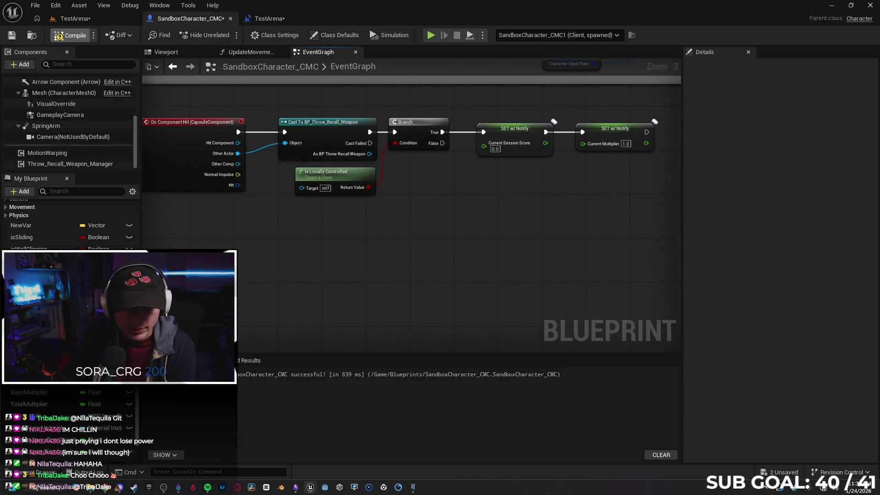
{"action": "left_click", "coordinate": [36, 474]}
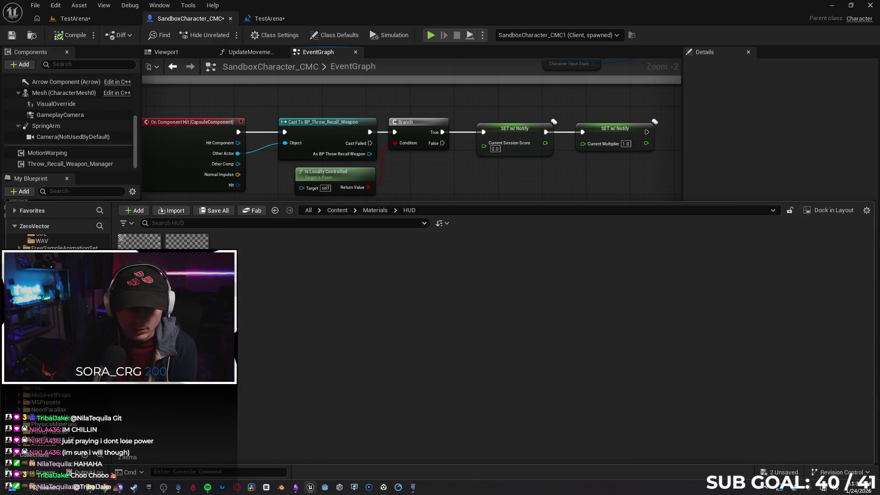
{"action": "left_click", "coordinate": [36, 247]}
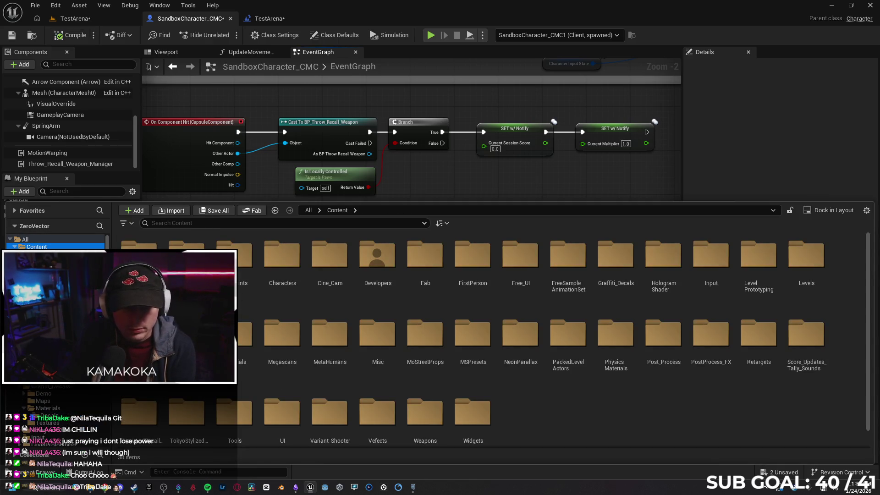
{"action": "scroll", "coordinate": [630, 404], "scroll_direction": "down", "scroll_amount": 1}
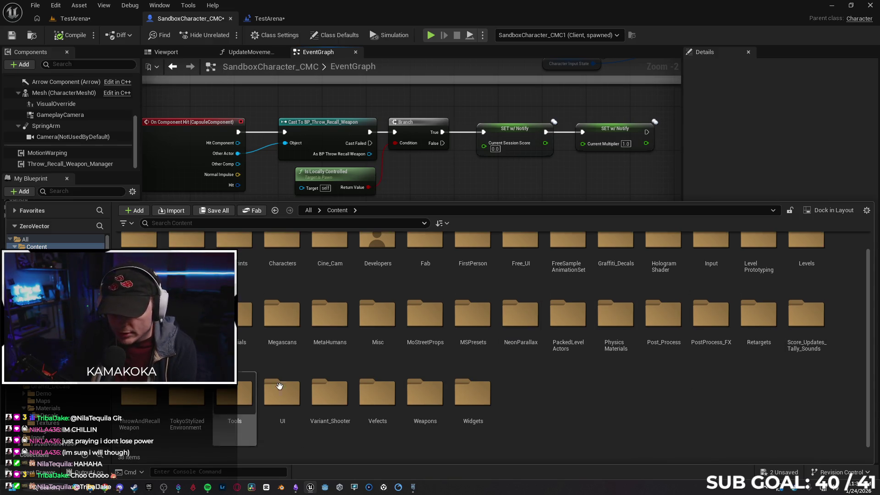
{"action": "double_click", "coordinate": [138, 394]}
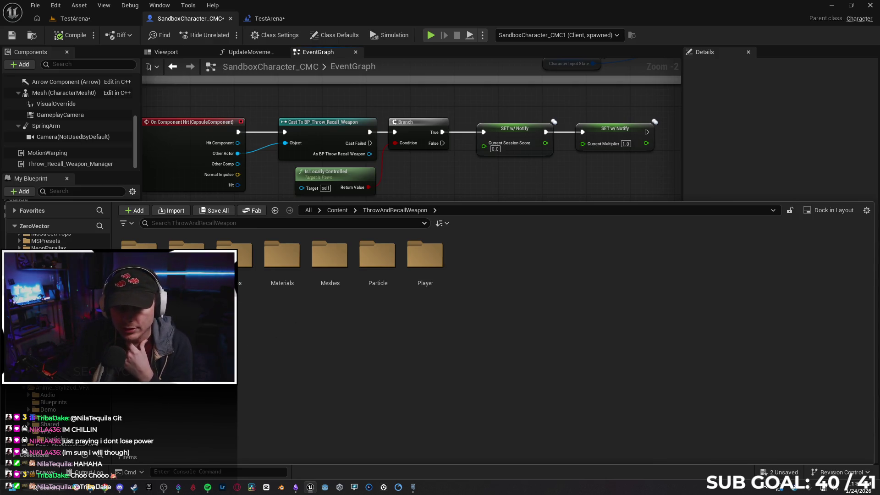
{"action": "key", "text": "Return"}
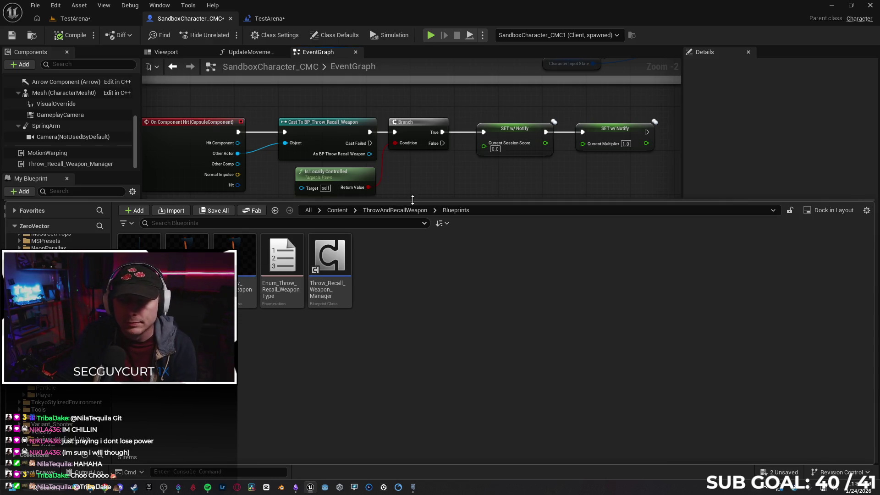
{"action": "left_click_drag", "start_coordinate": [417, 199], "coordinate": [415, 132]}
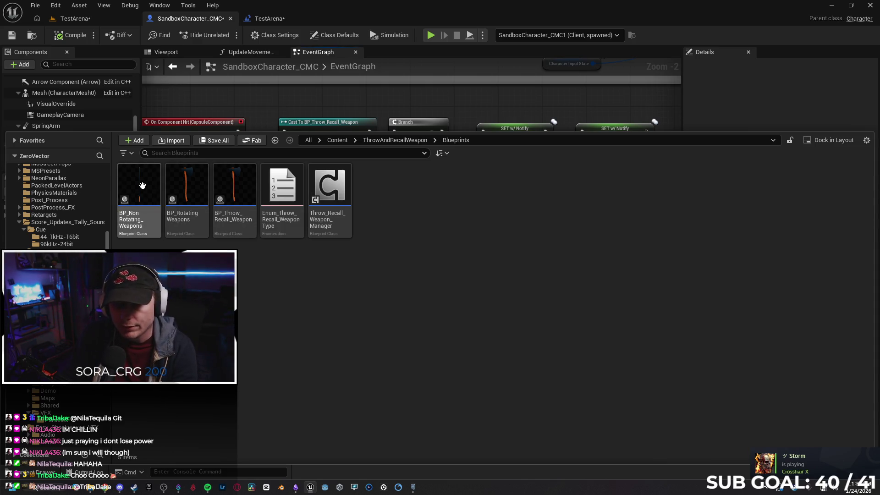
{"action": "double_click", "coordinate": [237, 183]}
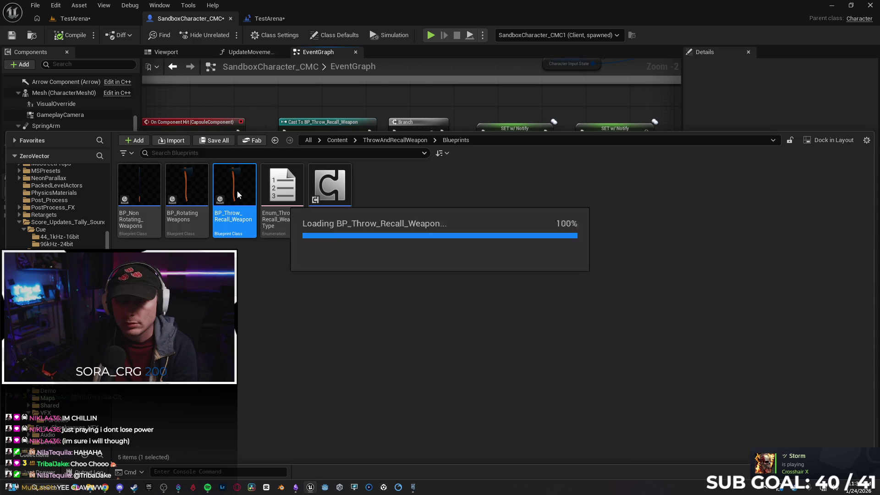
Step: Switch to the Trace Hit Player function graph, abandoning an initial 'jump' node search
{"action": "left_click_drag", "start_coordinate": [237, 298], "coordinate": [316, 297]}
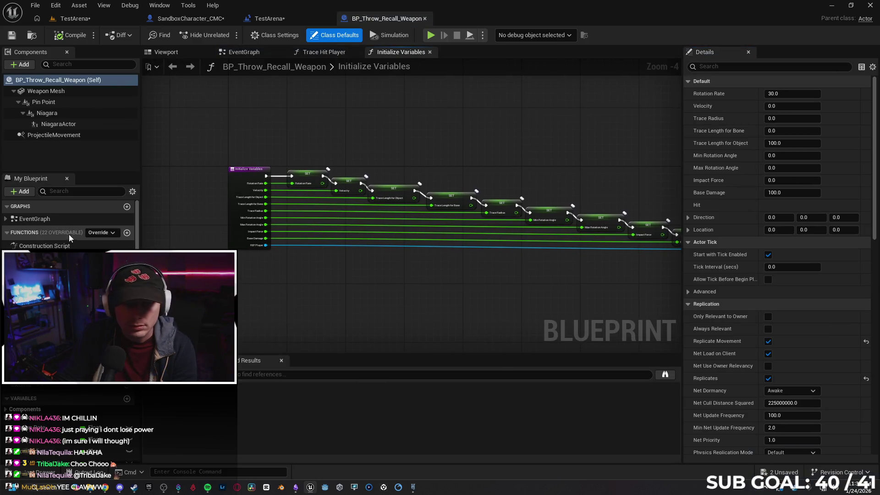
{"action": "left_click", "coordinate": [324, 51]}
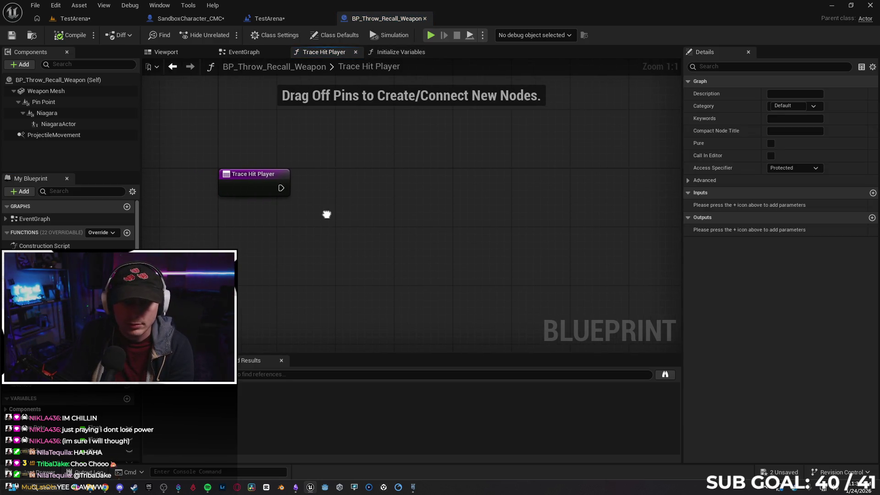
{"action": "scroll", "coordinate": [289, 214], "scroll_direction": "up", "scroll_amount": 2}
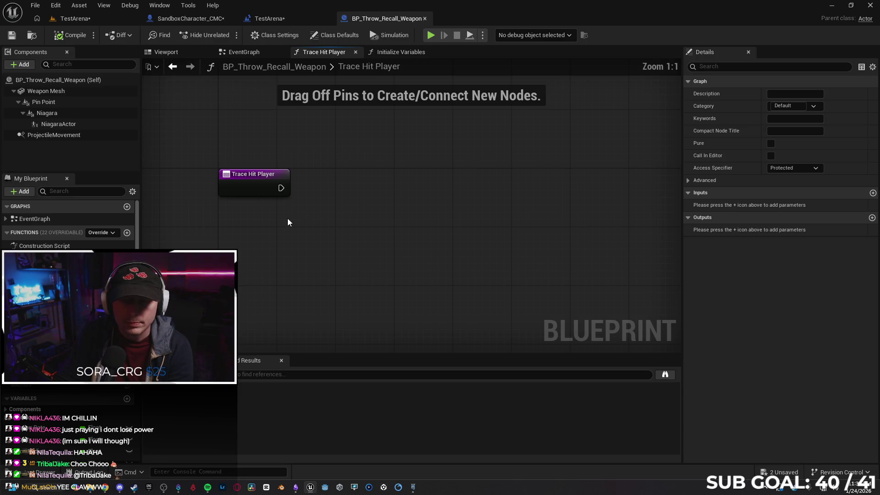
{"action": "scroll", "coordinate": [313, 208], "scroll_direction": "up", "scroll_amount": 2}
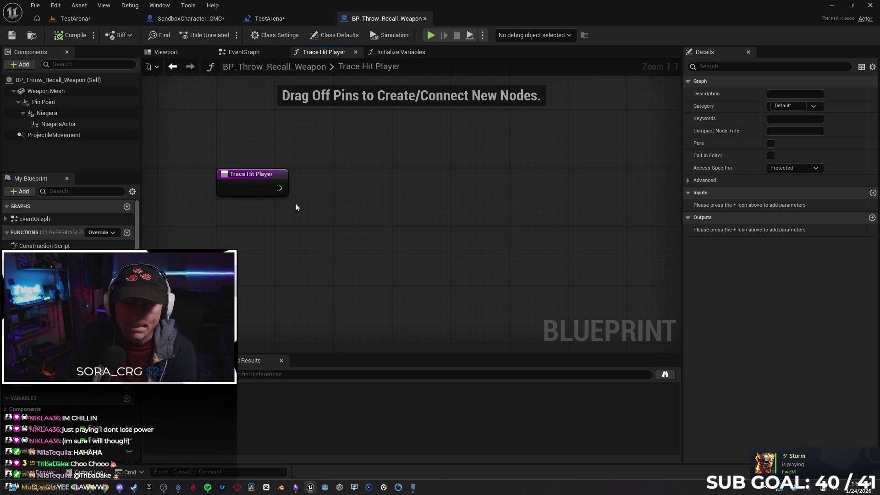
{"action": "left_click_drag", "start_coordinate": [283, 188], "coordinate": [346, 189]}
{"action": "type", "text": "jum"}
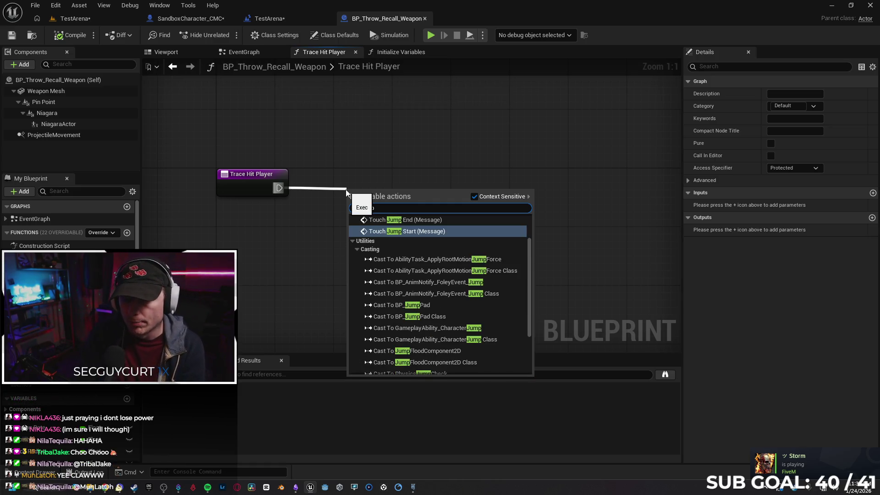
{"action": "type", "text": "p"}
{"action": "scroll", "coordinate": [447, 247], "scroll_direction": "down", "scroll_amount": 5}
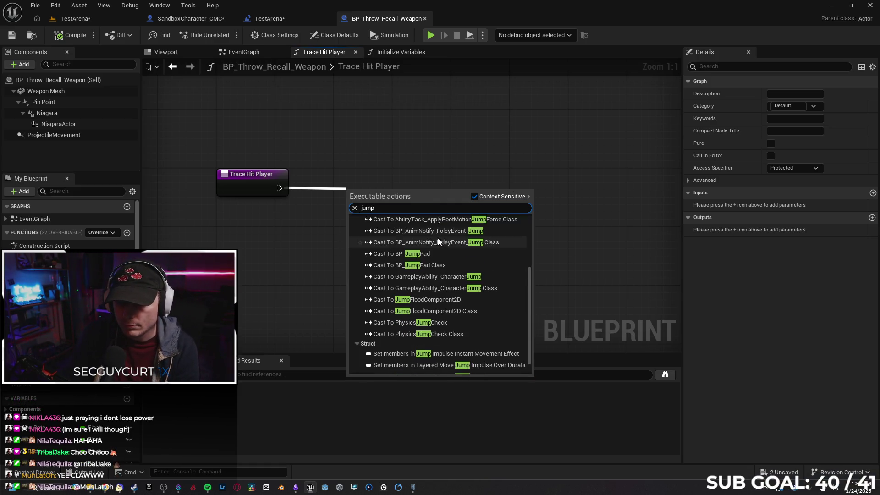
{"action": "left_click", "coordinate": [328, 186]}
Step: Add a Cast To SandboxCharacter_CMC node after Trace Hit Player's execution pin
{"action": "left_click_drag", "start_coordinate": [279, 188], "coordinate": [315, 190]}
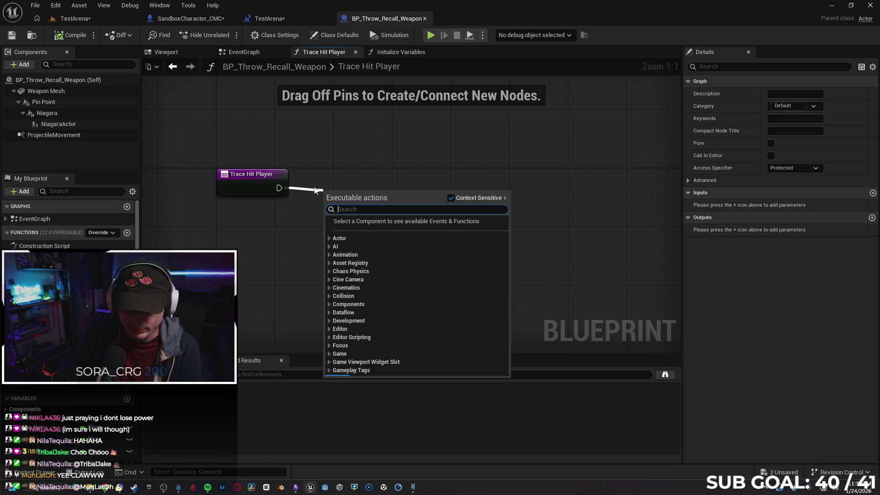
{"action": "type", "text": "casy"}
{"action": "key", "text": "BackSpace"}
{"action": "type", "text": "t to "}
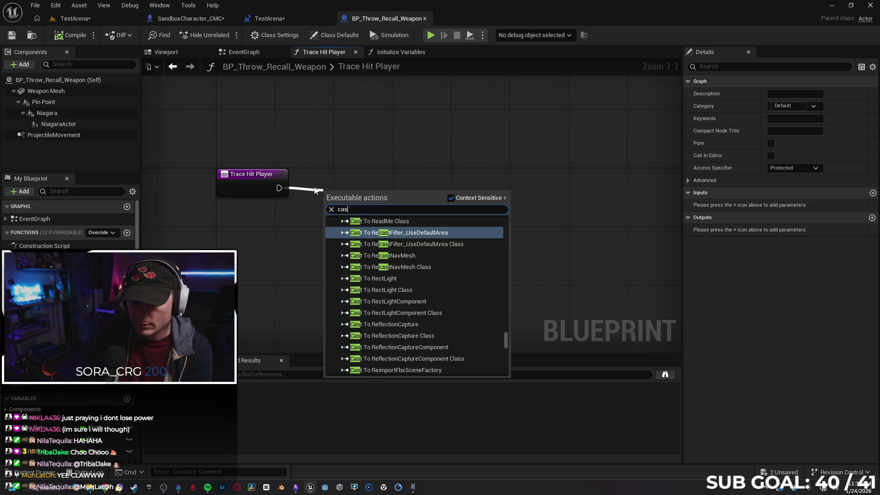
{"action": "type", "text": "sand"}
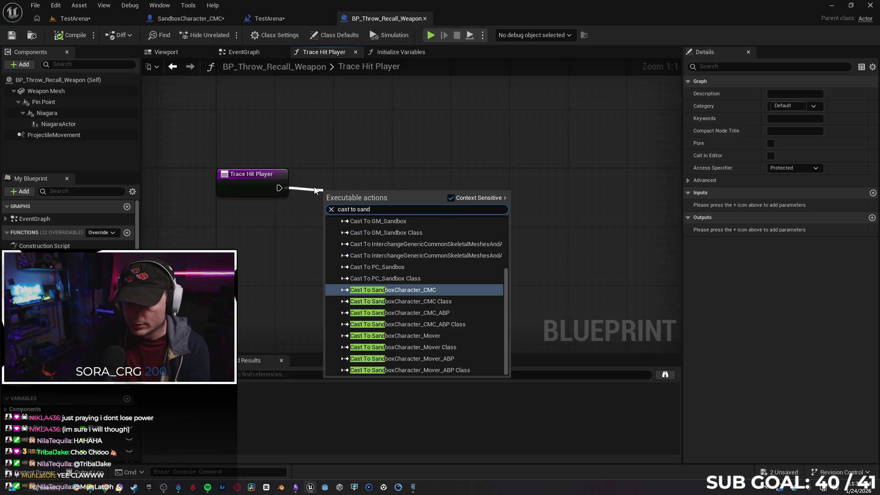
{"action": "key", "text": "Return"}
{"action": "mouse_move", "coordinate": [378, 204]}
{"action": "left_mouse_down"}
{"action": "mouse_move", "coordinate": [384, 172]}
{"action": "mouse_move", "coordinate": [384, 184]}
{"action": "left_mouse_up"}
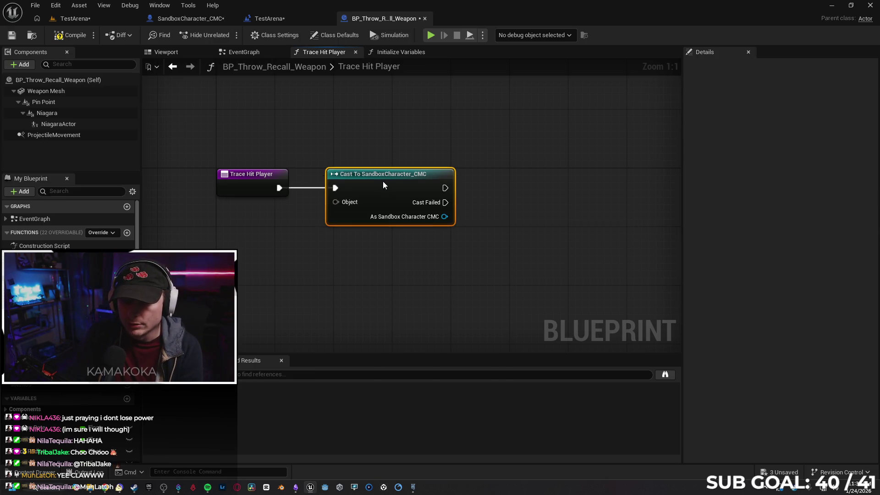
Step: Chain a Jump node off the cast's success output and compile
{"action": "left_click_drag", "start_coordinate": [445, 188], "coordinate": [488, 187]}
{"action": "type", "text": "get"}
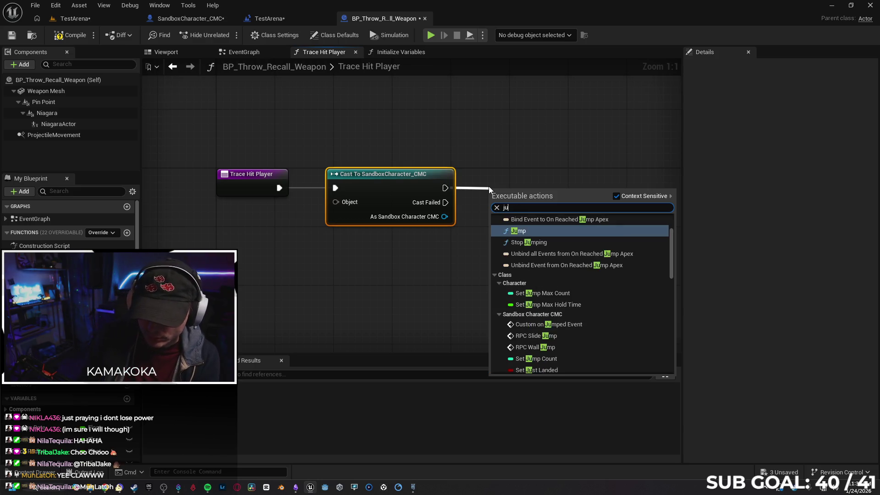
{"action": "type", "text": "jump"}
{"action": "key", "text": "Return"}
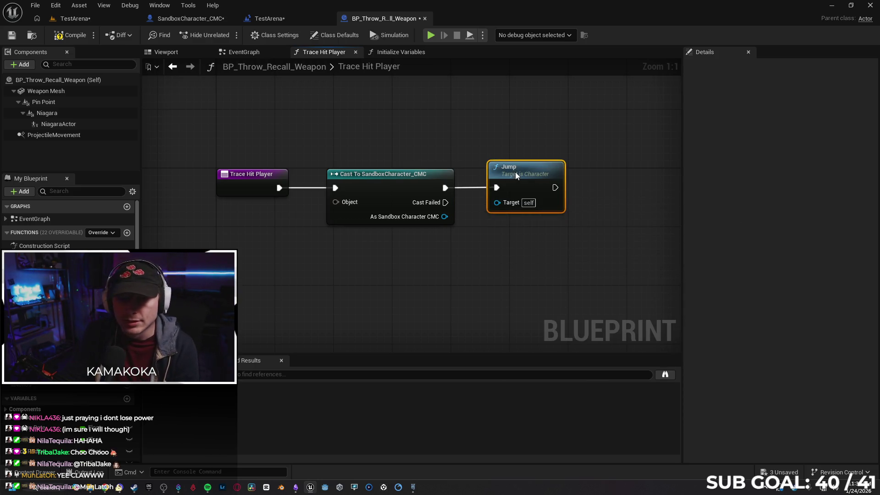
{"action": "left_click", "coordinate": [75, 38]}
Step: Wire the cast result into Jump's Target, recompile, and undo a trial Object pin on Trace Hit Player
{"action": "left_click", "coordinate": [294, 375]}
{"action": "mouse_move", "coordinate": [312, 294]}
{"action": "left_mouse_down"}
{"action": "mouse_move", "coordinate": [275, 295]}
{"action": "mouse_move", "coordinate": [413, 283]}
{"action": "left_mouse_up"}
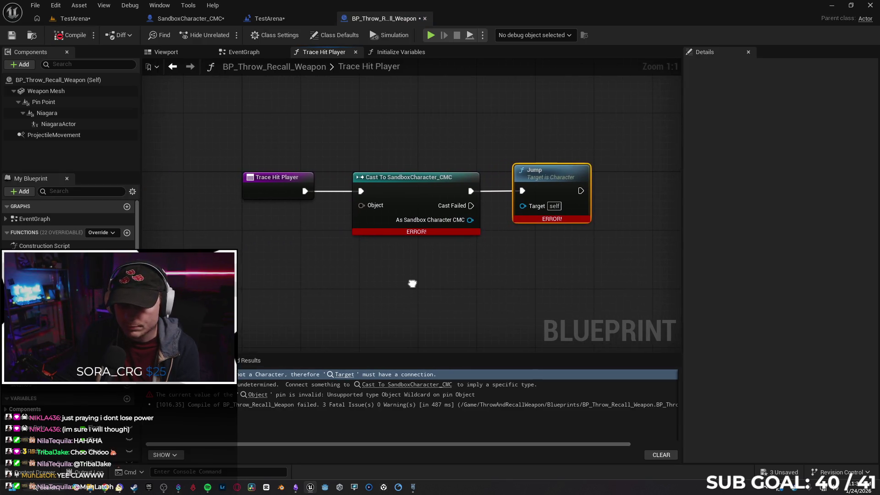
{"action": "left_click_drag", "start_coordinate": [523, 206], "coordinate": [470, 220]}
{"action": "left_click", "coordinate": [71, 36]}
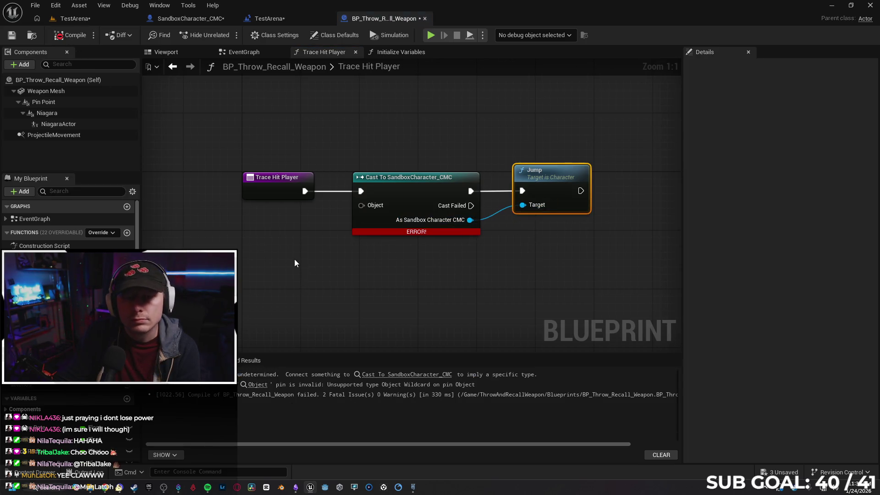
{"action": "left_click_drag", "start_coordinate": [362, 205], "coordinate": [280, 195]}
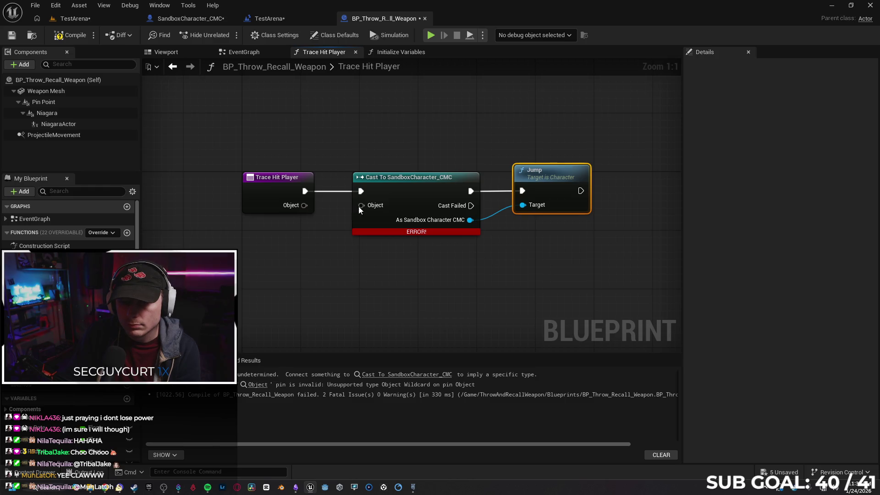
{"action": "left_click", "coordinate": [264, 191]}
{"action": "key", "text": "ctrl+z"}
Step: Feed Get Player Controller into the cast's Object, recompile, then delete it after the warning
{"action": "left_click_drag", "start_coordinate": [362, 206], "coordinate": [282, 252]}
{"action": "type", "text": "get pl"}
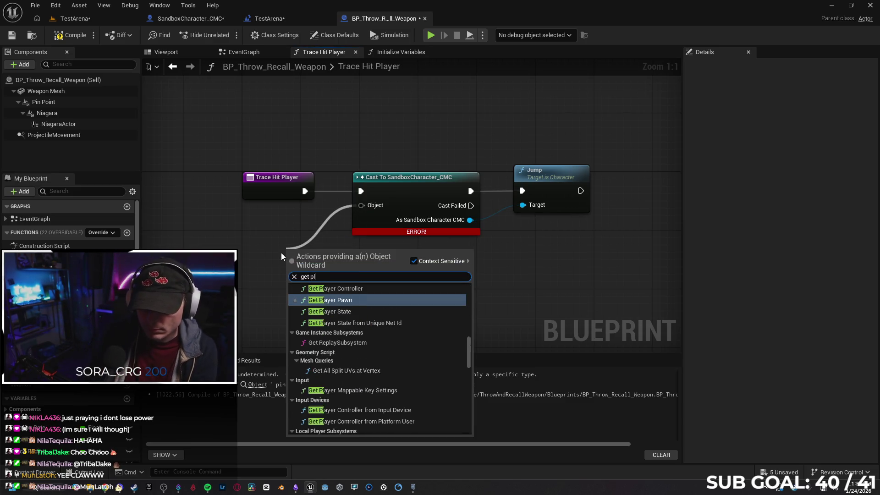
{"action": "type", "text": "ayer controller"}
{"action": "key", "text": "Return"}
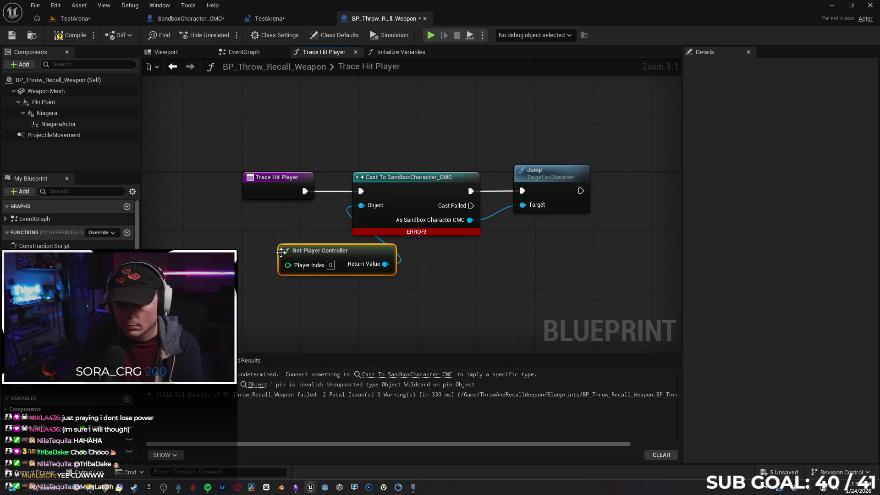
{"action": "left_click", "coordinate": [64, 35]}
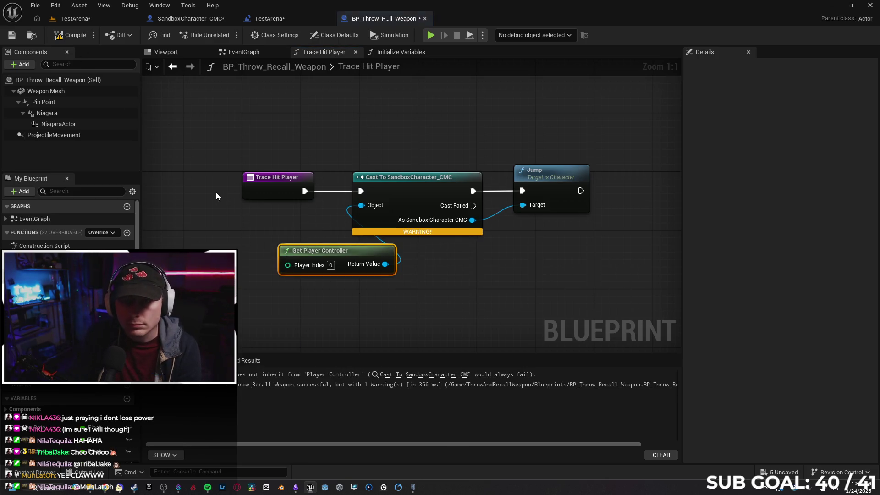
{"action": "left_click", "coordinate": [426, 374]}
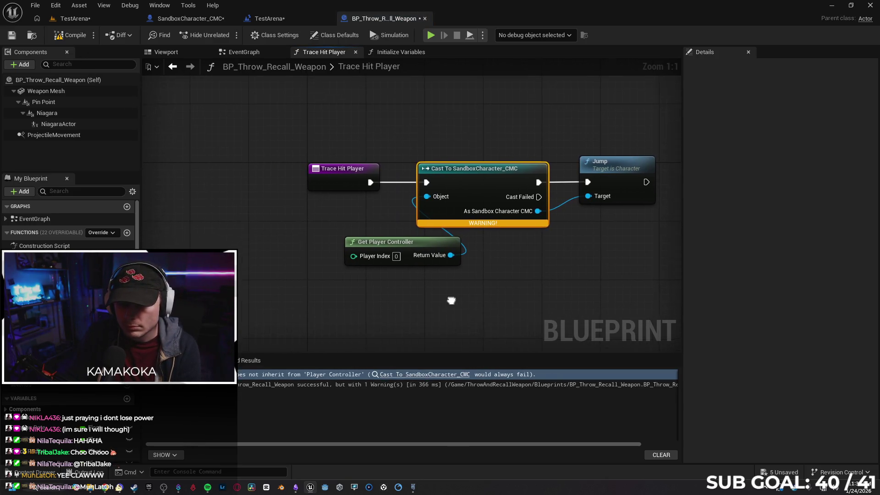
{"action": "left_click", "coordinate": [405, 249]}
{"action": "key", "text": "Delete"}
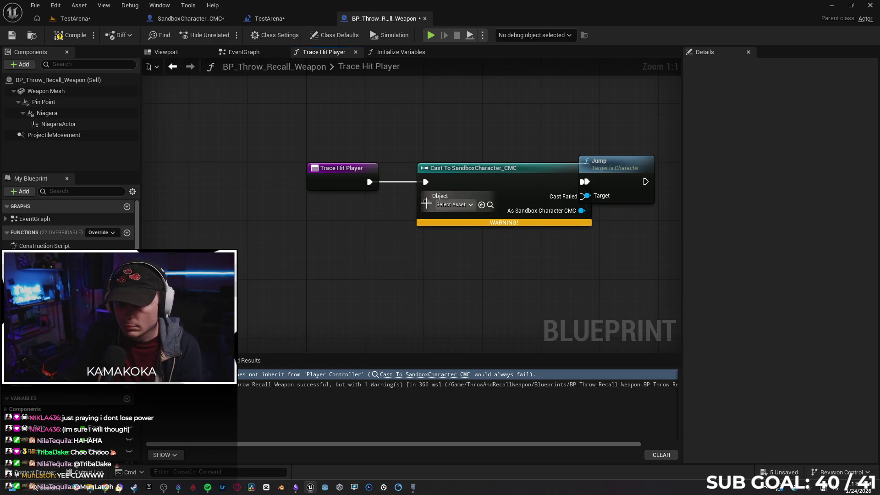
Step: Try Character Movement with Get Character Owner as the cast's Object, recompile, then delete both
{"action": "left_click_drag", "start_coordinate": [426, 202], "coordinate": [367, 232]}
{"action": "type", "text": "get"}
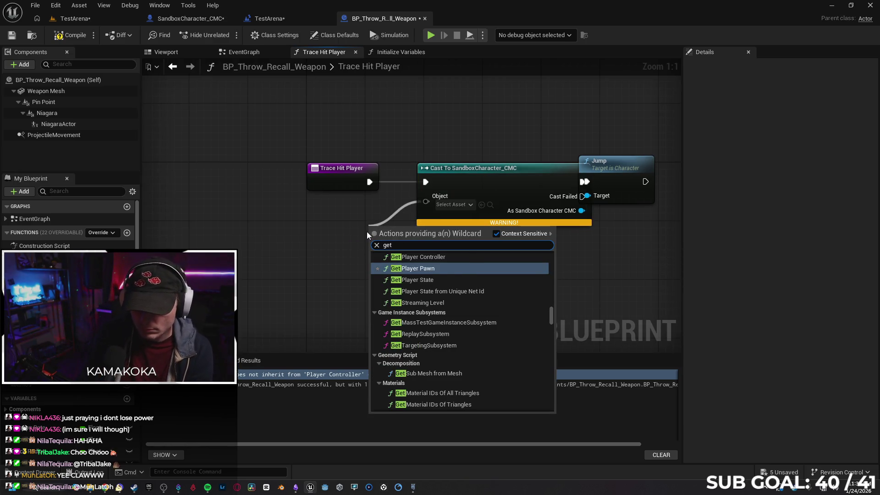
{"action": "type", "text": " charac"}
{"action": "key", "text": "Return"}
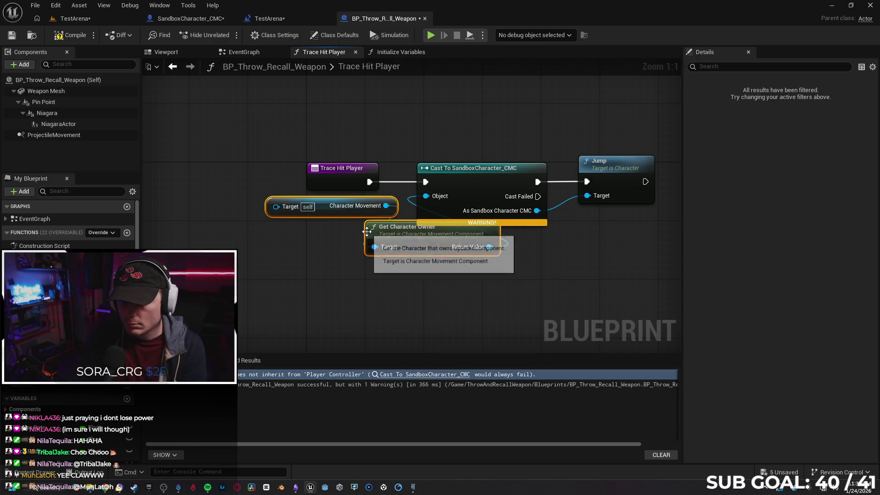
{"action": "left_click_drag", "start_coordinate": [391, 232], "coordinate": [310, 236]}
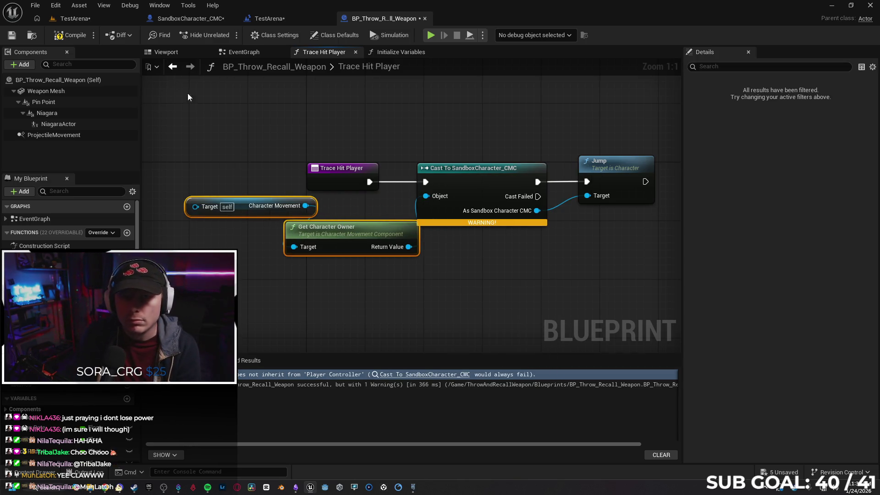
{"action": "left_click", "coordinate": [72, 41]}
{"action": "mouse_move", "coordinate": [394, 295]}
{"action": "left_mouse_down"}
{"action": "mouse_move", "coordinate": [257, 270]}
{"action": "mouse_move", "coordinate": [226, 207]}
{"action": "left_mouse_up"}
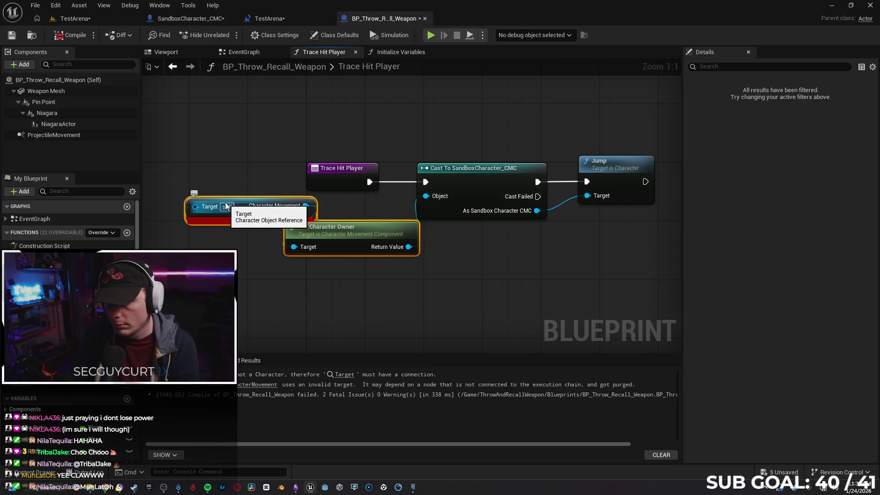
{"action": "key", "text": "Delete"}
Step: Wire Get Player Pawn into the cast's Object pin, compile, and place it beside the cast
{"action": "left_click_drag", "start_coordinate": [426, 197], "coordinate": [328, 251]}
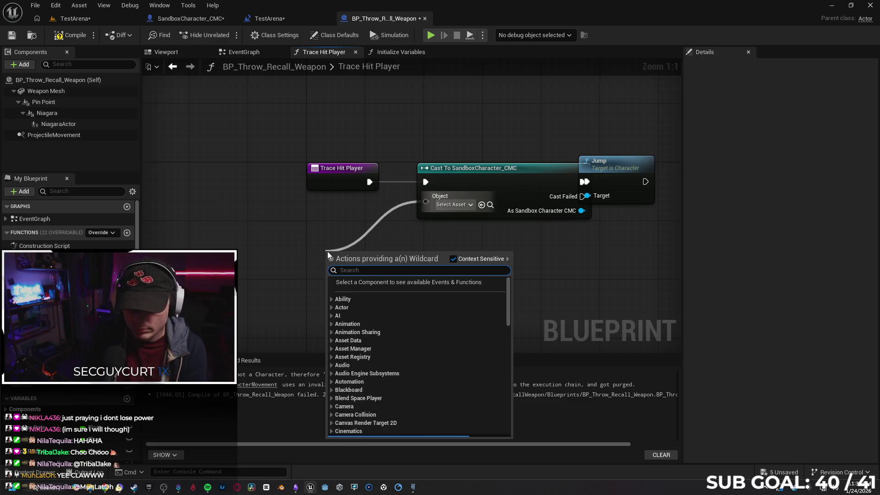
{"action": "type", "text": "get player"}
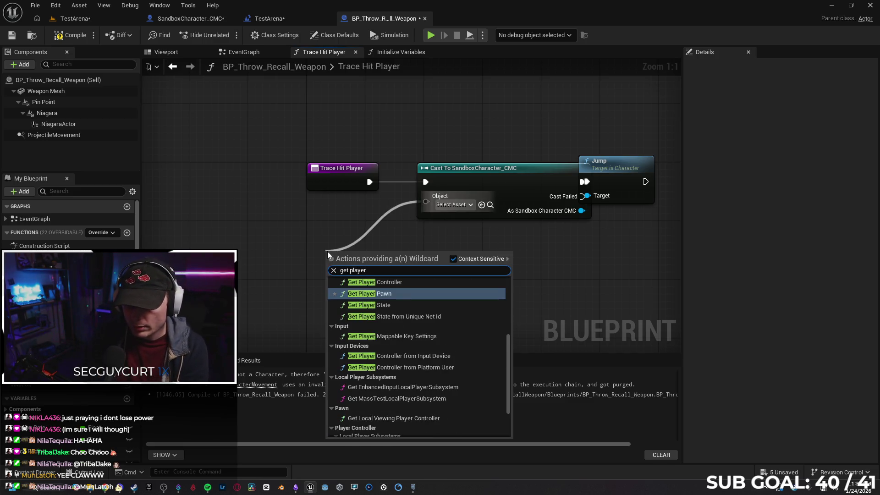
{"action": "key", "text": "Return"}
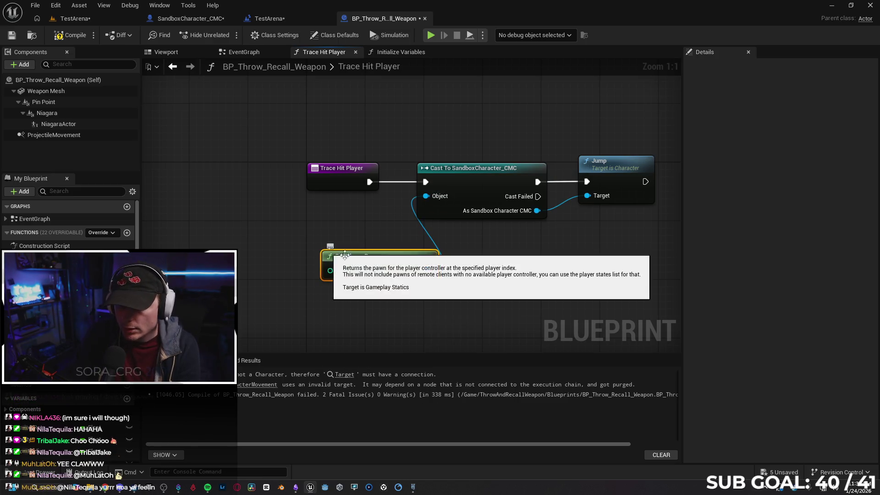
{"action": "left_click", "coordinate": [71, 35]}
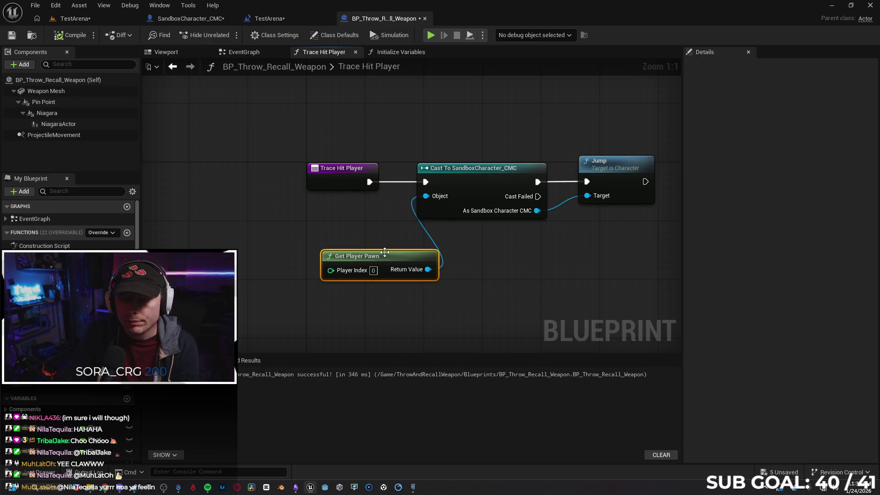
{"action": "left_click_drag", "start_coordinate": [384, 251], "coordinate": [325, 207]}
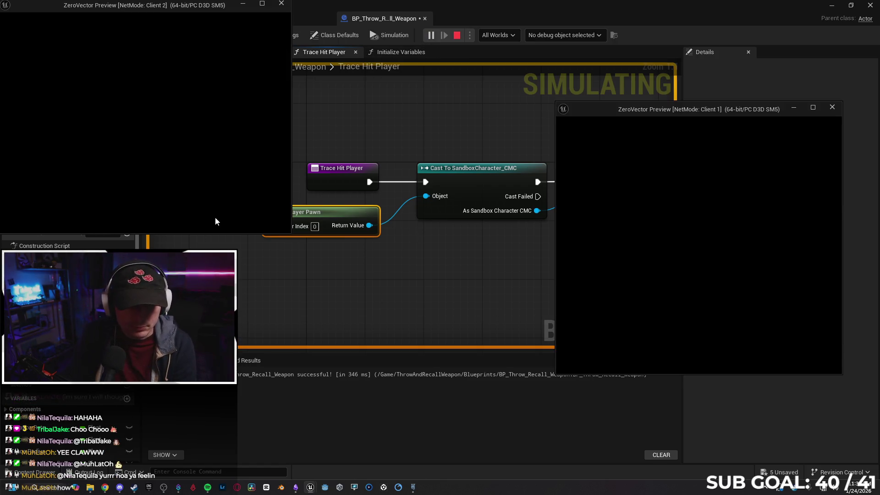
Step: In the two-client play test, run and turn the Client 2 character, then stop
{"action": "left_click", "coordinate": [280, 201]}
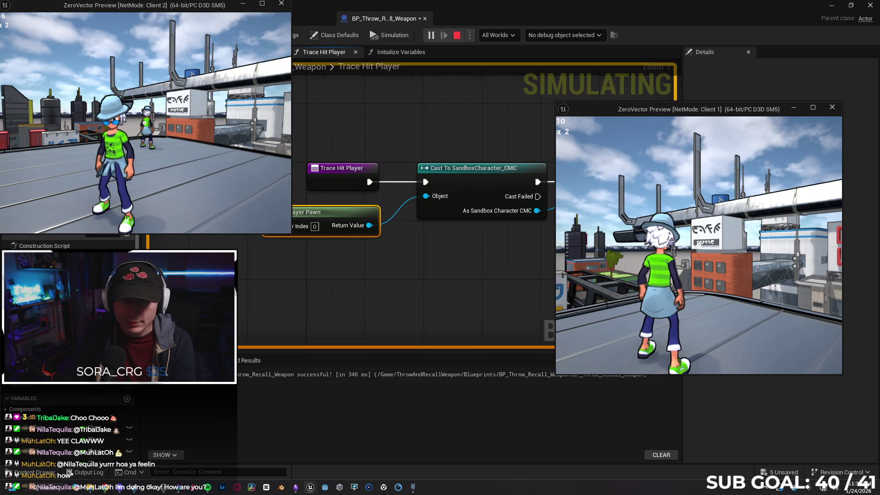
{"action": "key", "text": "w"}
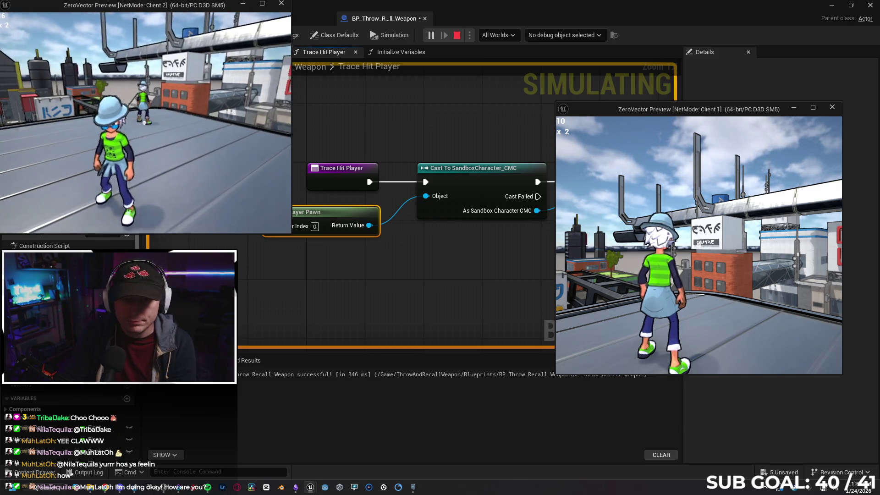
{"action": "key", "text": "s"}
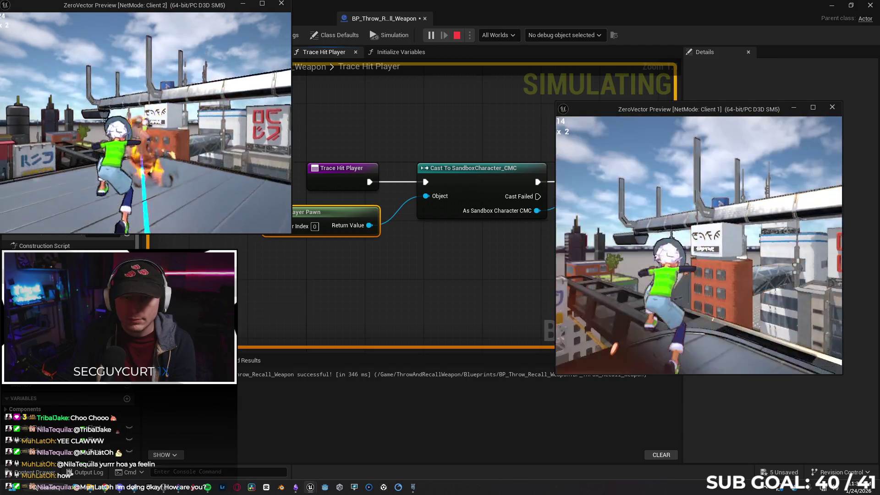
{"action": "key", "text": "Escape"}
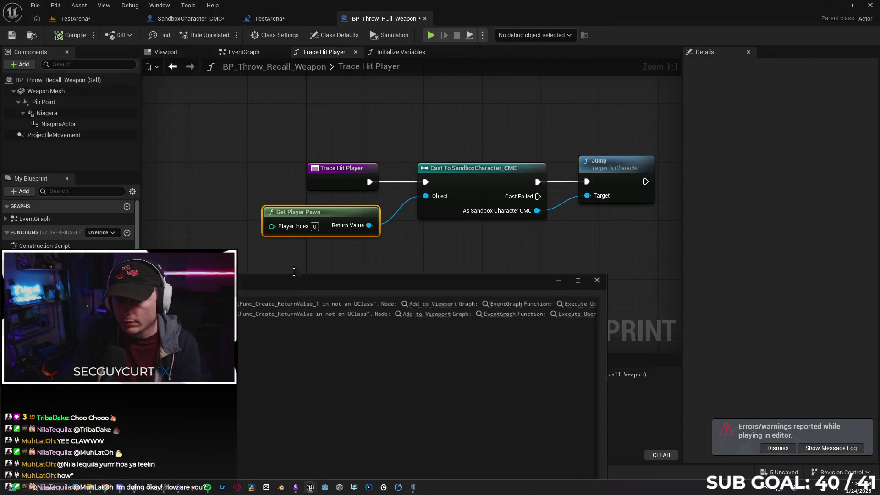
Step: Close the message log and spread the graph, moving Jump right and Trace Hit Player left
{"action": "left_click", "coordinate": [600, 279]}
{"action": "left_click_drag", "start_coordinate": [502, 242], "coordinate": [262, 229]}
{"action": "left_click_drag", "start_coordinate": [399, 160], "coordinate": [476, 161]}
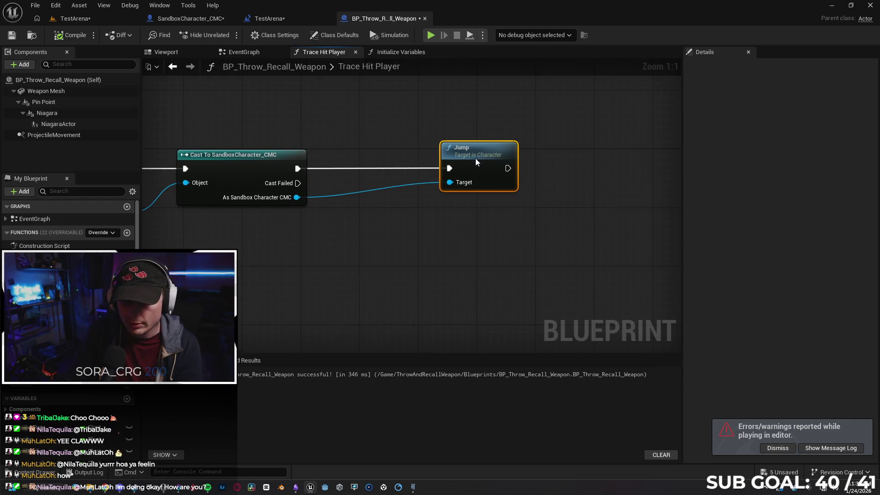
{"action": "left_click", "coordinate": [324, 169]}
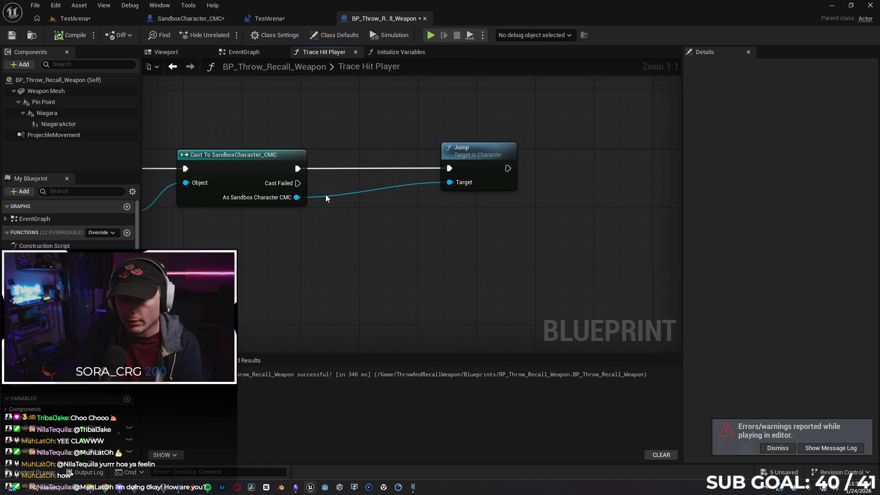
{"action": "left_click_drag", "start_coordinate": [302, 226], "coordinate": [576, 218]}
{"action": "left_click_drag", "start_coordinate": [346, 181], "coordinate": [348, 189]}
{"action": "left_click_drag", "start_coordinate": [347, 158], "coordinate": [207, 160]}
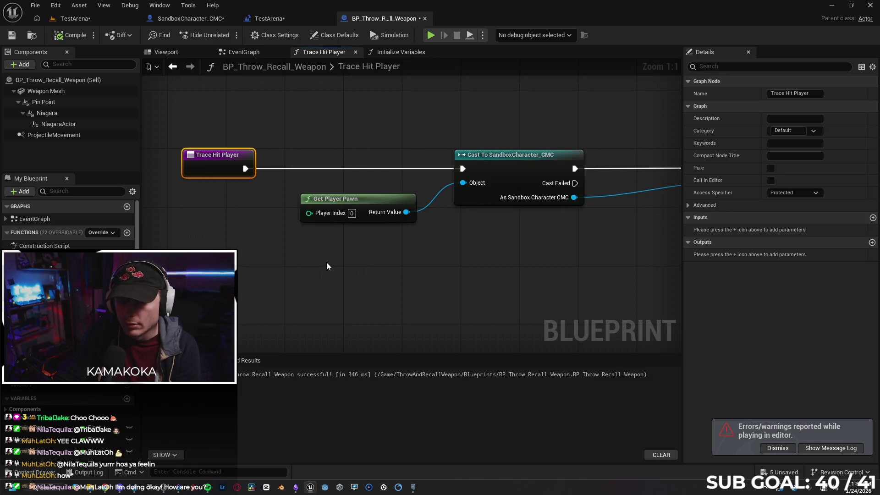
{"action": "left_click", "coordinate": [316, 283]}
Step: Add a Branch whose Condition is driven by an IsInstigatorLocallyControlled node
{"action": "left_click", "coordinate": [292, 271]}
{"action": "left_click_drag", "start_coordinate": [370, 290], "coordinate": [319, 308]}
{"action": "type", "text": "is local"}
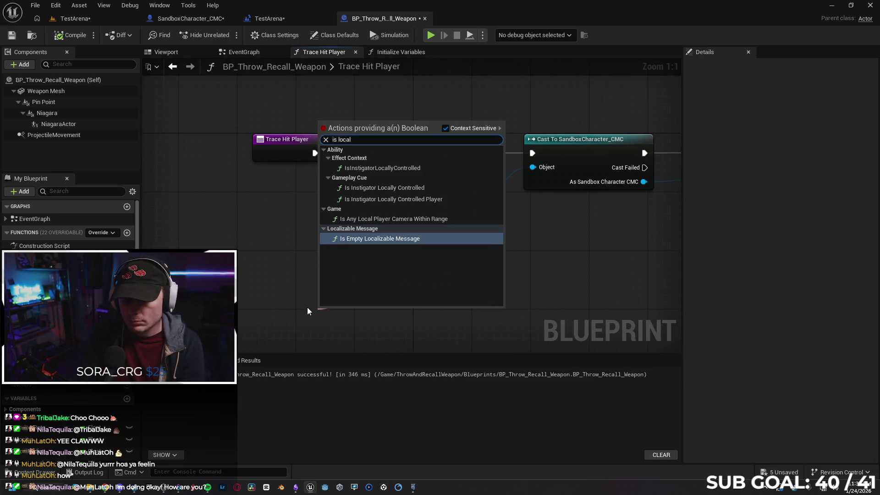
{"action": "type", "text": "ly con"}
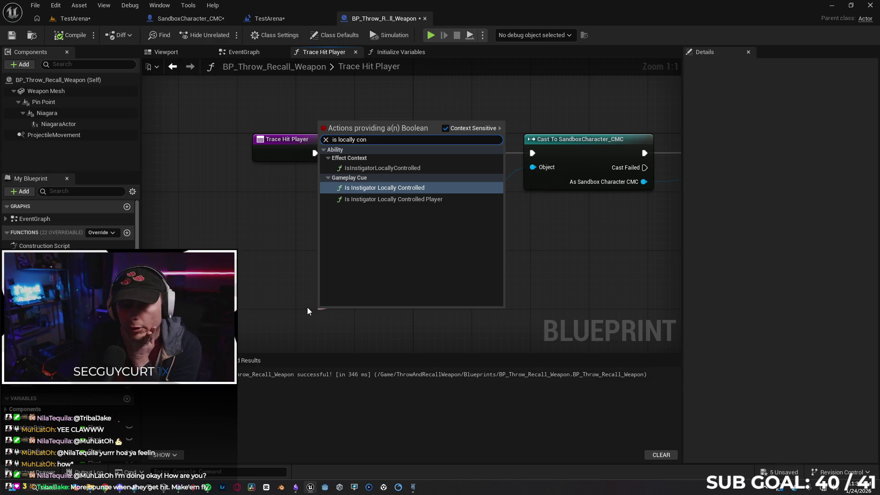
{"action": "key", "text": "Up"}
{"action": "key", "text": "Return"}
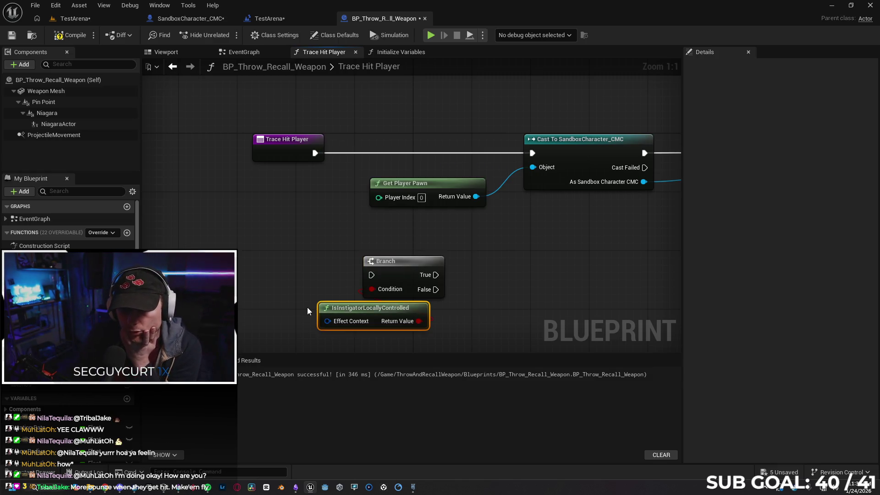
{"action": "mouse_move", "coordinate": [369, 316]}
{"action": "left_mouse_down"}
{"action": "mouse_move", "coordinate": [309, 301]}
{"action": "mouse_move", "coordinate": [296, 280]}
{"action": "left_mouse_up"}
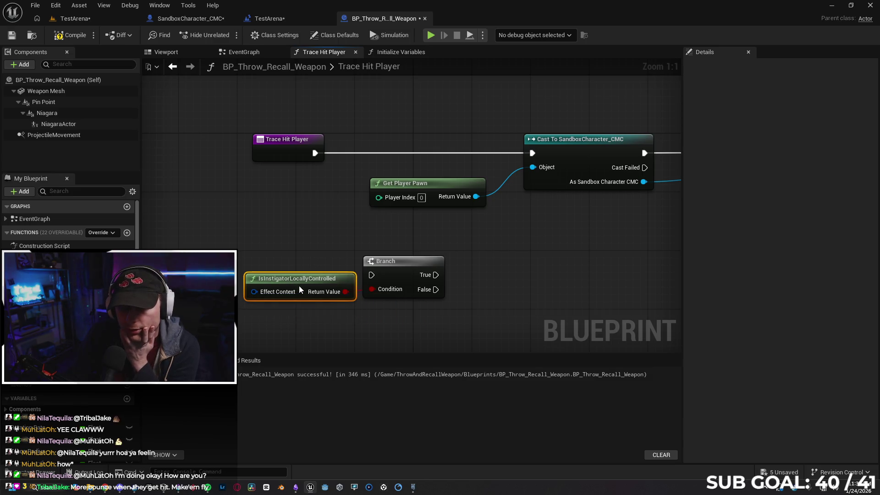
{"action": "mouse_move", "coordinate": [276, 246]}
{"action": "left_mouse_down"}
{"action": "mouse_move", "coordinate": [374, 293]}
{"action": "mouse_move", "coordinate": [344, 242]}
{"action": "mouse_move", "coordinate": [387, 260]}
{"action": "mouse_move", "coordinate": [329, 263]}
{"action": "left_mouse_up"}
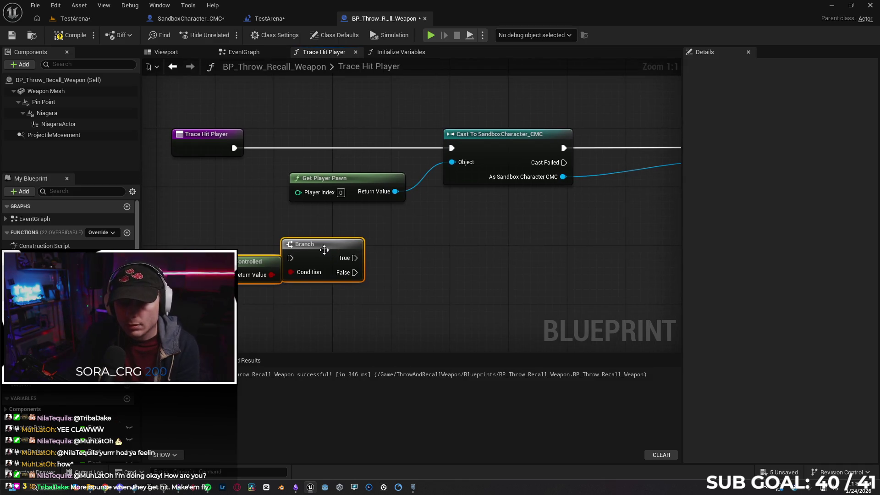
{"action": "mouse_move", "coordinate": [468, 252]}
{"action": "left_mouse_down"}
{"action": "mouse_move", "coordinate": [433, 251]}
{"action": "mouse_move", "coordinate": [471, 266]}
{"action": "left_mouse_up"}
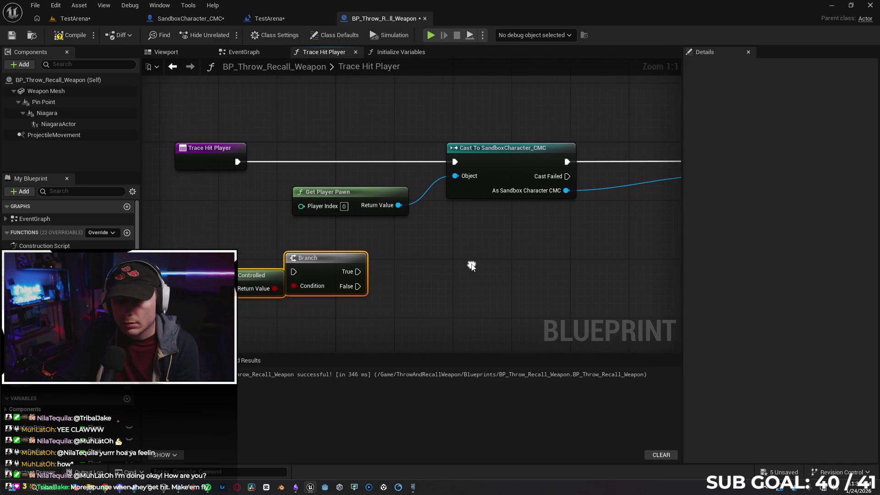
{"action": "left_click", "coordinate": [425, 269]}
Step: Replace Get Player Pawn with a Get Instigator node on the cast's Object pin
{"action": "left_click", "coordinate": [385, 209]}
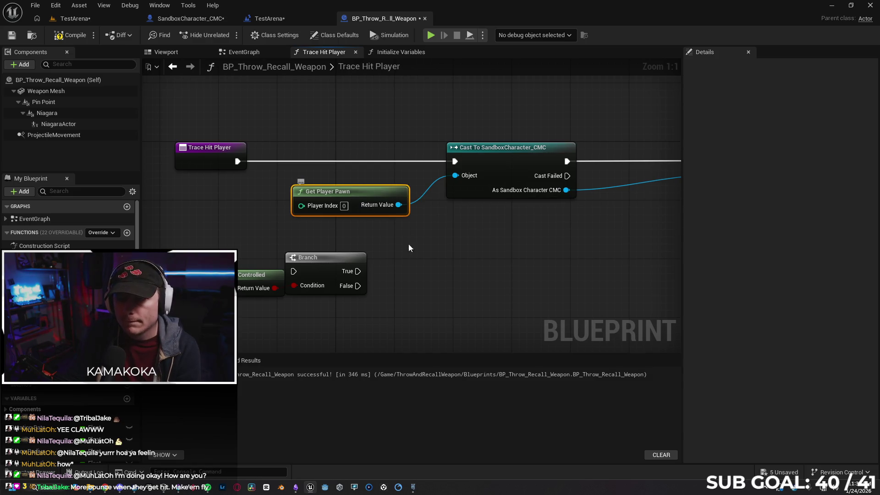
{"action": "key", "text": "Delete"}
{"action": "left_click_drag", "start_coordinate": [453, 180], "coordinate": [381, 189]}
{"action": "type", "text": "get inst"}
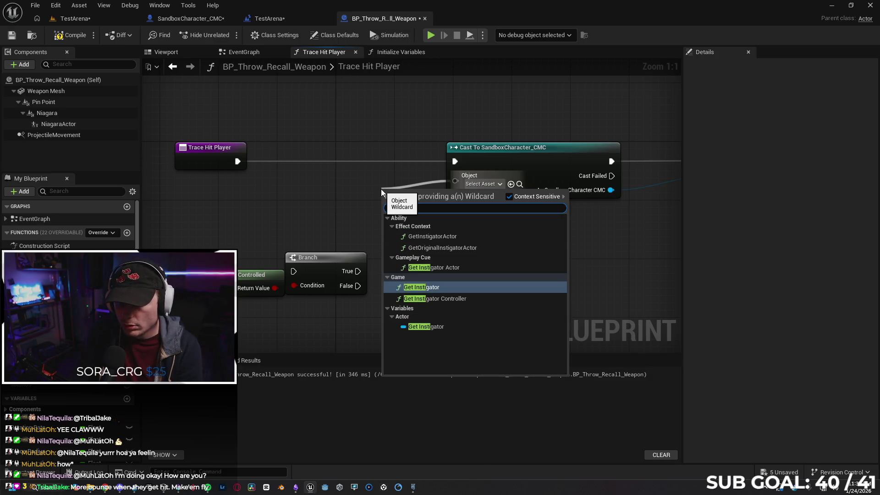
{"action": "key", "text": "Return"}
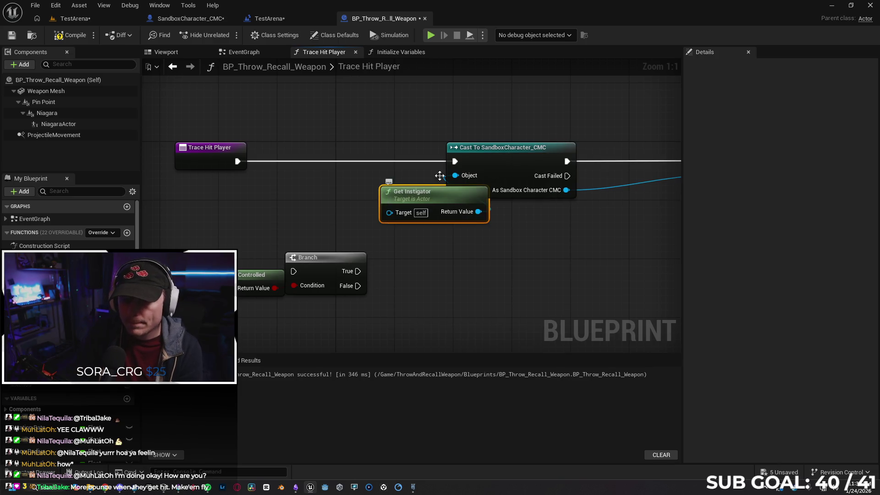
{"action": "left_click_drag", "start_coordinate": [429, 197], "coordinate": [376, 197]}
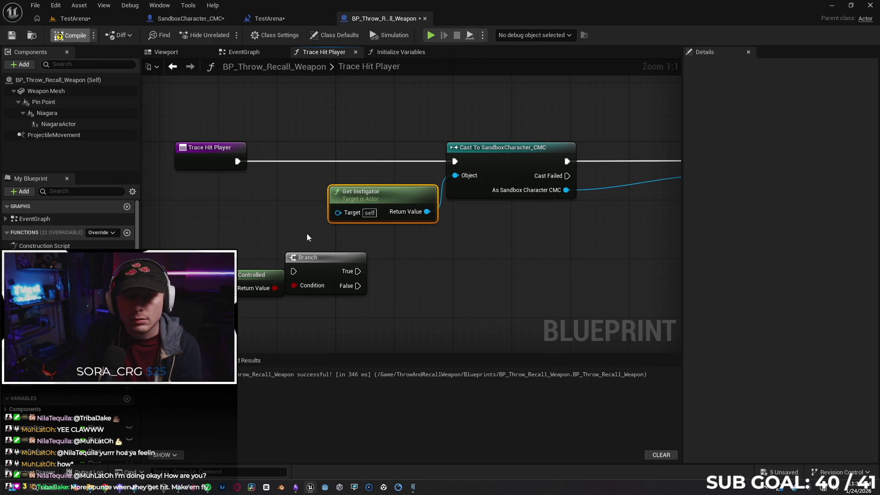
{"action": "left_click_drag", "start_coordinate": [490, 249], "coordinate": [407, 252]}
{"action": "left_click_drag", "start_coordinate": [325, 190], "coordinate": [310, 188]}
{"action": "left_click_drag", "start_coordinate": [340, 244], "coordinate": [416, 249]}
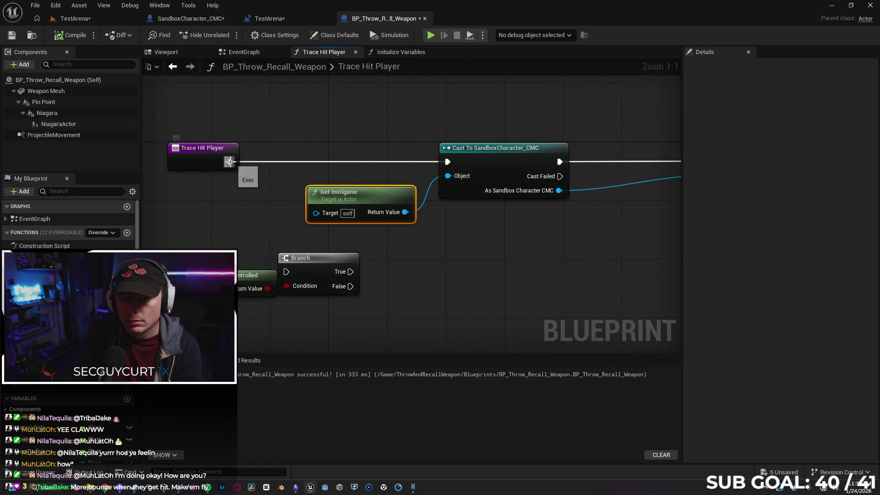
Step: Play-test two clients, throwing the weapon at the other player from Client 2, then stop and close the log
{"action": "left_click", "coordinate": [431, 35]}
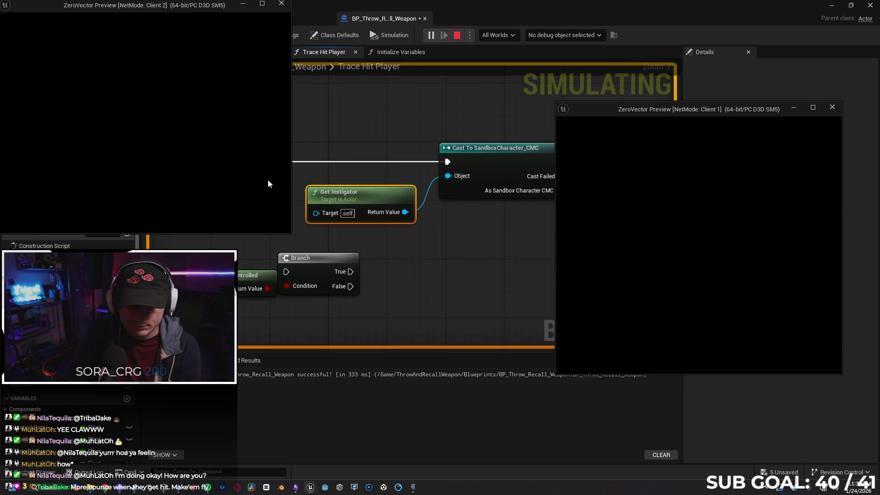
{"action": "key", "text": "w"}
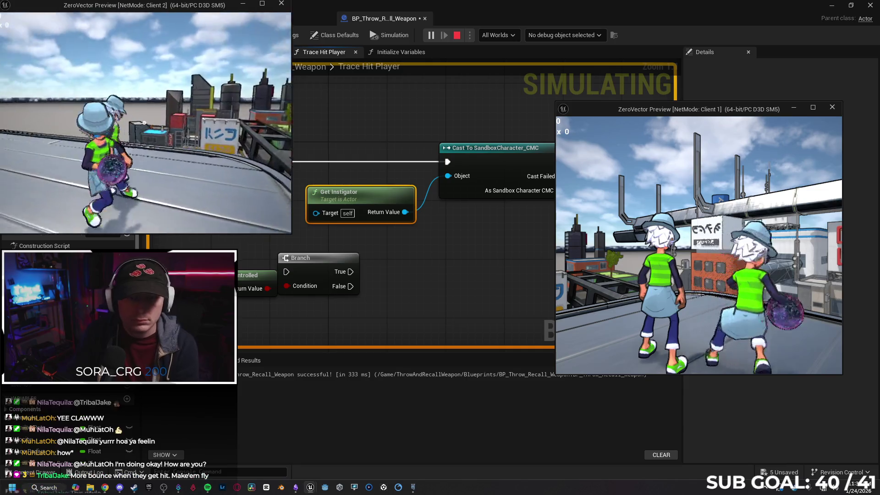
{"action": "left_click", "coordinate": [144, 123]}
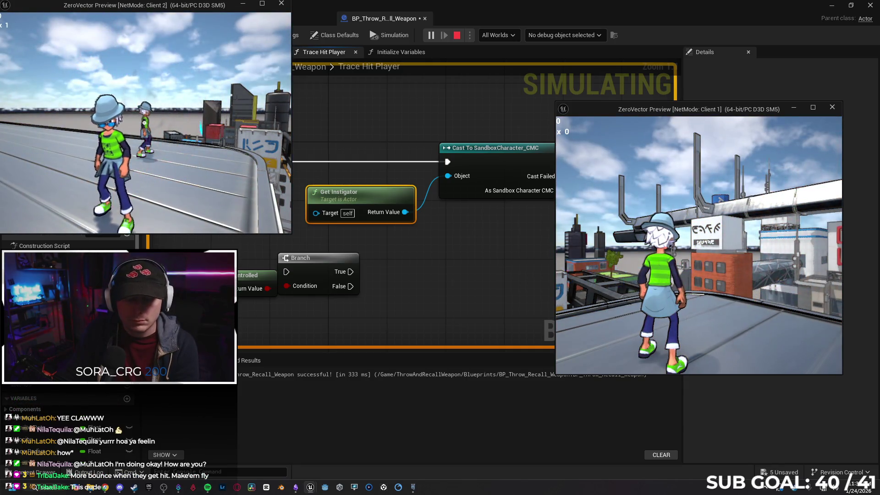
{"action": "key", "text": "Escape"}
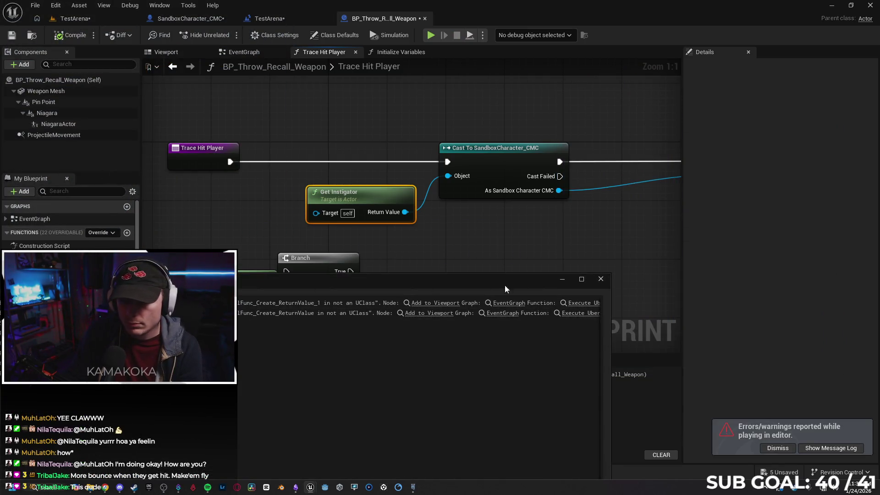
{"action": "left_click", "coordinate": [601, 279]}
Step: Try a Get Instigator Controller node on the cast and compile, then remove it and wire Get Instigator's Return Value into Object
{"action": "left_click_drag", "start_coordinate": [443, 252], "coordinate": [406, 253]}
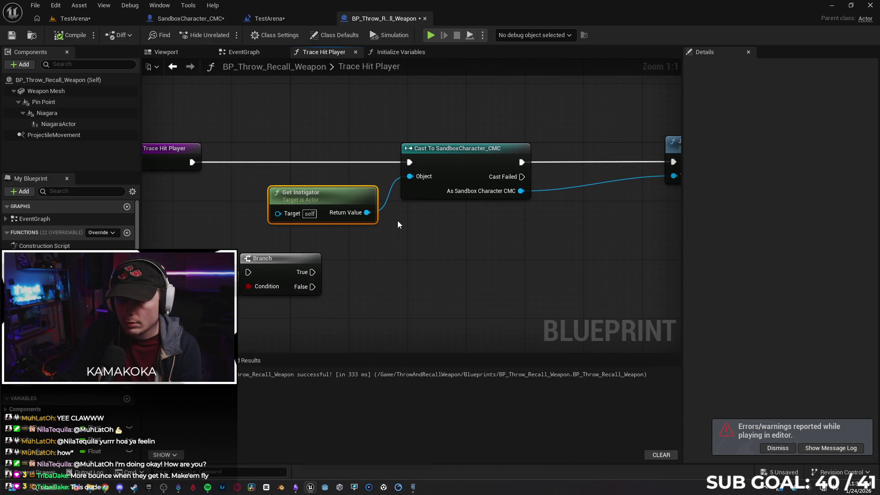
{"action": "left_click_drag", "start_coordinate": [410, 176], "coordinate": [412, 247]}
{"action": "type", "text": "get insti"}
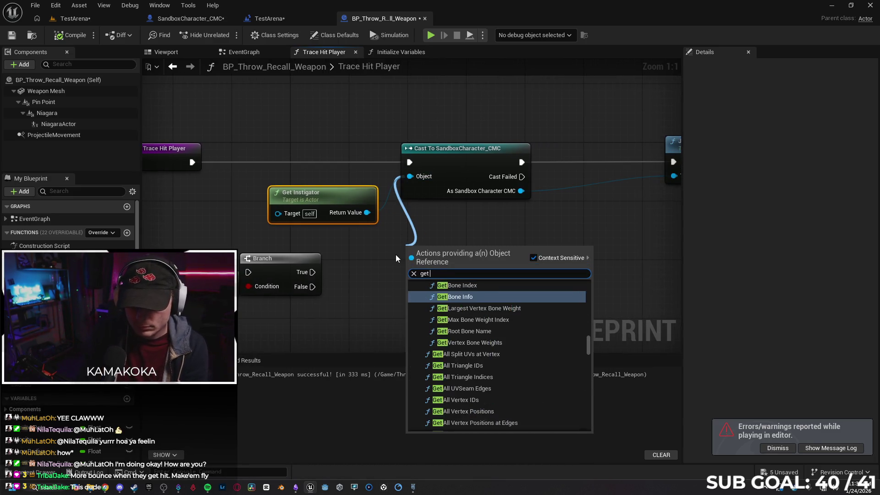
{"action": "key", "text": "Return"}
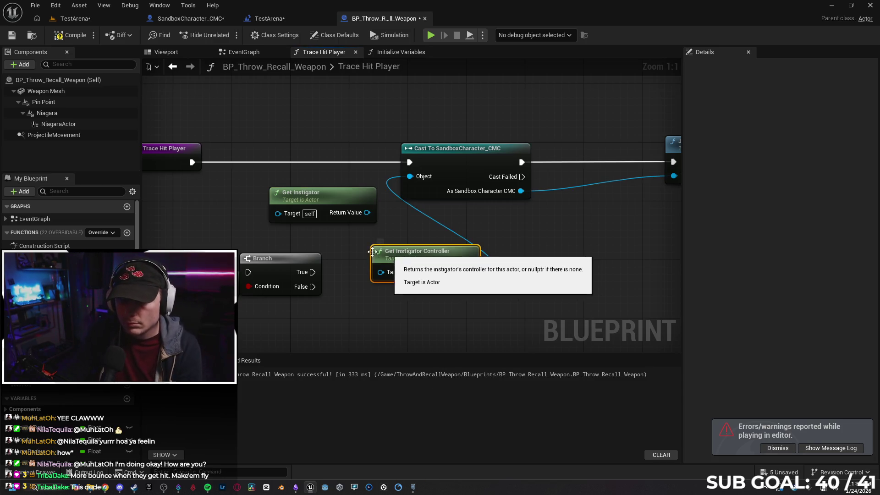
{"action": "left_click", "coordinate": [65, 41]}
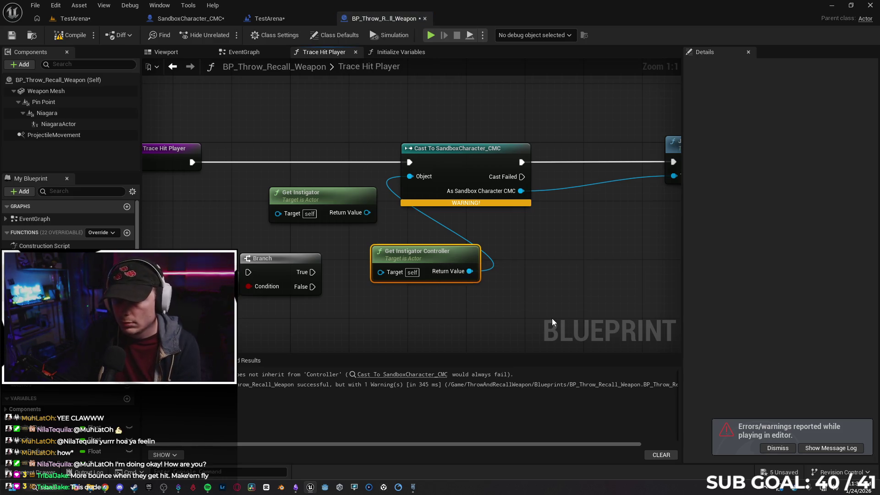
{"action": "key", "text": "Delete"}
{"action": "left_click_drag", "start_coordinate": [361, 213], "coordinate": [418, 178]}
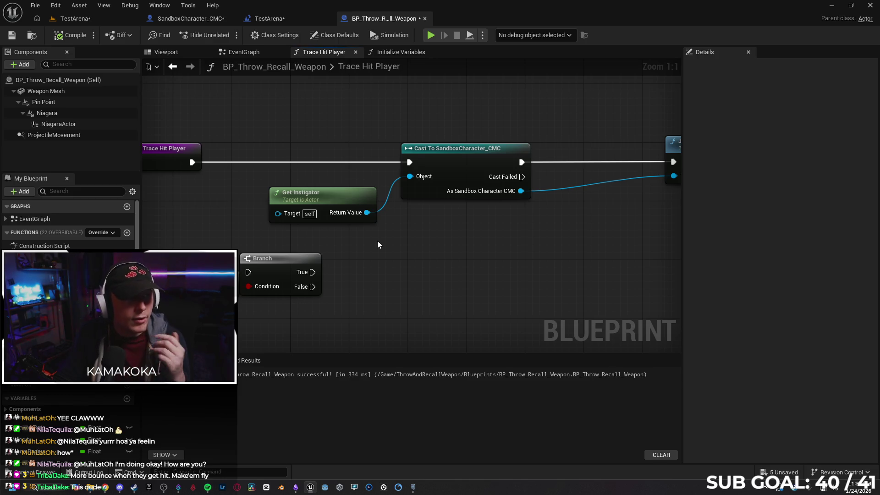
Step: Move Jump next to the cast and delete the Branch node and its neighbour
{"action": "left_click_drag", "start_coordinate": [394, 254], "coordinate": [321, 252]}
{"action": "mouse_move", "coordinate": [634, 136]}
{"action": "left_mouse_down"}
{"action": "mouse_move", "coordinate": [604, 147]}
{"action": "mouse_move", "coordinate": [529, 144]}
{"action": "left_mouse_up"}
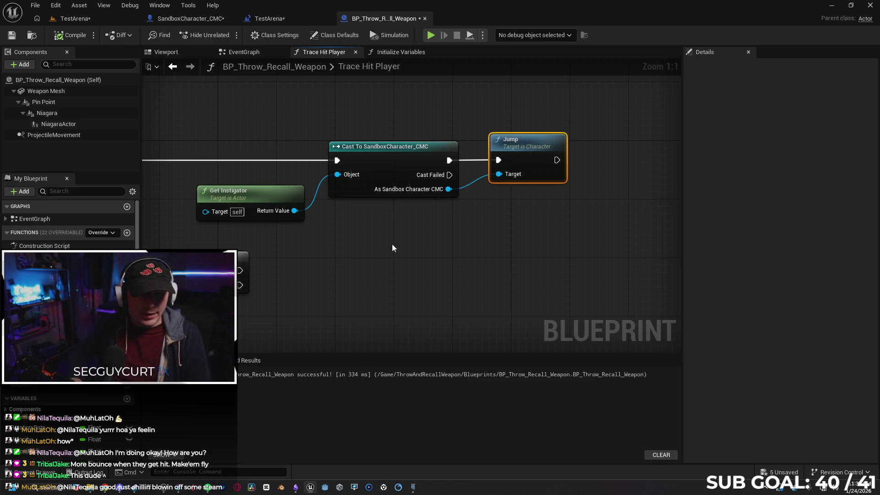
{"action": "mouse_move", "coordinate": [425, 252]}
{"action": "left_mouse_down"}
{"action": "mouse_move", "coordinate": [449, 238]}
{"action": "mouse_move", "coordinate": [489, 257]}
{"action": "mouse_move", "coordinate": [441, 265]}
{"action": "left_mouse_up"}
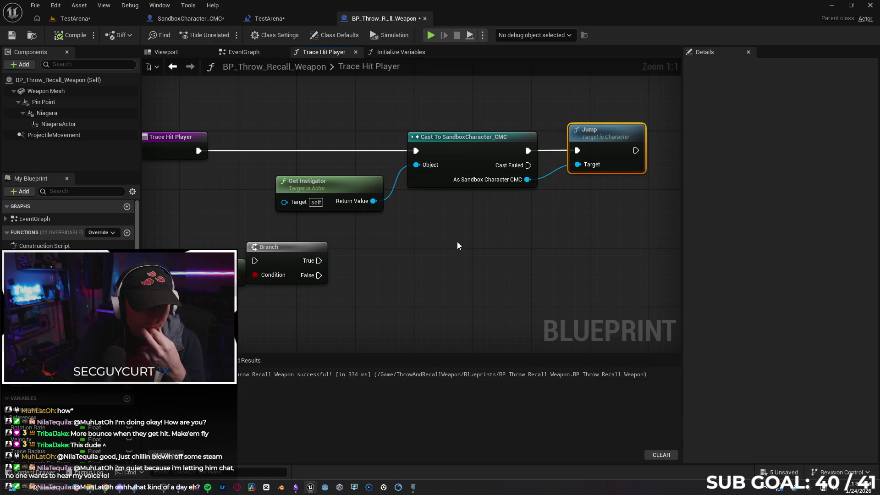
{"action": "mouse_move", "coordinate": [467, 248]}
{"action": "left_mouse_down"}
{"action": "mouse_move", "coordinate": [454, 243]}
{"action": "mouse_move", "coordinate": [510, 251]}
{"action": "mouse_move", "coordinate": [500, 254]}
{"action": "left_mouse_up"}
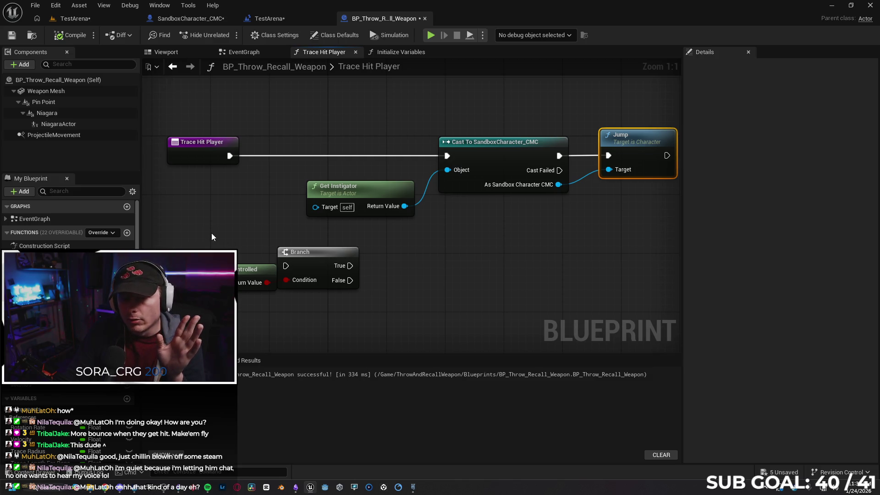
{"action": "left_click_drag", "start_coordinate": [211, 233], "coordinate": [333, 300]}
{"action": "key", "text": "Delete"}
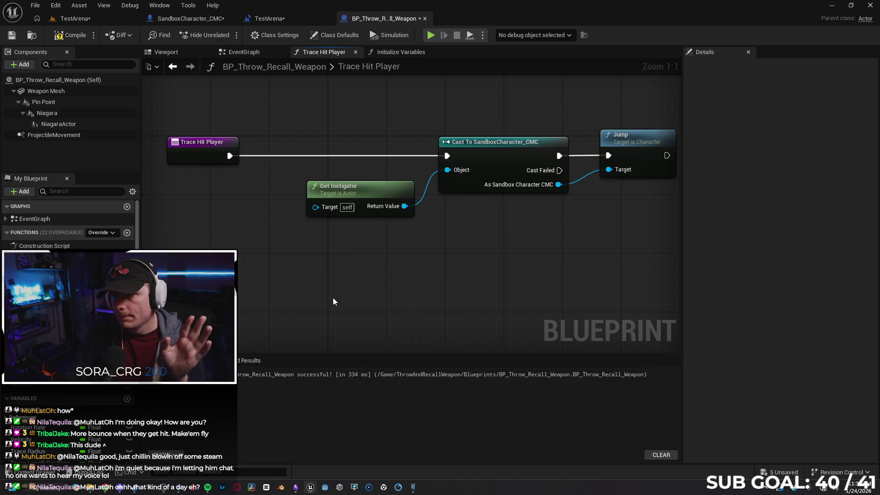
Step: Move Get Instigator, the cast and Jump together left beside the Trace Hit Player entry node
{"action": "mouse_move", "coordinate": [353, 128]}
{"action": "left_mouse_down"}
{"action": "mouse_move", "coordinate": [576, 212]}
{"action": "mouse_move", "coordinate": [604, 185]}
{"action": "left_mouse_up"}
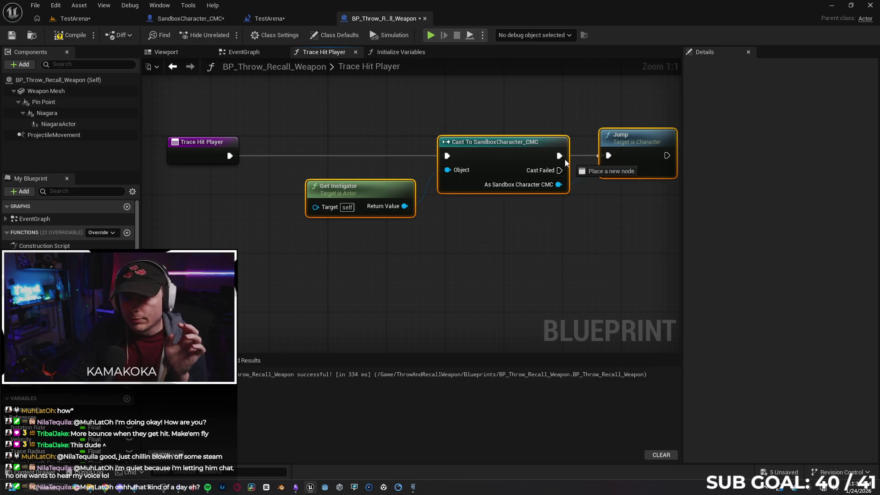
{"action": "left_click", "coordinate": [465, 105]}
{"action": "mouse_move", "coordinate": [364, 108]}
{"action": "left_mouse_down"}
{"action": "mouse_move", "coordinate": [576, 255]}
{"action": "mouse_move", "coordinate": [633, 261]}
{"action": "left_mouse_up"}
{"action": "left_click_drag", "start_coordinate": [489, 170], "coordinate": [401, 170]}
{"action": "left_click", "coordinate": [345, 273]}
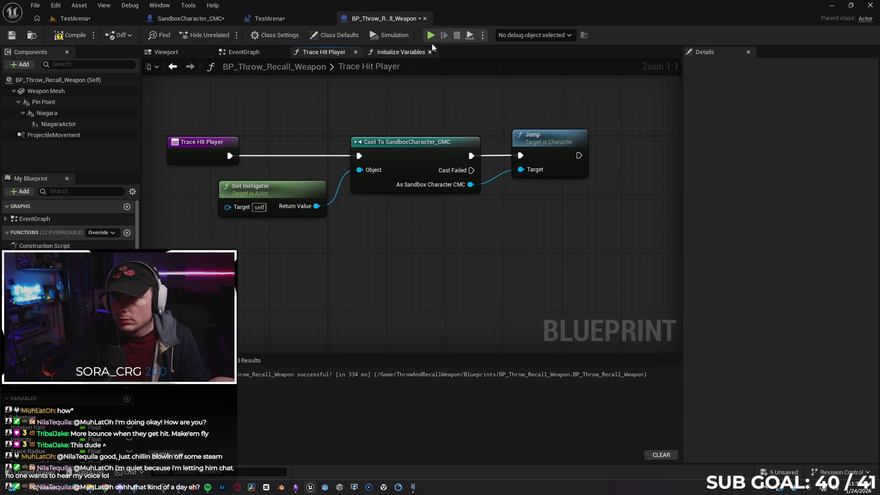
Step: Run a two-client play test, throw the weapon at the other player, then stop it
{"action": "key", "text": "alt+p"}
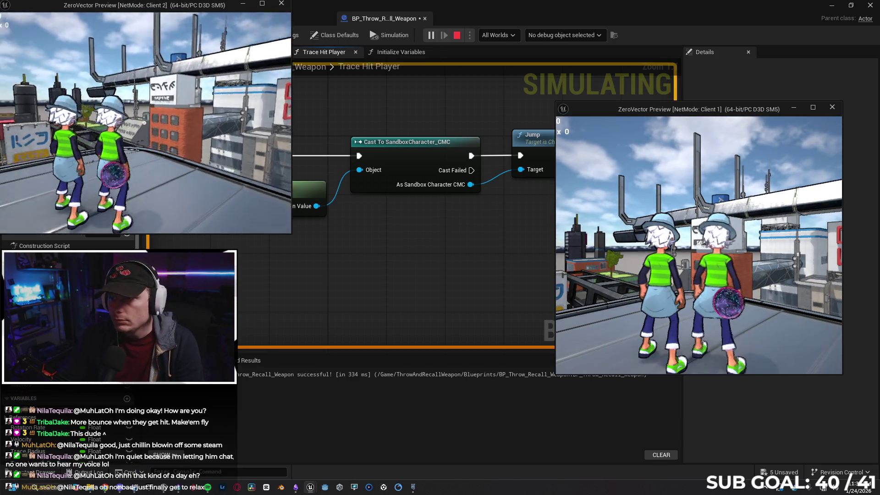
{"action": "left_click", "coordinate": [144, 123]}
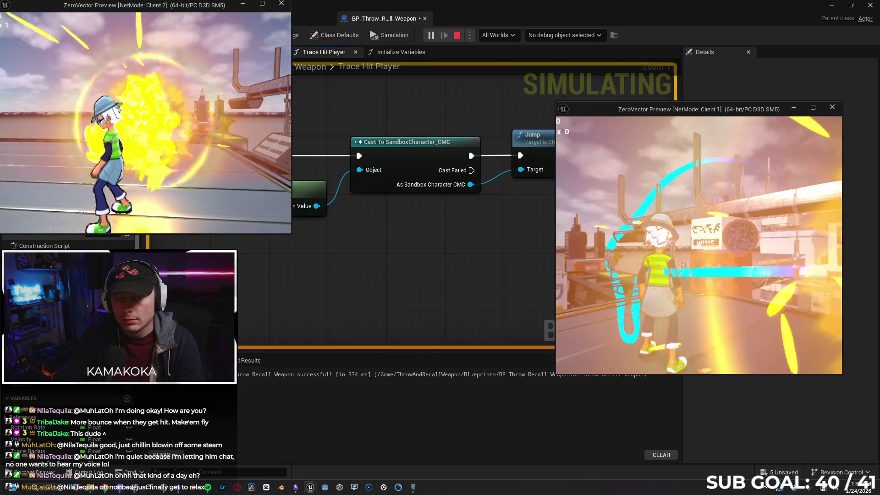
{"action": "key", "text": "Escape"}
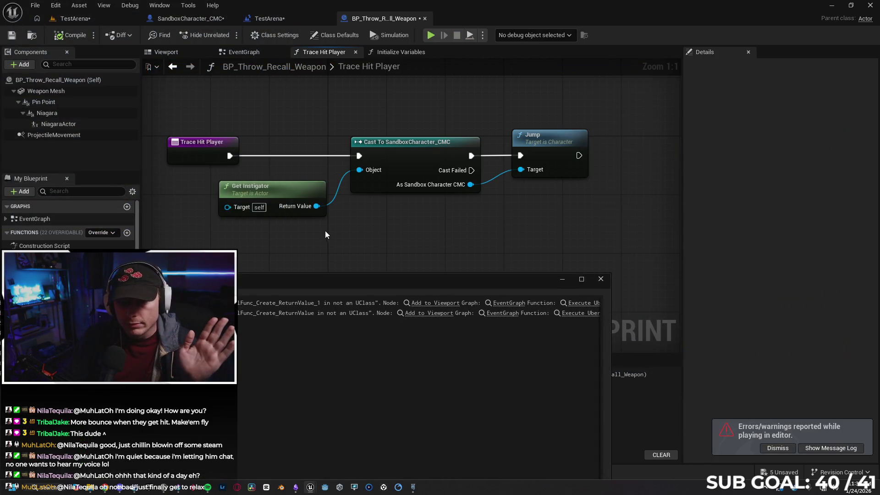
Step: Close the message log and open BP_Non_Rotating_Weapons from the Content Drawer
{"action": "left_click", "coordinate": [605, 281]}
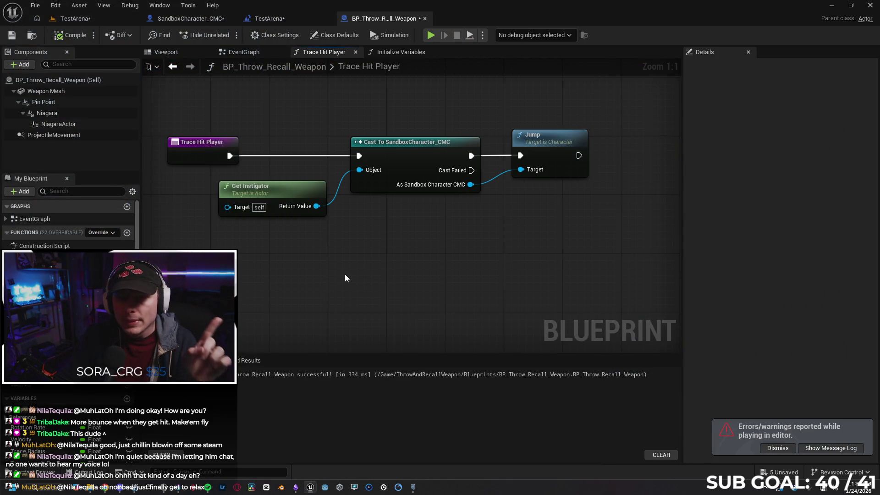
{"action": "left_click", "coordinate": [200, 146]}
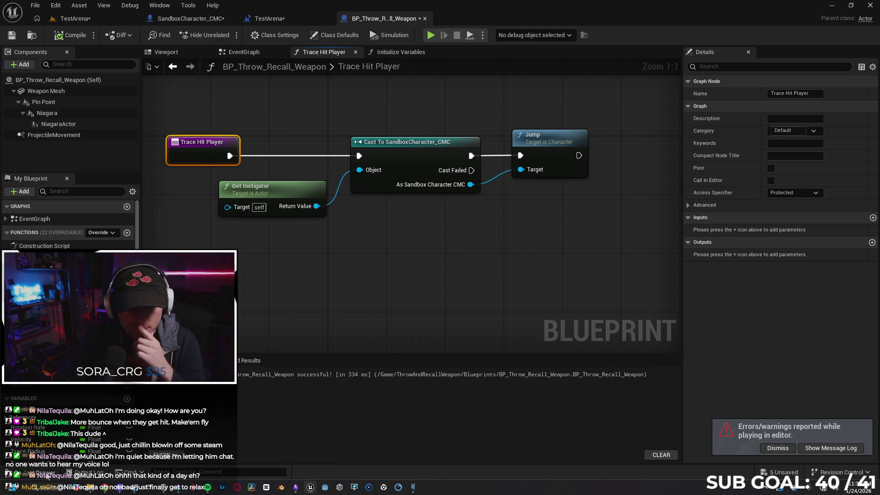
{"action": "left_click", "coordinate": [48, 476]}
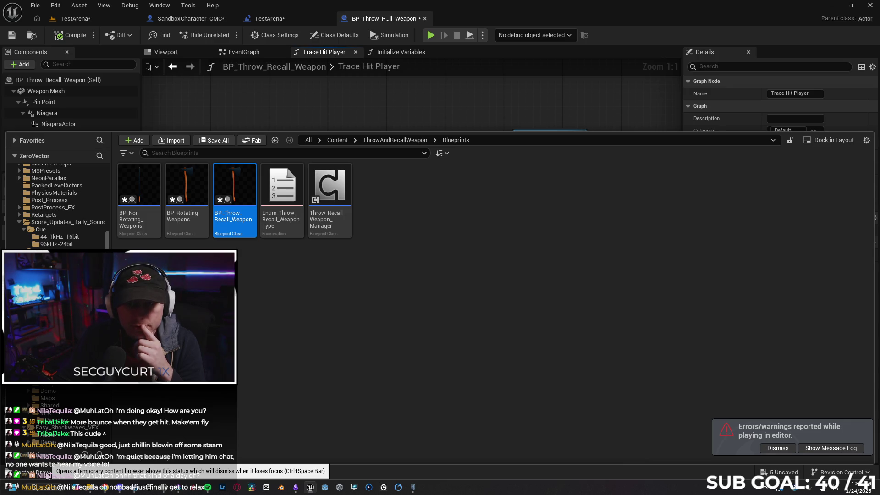
{"action": "left_click", "coordinate": [140, 222]}
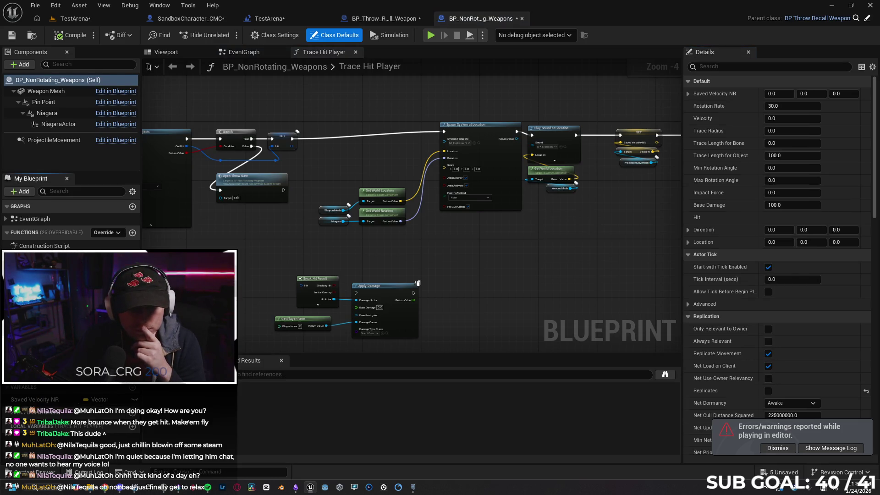
Step: In the Trace Hit Player graph, add a SET Instigator node right after SET Hit
{"action": "left_click", "coordinate": [188, 258]}
{"action": "mouse_move", "coordinate": [188, 258]}
{"action": "left_mouse_down"}
{"action": "mouse_move", "coordinate": [451, 245]}
{"action": "mouse_move", "coordinate": [460, 227]}
{"action": "left_mouse_up"}
{"action": "scroll", "coordinate": [308, 101], "scroll_direction": "up", "scroll_amount": 4}
{"action": "left_click_drag", "start_coordinate": [431, 294], "coordinate": [362, 289]}
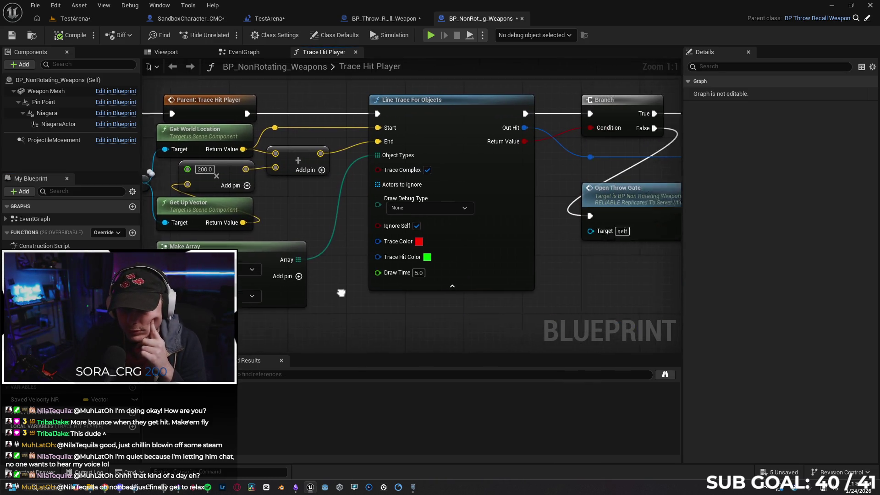
{"action": "mouse_move", "coordinate": [435, 287]}
{"action": "left_mouse_down"}
{"action": "mouse_move", "coordinate": [161, 289]}
{"action": "mouse_move", "coordinate": [171, 308]}
{"action": "left_mouse_up"}
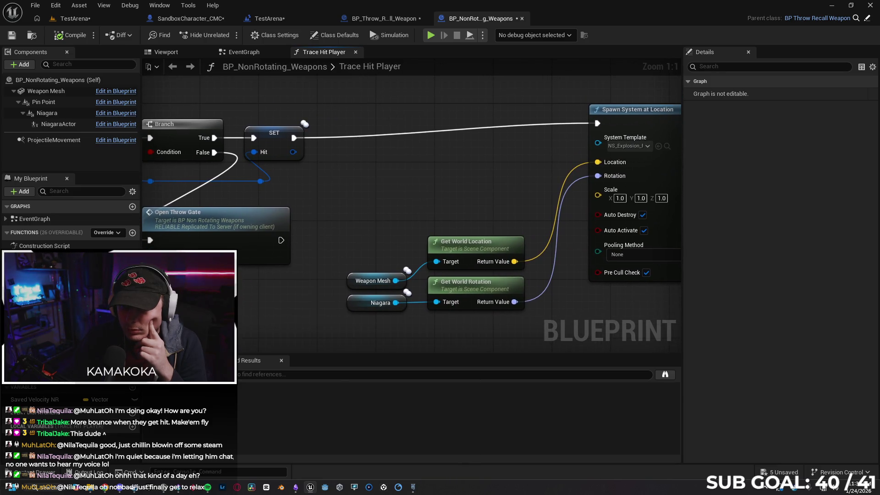
{"action": "left_click_drag", "start_coordinate": [362, 205], "coordinate": [318, 249]}
{"action": "left_click_drag", "start_coordinate": [245, 187], "coordinate": [321, 188]}
{"action": "type", "text": "set in"}
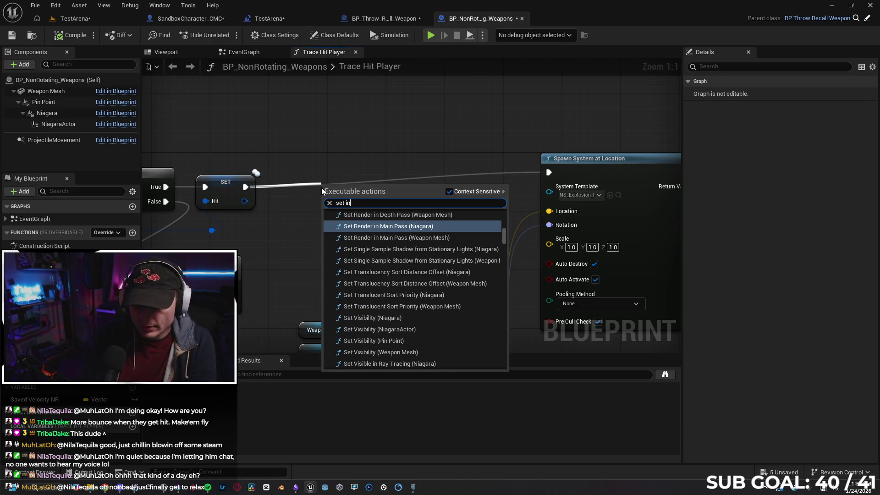
{"action": "type", "text": "stig"}
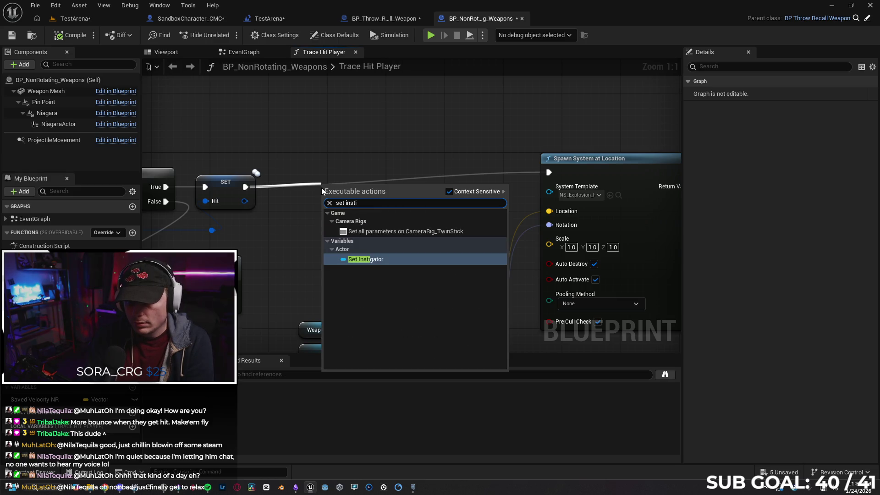
{"action": "key", "text": "Return"}
{"action": "mouse_move", "coordinate": [343, 190]}
{"action": "left_mouse_down"}
{"action": "mouse_move", "coordinate": [356, 175]}
{"action": "mouse_move", "coordinate": [365, 184]}
{"action": "left_mouse_up"}
Step: Pan around the graph to review the Line Trace, Branch and Get World nodes
{"action": "left_click_drag", "start_coordinate": [326, 241], "coordinate": [723, 187]}
{"action": "scroll", "coordinate": [620, 313], "scroll_direction": "down", "scroll_amount": 3}
{"action": "scroll", "coordinate": [620, 313], "scroll_direction": "up", "scroll_amount": 3}
{"action": "left_click_drag", "start_coordinate": [648, 179], "coordinate": [589, 189]}
{"action": "mouse_move", "coordinate": [222, 214]}
{"action": "left_mouse_down"}
{"action": "mouse_move", "coordinate": [250, 218]}
{"action": "mouse_move", "coordinate": [309, 261]}
{"action": "mouse_move", "coordinate": [337, 243]}
{"action": "mouse_move", "coordinate": [321, 257]}
{"action": "mouse_move", "coordinate": [301, 248]}
{"action": "mouse_move", "coordinate": [301, 274]}
{"action": "mouse_move", "coordinate": [281, 287]}
{"action": "mouse_move", "coordinate": [611, 286]}
{"action": "mouse_move", "coordinate": [594, 299]}
{"action": "left_mouse_up"}
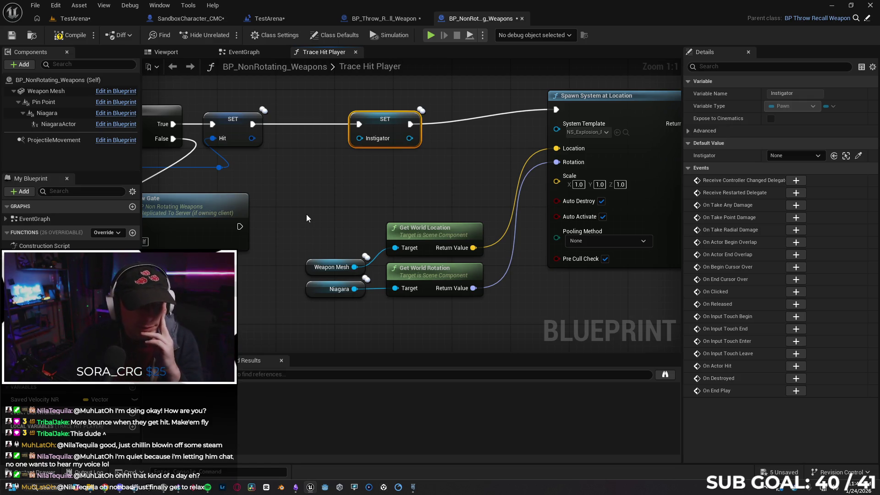
{"action": "mouse_move", "coordinate": [329, 202]}
{"action": "left_mouse_down"}
{"action": "mouse_move", "coordinate": [356, 201]}
{"action": "mouse_move", "coordinate": [363, 217]}
{"action": "mouse_move", "coordinate": [448, 218]}
{"action": "left_mouse_up"}
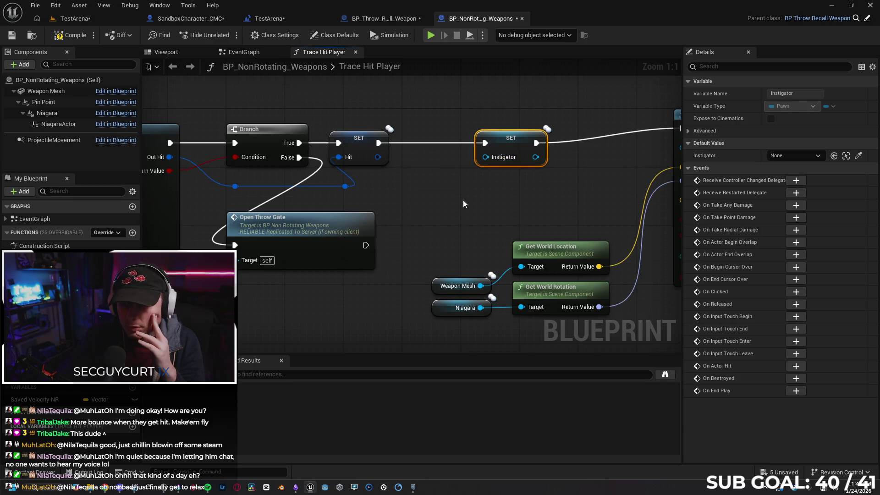
Step: Search 'loc' and 'controller' for SET Instigator's input, abandon it, and open Calc Rotation & Location For Attachment
{"action": "scroll", "coordinate": [460, 225], "scroll_direction": "down", "scroll_amount": 1}
{"action": "left_click_drag", "start_coordinate": [380, 300], "coordinate": [421, 274]}
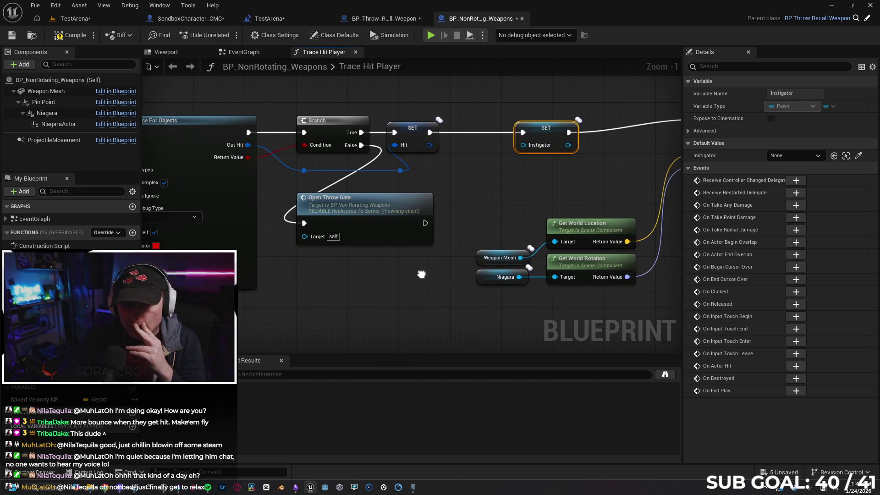
{"action": "left_click_drag", "start_coordinate": [463, 224], "coordinate": [459, 190]}
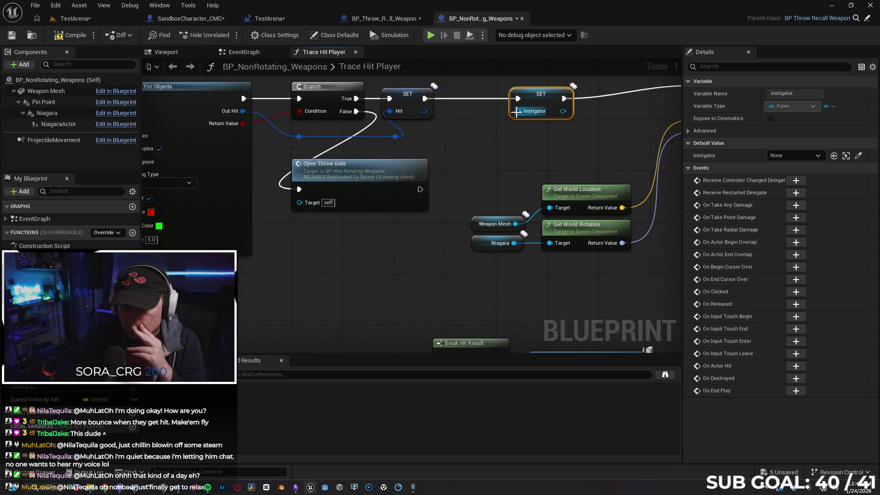
{"action": "left_click_drag", "start_coordinate": [517, 111], "coordinate": [357, 282]}
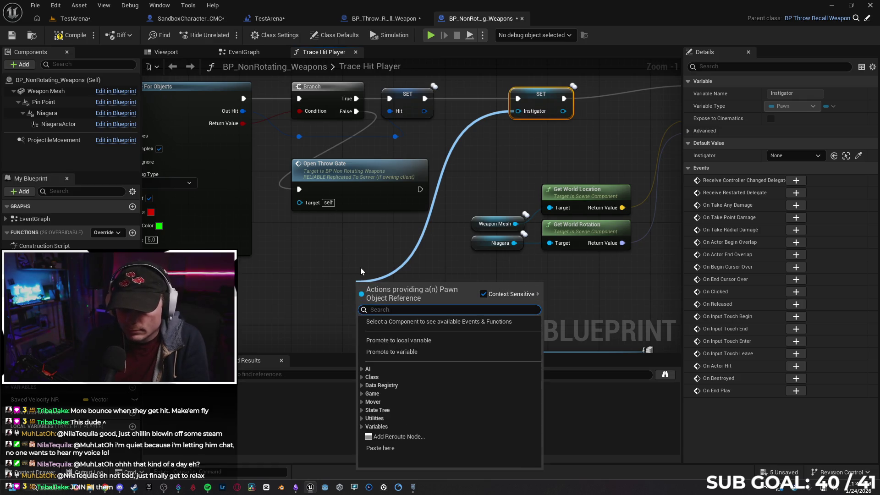
{"action": "type", "text": "loc"}
{"action": "key", "text": "BackSpace"}
{"action": "key", "text": "BackSpace"}
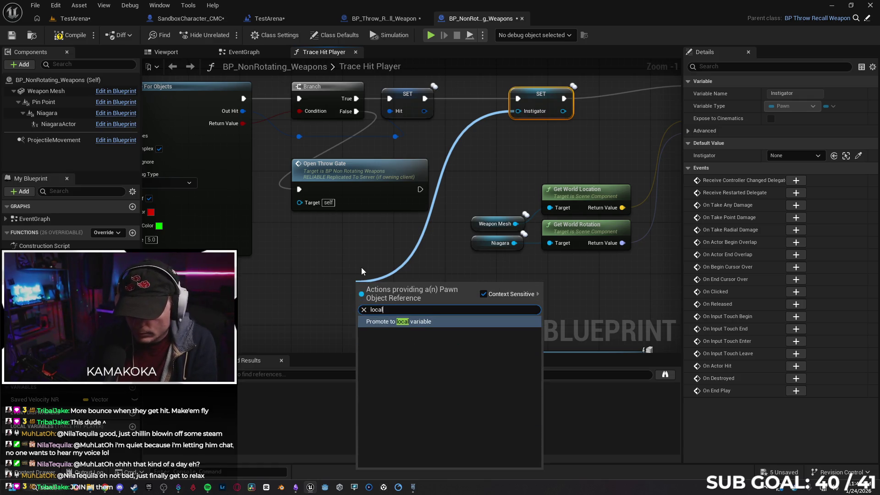
{"action": "key", "text": "BackSpace"}
{"action": "type", "text": "cont"}
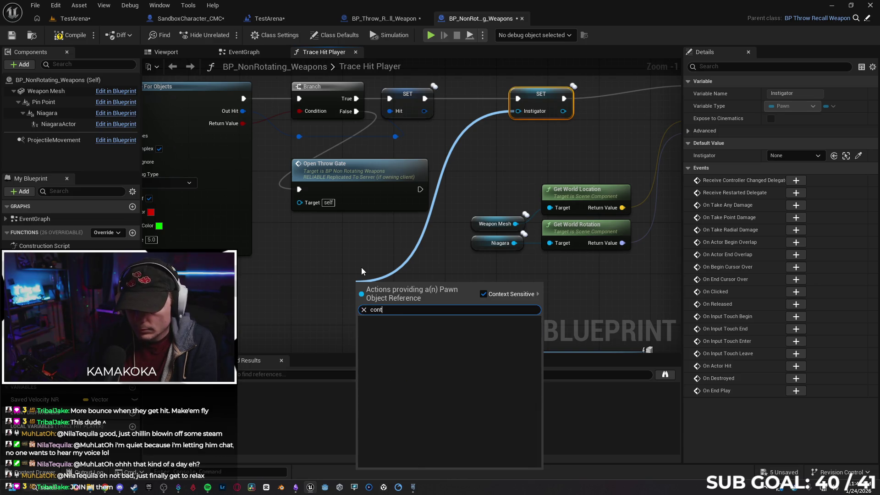
{"action": "type", "text": "roller"}
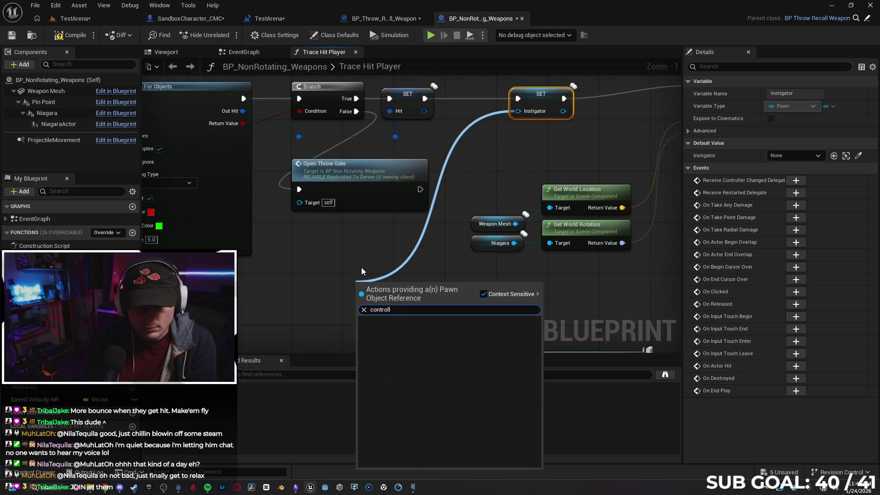
{"action": "left_click", "coordinate": [270, 295]}
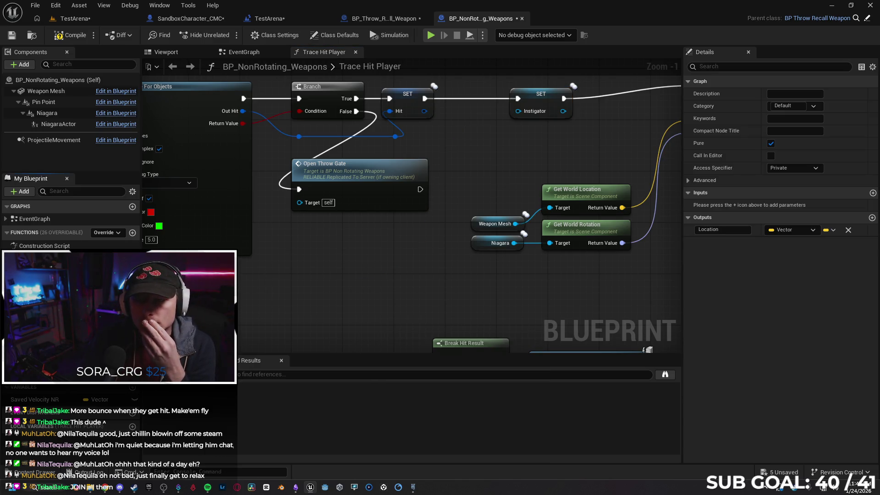
{"action": "double_click", "coordinate": [46, 257]}
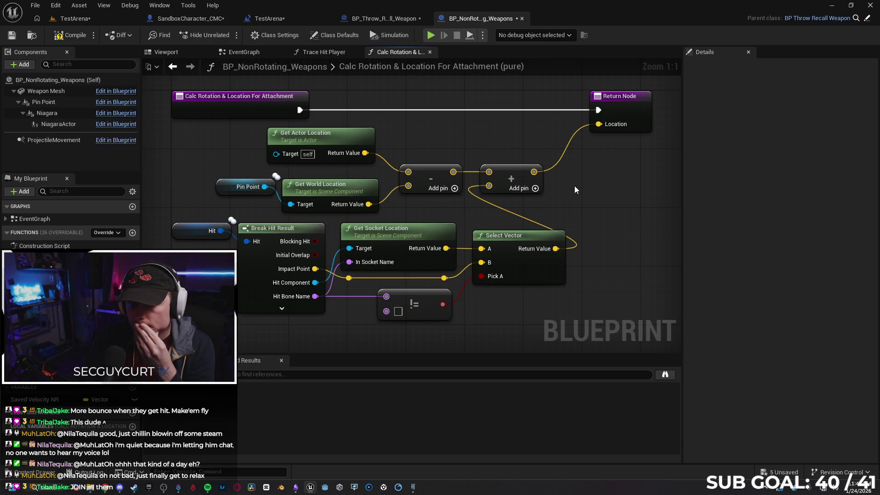
Step: View the EventGraph's Tick-driven Gate feeding Start Weapon Rotation and Start Trace for Objects
{"action": "left_click", "coordinate": [335, 140]}
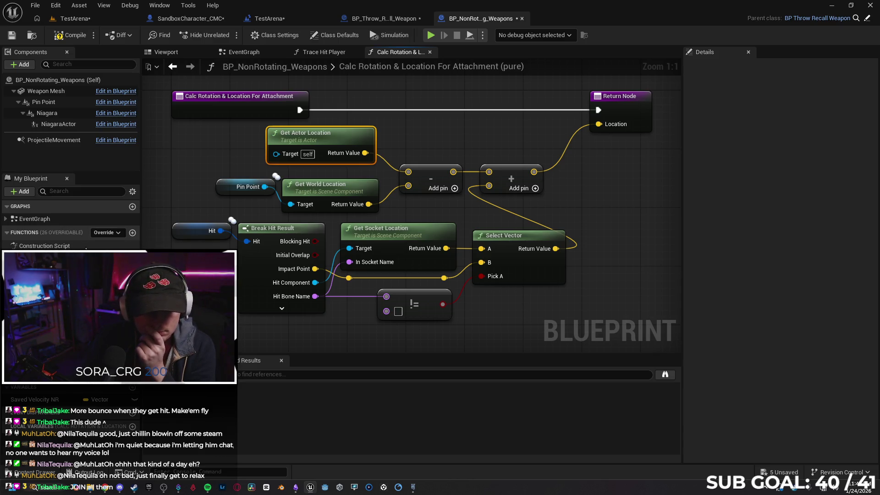
{"action": "left_click", "coordinate": [244, 52]}
{"action": "mouse_move", "coordinate": [440, 276]}
{"action": "left_mouse_down"}
{"action": "mouse_move", "coordinate": [229, 286]}
{"action": "mouse_move", "coordinate": [354, 277]}
{"action": "left_mouse_up"}
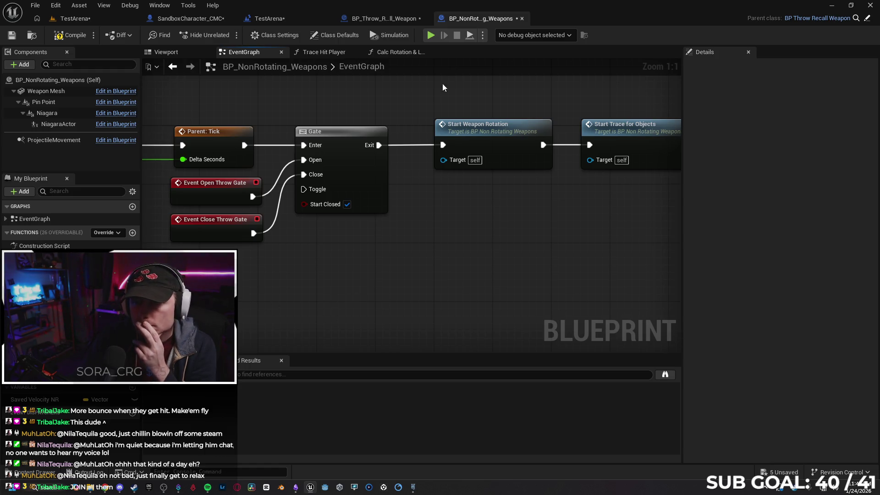
Step: Close and reopen BP_NonRotating_Weapons from the Blueprints folder
{"action": "left_click", "coordinate": [522, 19]}
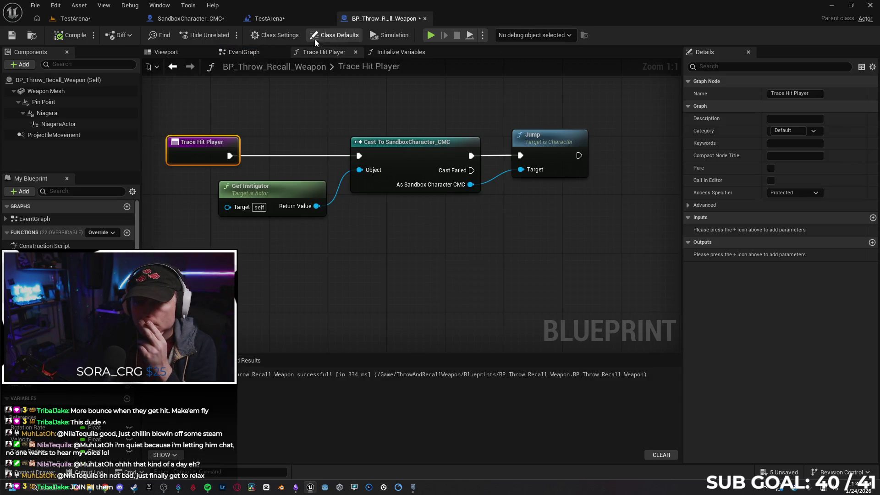
{"action": "left_click", "coordinate": [290, 17]}
{"action": "left_click", "coordinate": [387, 19]}
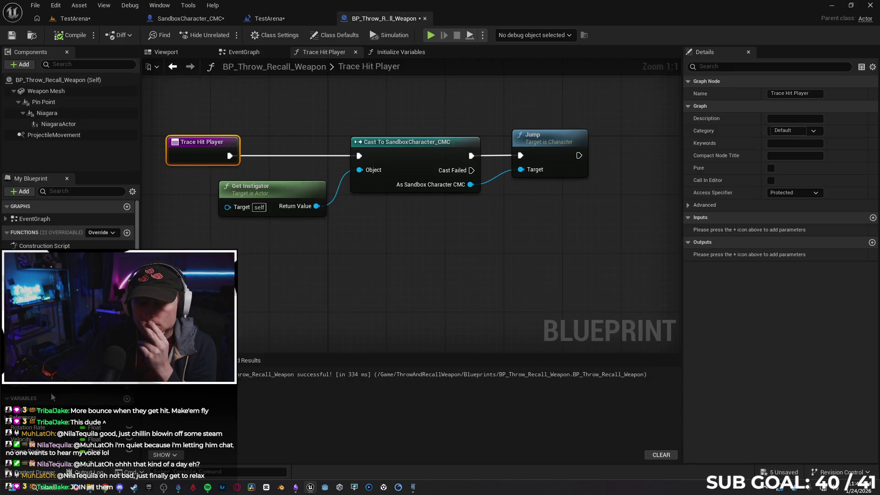
{"action": "left_click", "coordinate": [34, 472]}
{"action": "double_click", "coordinate": [146, 171]}
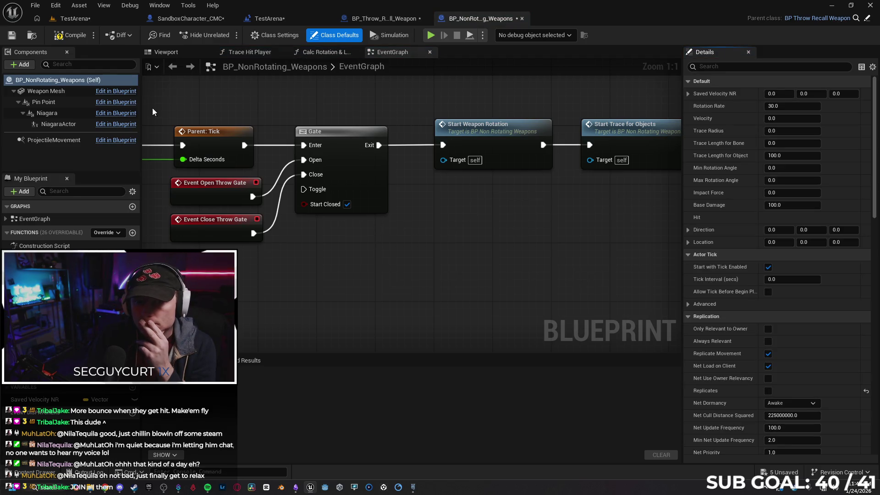
Step: Route SET Hit straight into Spawn System at Location, delete SET Instigator, and compile
{"action": "left_click", "coordinate": [250, 52]}
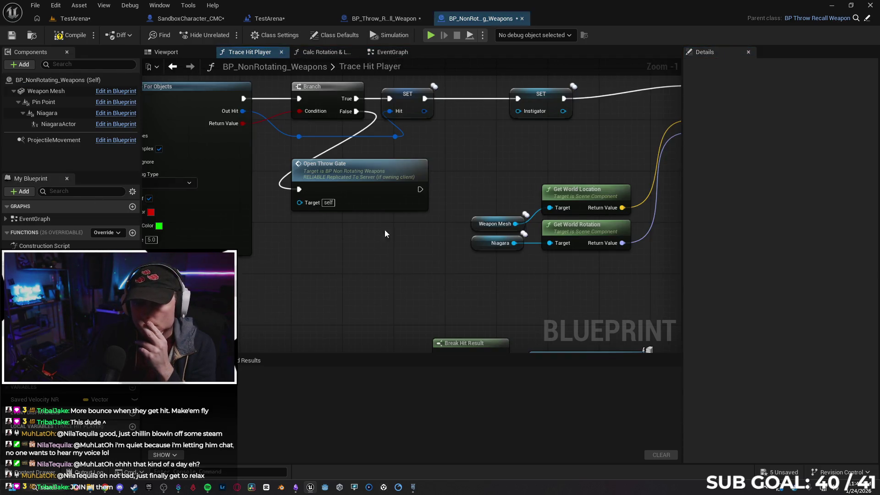
{"action": "mouse_move", "coordinate": [323, 123]}
{"action": "left_mouse_down"}
{"action": "mouse_move", "coordinate": [332, 130]}
{"action": "mouse_move", "coordinate": [574, 103]}
{"action": "mouse_move", "coordinate": [589, 111]}
{"action": "left_mouse_up"}
{"action": "left_click", "coordinate": [443, 131]}
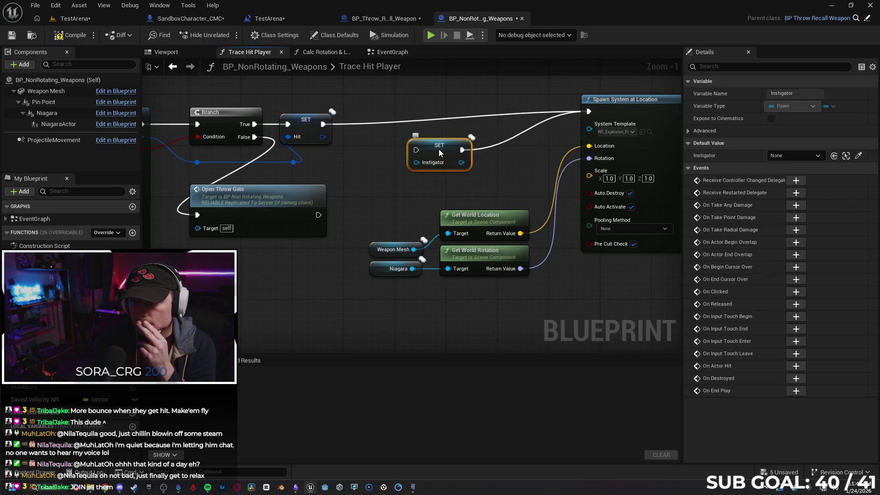
{"action": "key", "text": "Delete"}
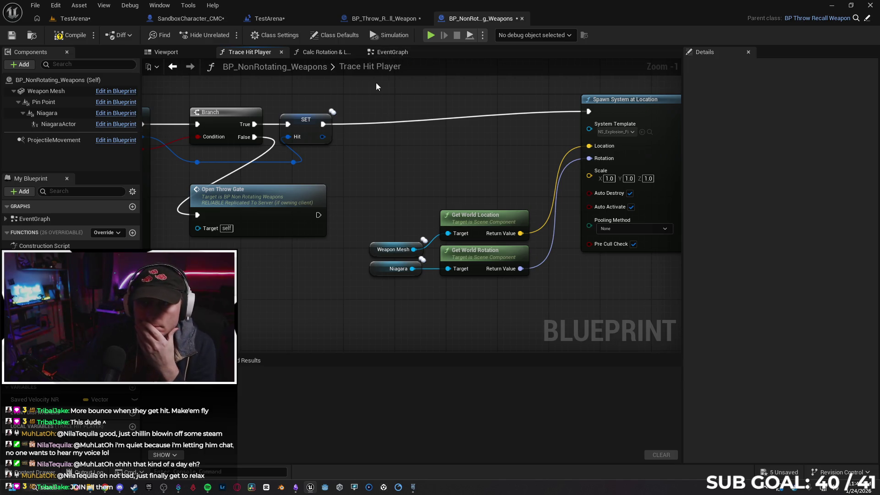
{"action": "left_click", "coordinate": [70, 34]}
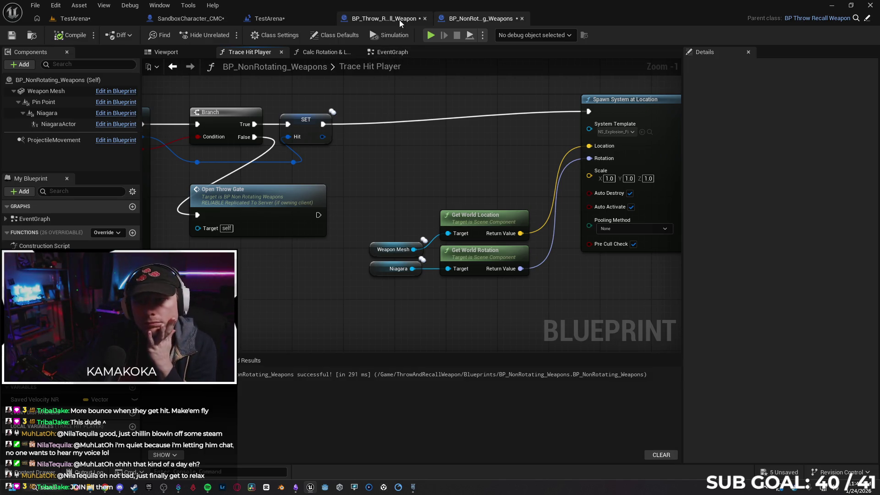
Step: In BP_Throw_Recall_Weapon, delete the Get Instigator, Cast and Jump nodes from Trace Hit Player
{"action": "left_click", "coordinate": [390, 18]}
{"action": "left_click_drag", "start_coordinate": [293, 260], "coordinate": [278, 264]}
{"action": "left_click", "coordinate": [274, 260]}
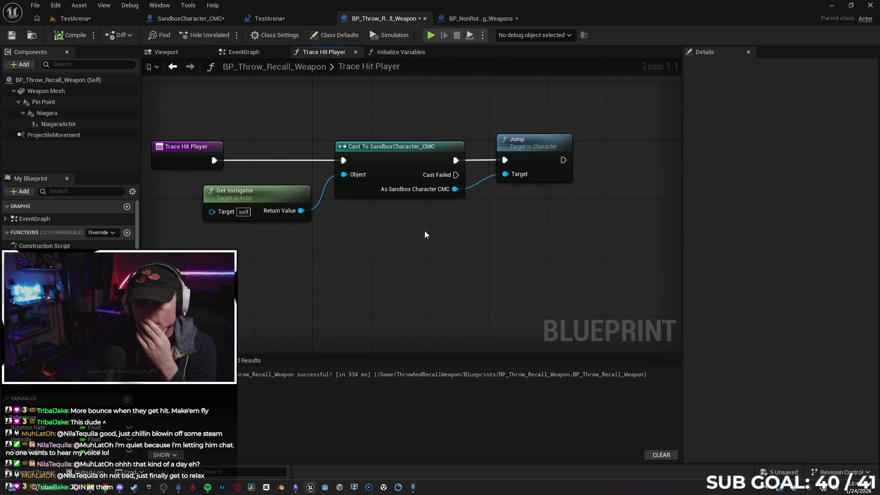
{"action": "mouse_move", "coordinate": [520, 263]}
{"action": "left_mouse_down"}
{"action": "mouse_move", "coordinate": [343, 185]}
{"action": "mouse_move", "coordinate": [284, 177]}
{"action": "left_mouse_up"}
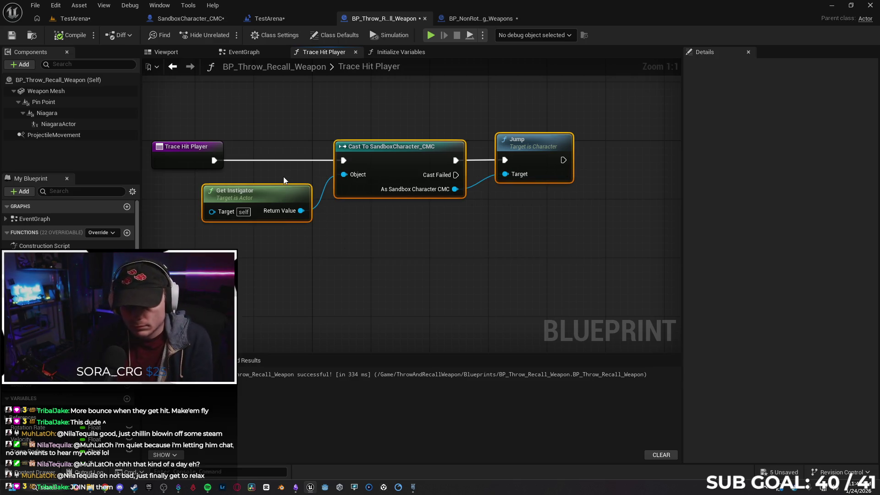
{"action": "key", "text": "Delete"}
Step: Add a Set Instigator node after Trace Hit Player fed by Get Player Character, and compile
{"action": "left_click_drag", "start_coordinate": [214, 160], "coordinate": [296, 166]}
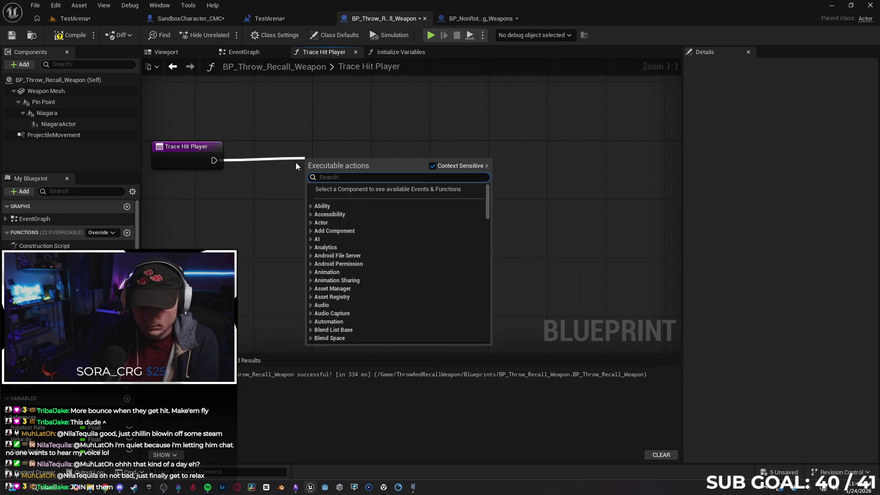
{"action": "type", "text": "set insti"}
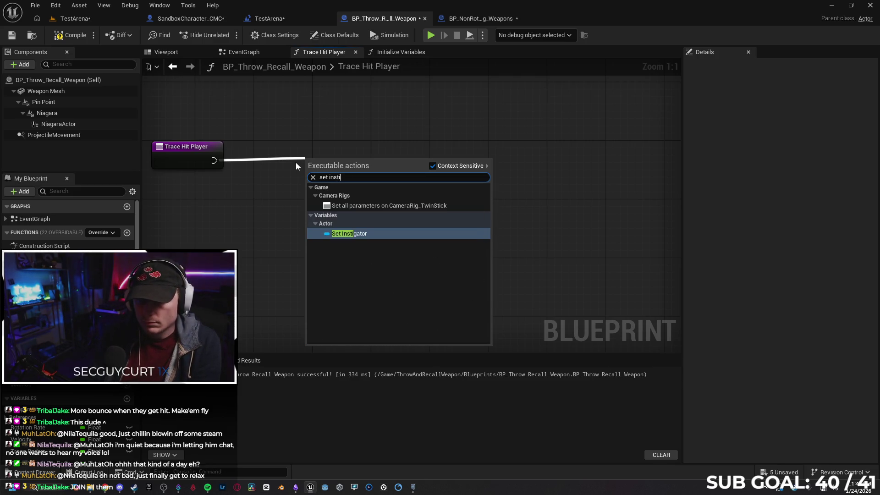
{"action": "key", "text": "Return"}
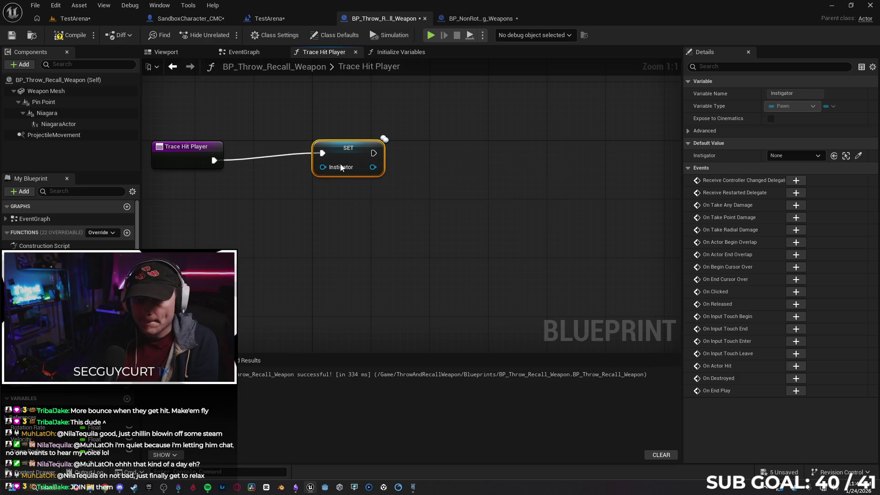
{"action": "mouse_move", "coordinate": [344, 174]}
{"action": "left_mouse_down"}
{"action": "mouse_move", "coordinate": [352, 167]}
{"action": "mouse_move", "coordinate": [233, 231]}
{"action": "left_mouse_up"}
{"action": "type", "text": "get pl"}
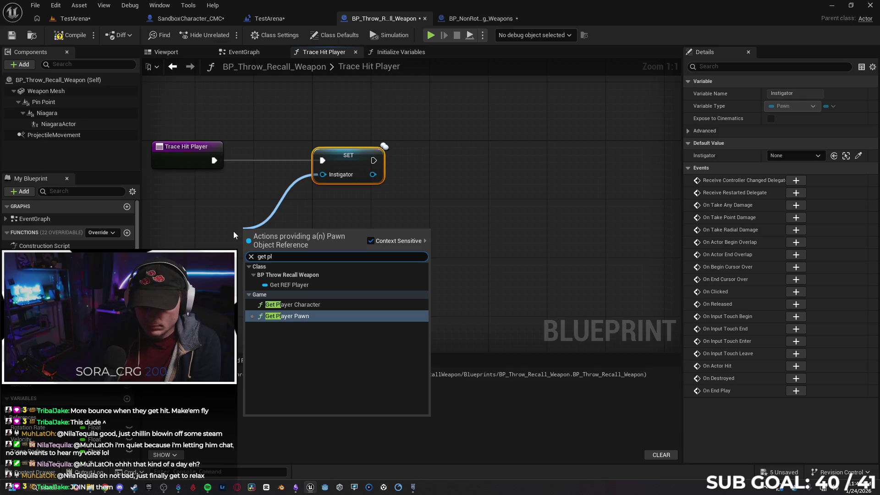
{"action": "key", "text": "Up"}
{"action": "key", "text": "Return"}
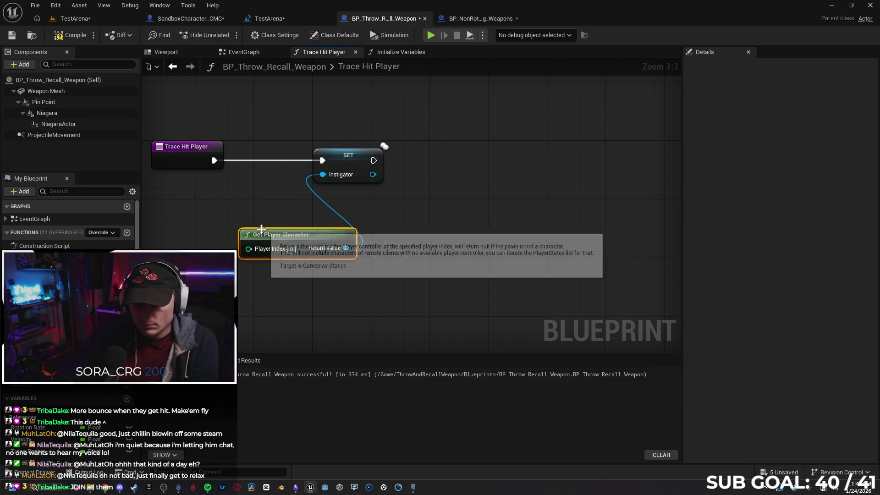
{"action": "left_click", "coordinate": [72, 36]}
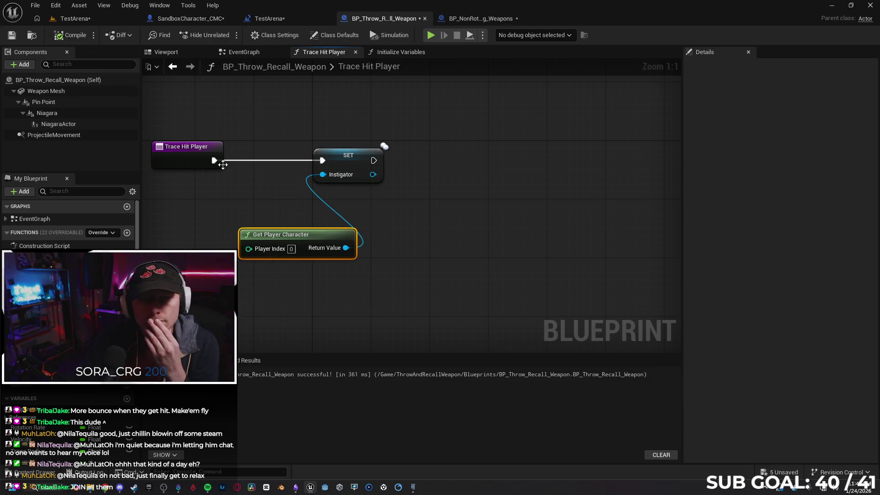
Step: Add a Print String node after SET, recompile, and launch the two-client play test
{"action": "left_click_drag", "start_coordinate": [305, 239], "coordinate": [261, 210]}
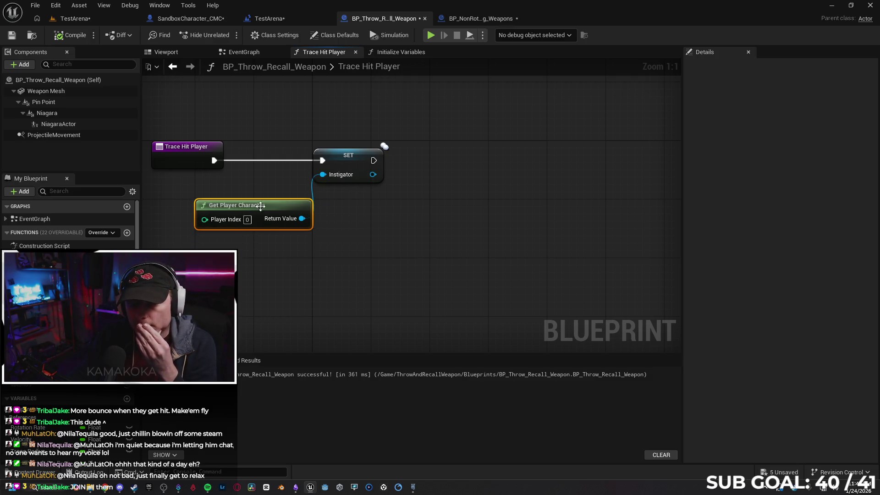
{"action": "left_click", "coordinate": [348, 246]}
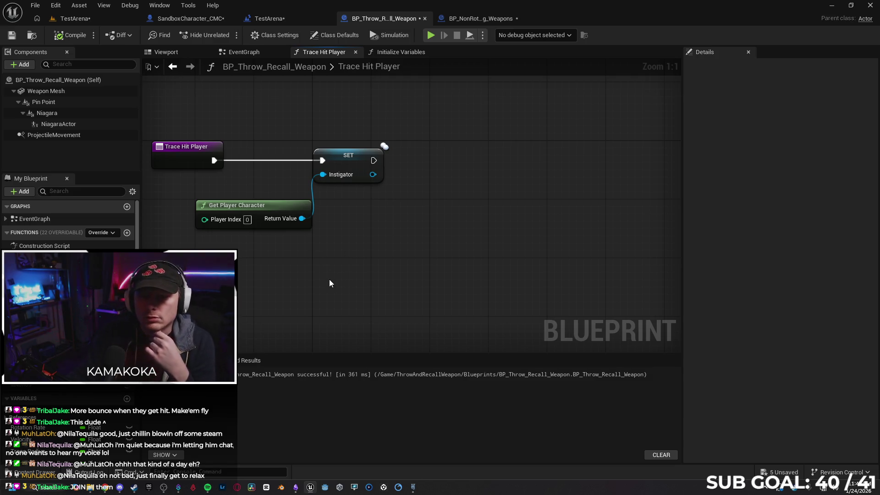
{"action": "left_click_drag", "start_coordinate": [374, 160], "coordinate": [461, 157]}
{"action": "type", "text": "print"}
{"action": "key", "text": "Return"}
{"action": "left_click", "coordinate": [70, 35]}
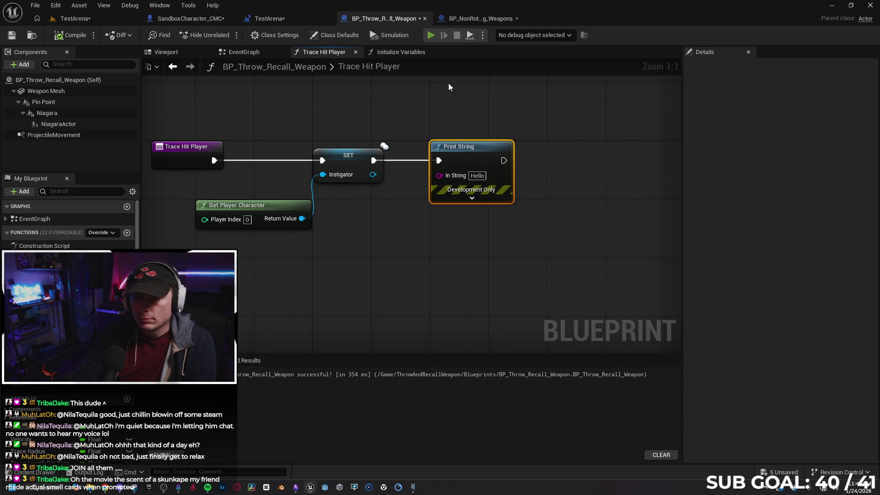
{"action": "key", "text": "alt+p"}
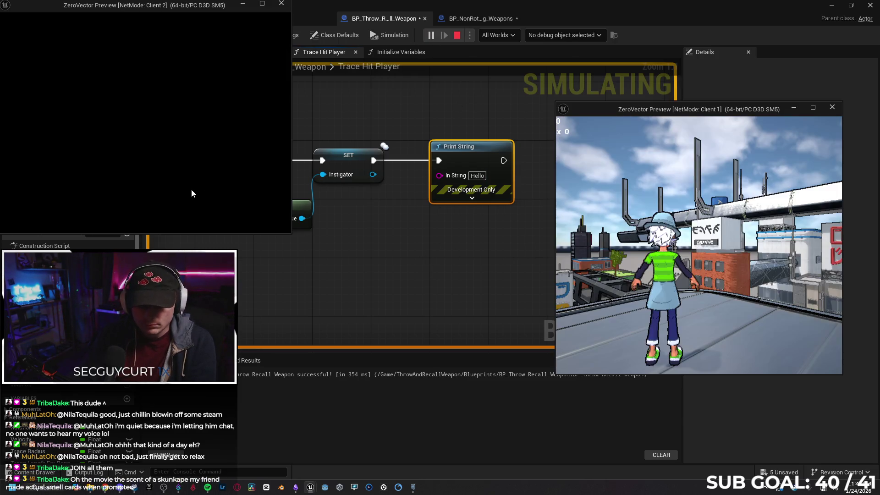
Step: Throw the disc twice from Client 2, checking the Hello prints, then stop the play test
{"action": "left_click", "coordinate": [166, 171]}
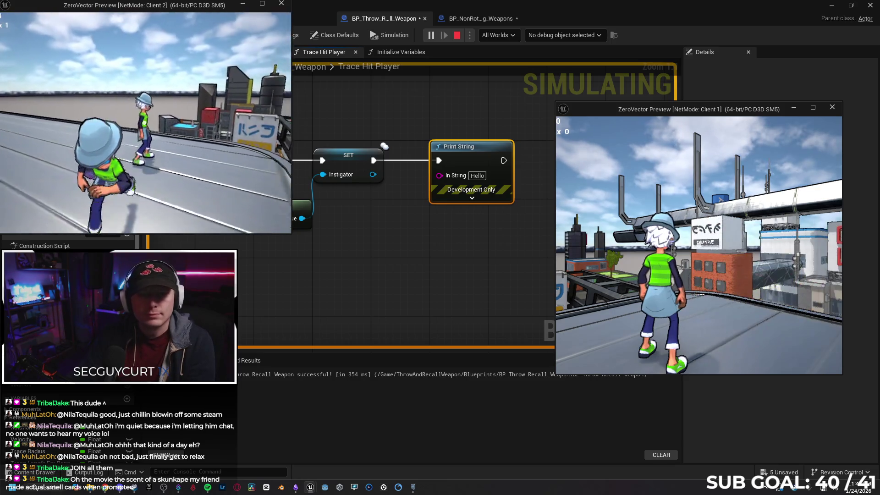
{"action": "left_click", "coordinate": [145, 123]}
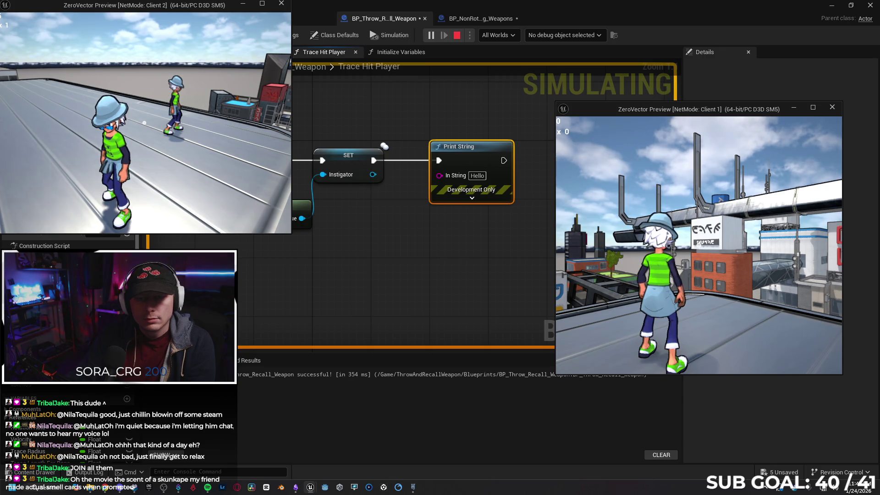
{"action": "key", "text": "a"}
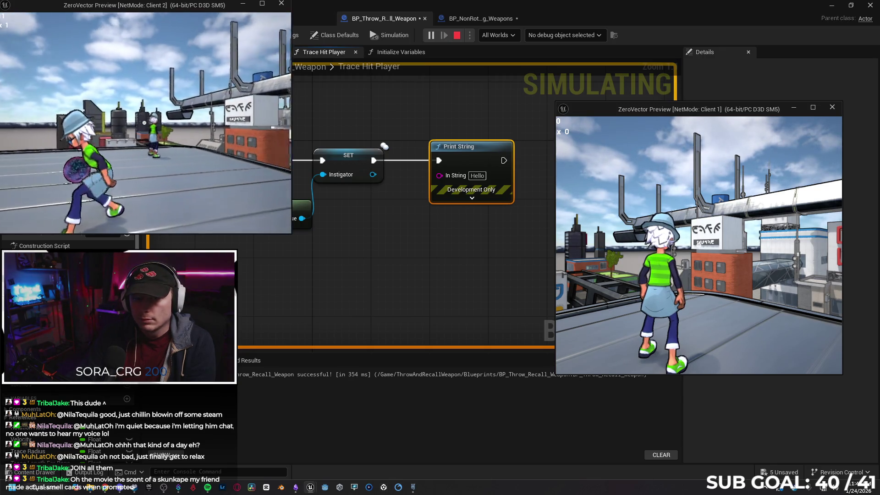
{"action": "left_click", "coordinate": [144, 123]}
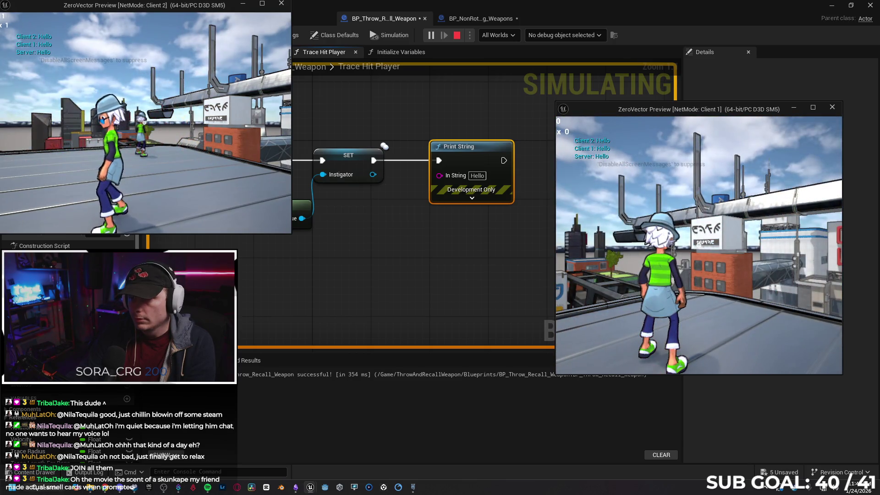
{"action": "key", "text": "Escape"}
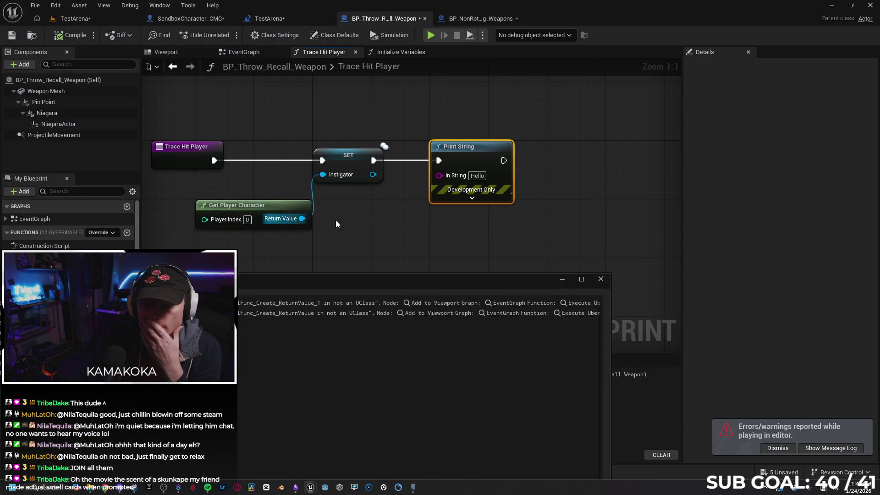
Step: Close the message log and delete the Print String node
{"action": "left_click", "coordinate": [601, 279]}
{"action": "left_click_drag", "start_coordinate": [407, 239], "coordinate": [366, 239]}
{"action": "left_click_drag", "start_coordinate": [422, 147], "coordinate": [485, 143]}
{"action": "key", "text": "Delete"}
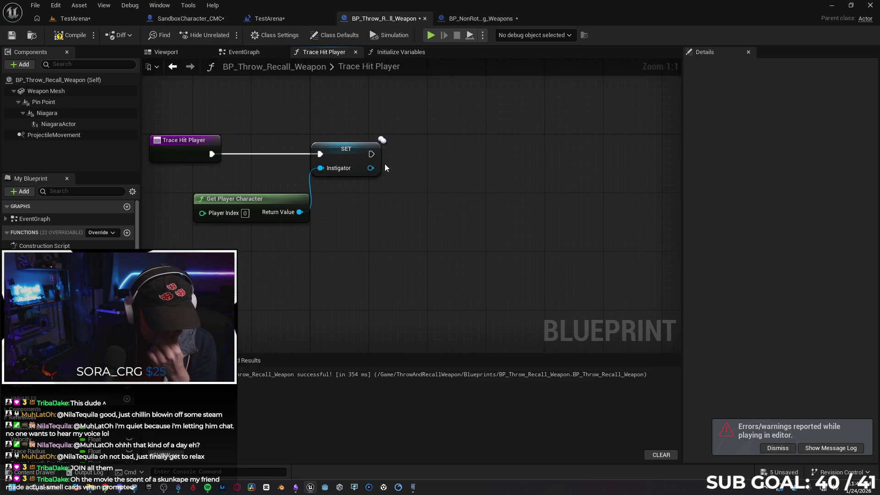
Step: Add a Cast To SandboxCharacter_CMC after SET with Get Instigator feeding its Object
{"action": "left_click_drag", "start_coordinate": [371, 154], "coordinate": [426, 158]}
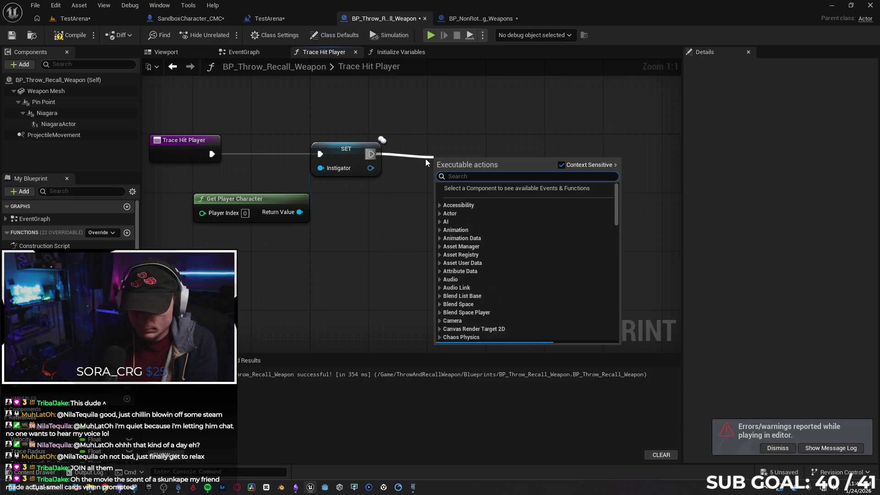
{"action": "type", "text": "cast to sandbox"}
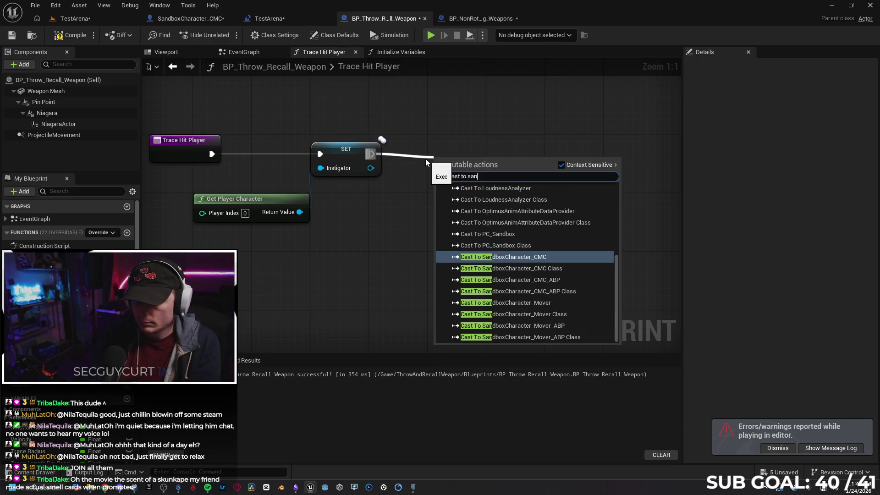
{"action": "key", "text": "Return"}
{"action": "mouse_move", "coordinate": [462, 170]}
{"action": "left_mouse_down"}
{"action": "mouse_move", "coordinate": [477, 148]}
{"action": "mouse_move", "coordinate": [398, 219]}
{"action": "left_mouse_up"}
{"action": "type", "text": "get insti"}
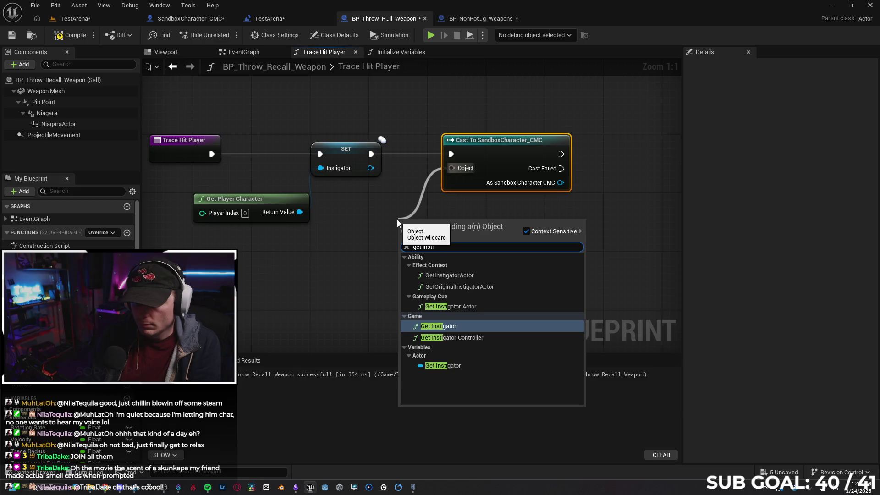
{"action": "key", "text": "Return"}
{"action": "left_click_drag", "start_coordinate": [465, 229], "coordinate": [414, 206]}
Step: Add Jump after the cast targeting As Sandbox Character CMC, compile, and start a two-client test
{"action": "mouse_move", "coordinate": [565, 162]}
{"action": "left_mouse_down"}
{"action": "mouse_move", "coordinate": [479, 184]}
{"action": "mouse_move", "coordinate": [518, 182]}
{"action": "left_mouse_up"}
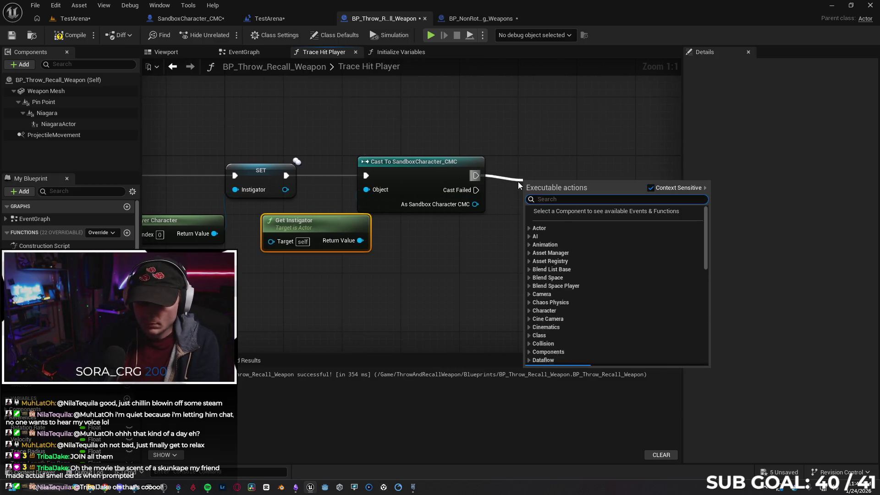
{"action": "type", "text": "jump"}
{"action": "key", "text": "Return"}
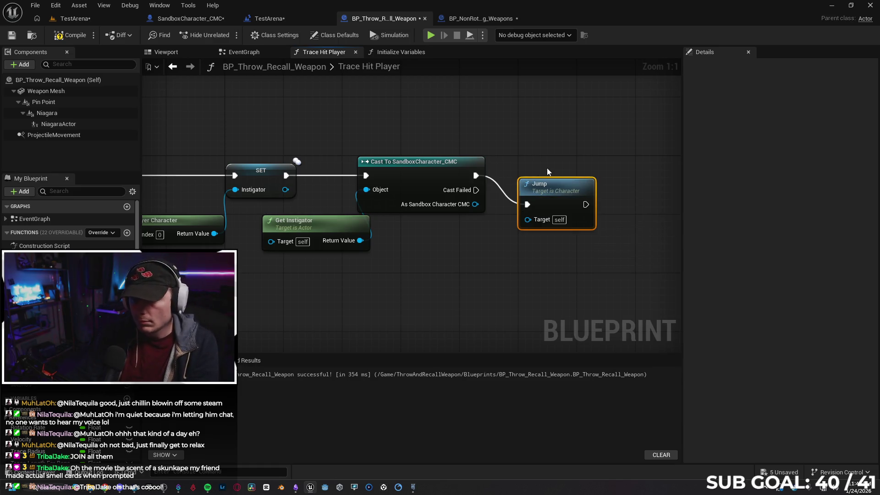
{"action": "left_click_drag", "start_coordinate": [476, 204], "coordinate": [529, 218]}
{"action": "left_click_drag", "start_coordinate": [553, 189], "coordinate": [556, 159]}
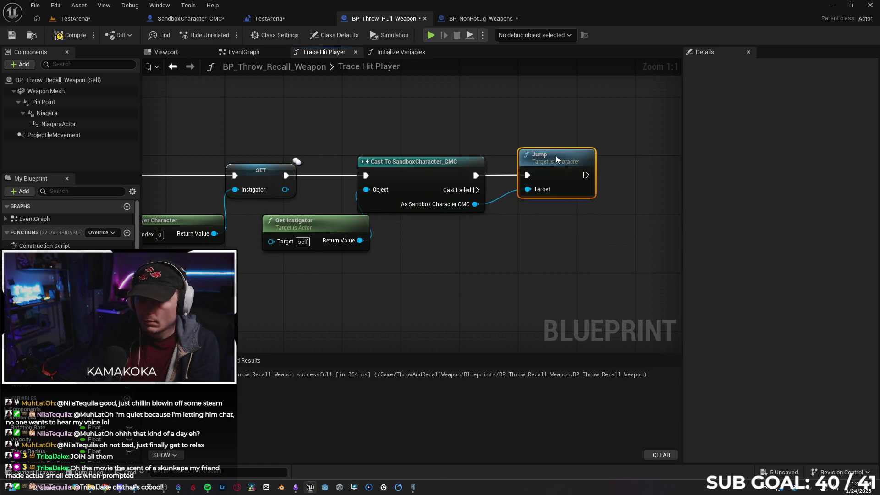
{"action": "key", "text": "F7"}
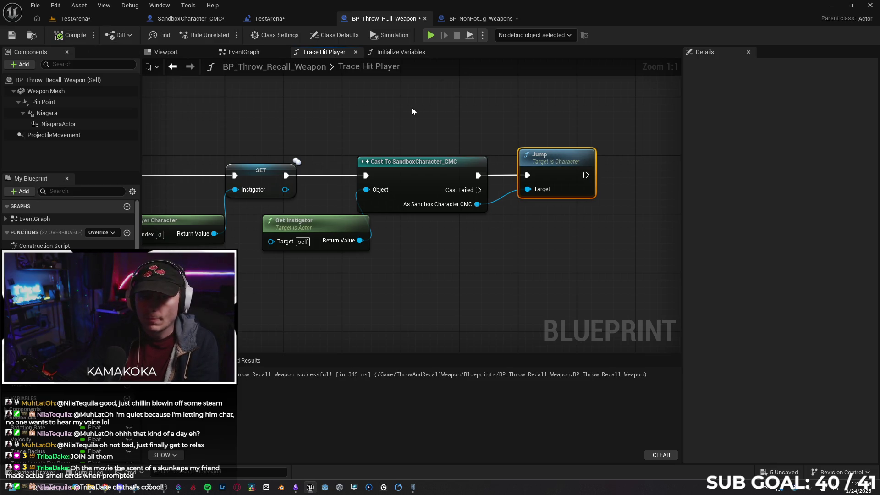
{"action": "left_click", "coordinate": [431, 35]}
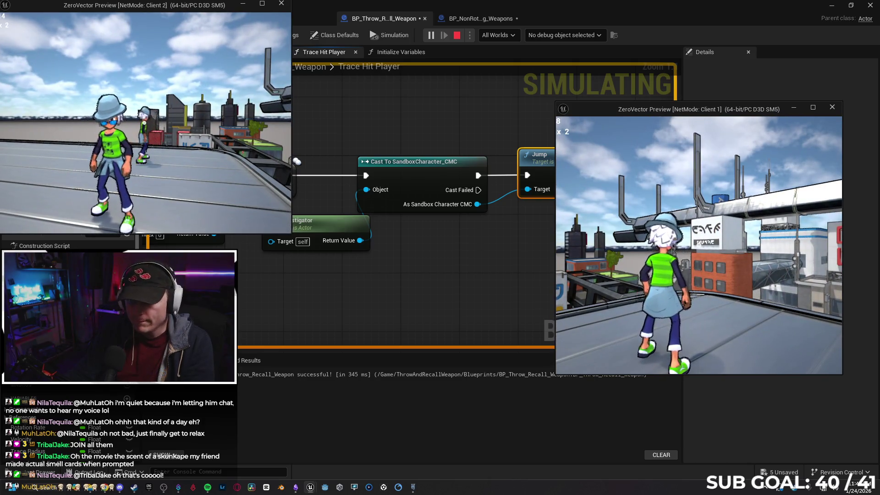
Step: Stop the two-client play test, close the Message Log, and pan back to the Trace Hit Player entry
{"action": "key", "text": "Escape"}
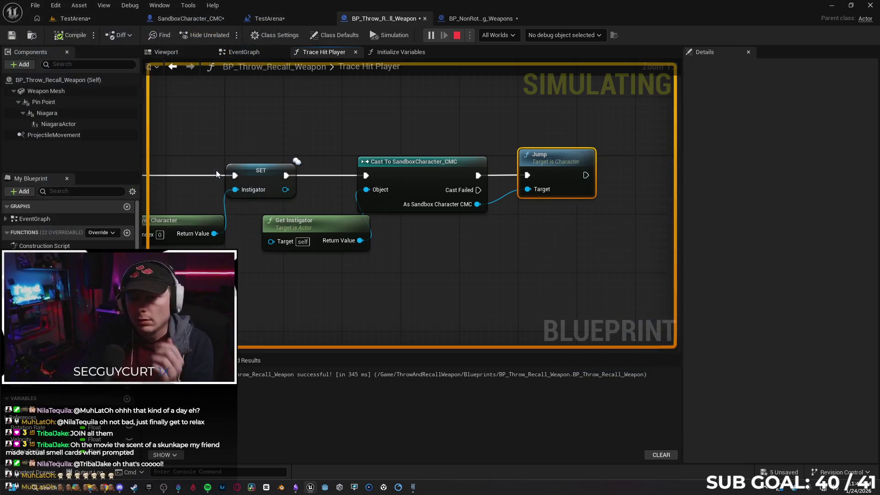
{"action": "left_click", "coordinate": [600, 279]}
{"action": "left_click_drag", "start_coordinate": [359, 273], "coordinate": [498, 262]}
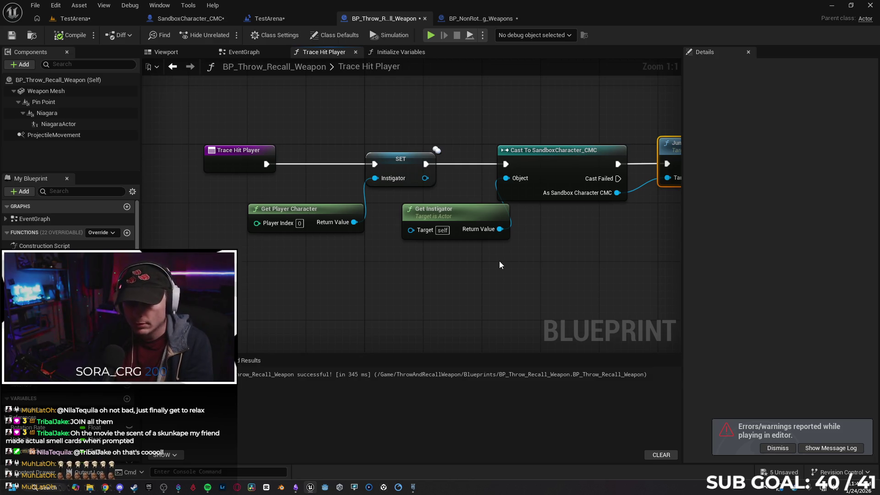
Step: Delete the Get Player Character node that feeds SET Instigator
{"action": "left_click_drag", "start_coordinate": [510, 257], "coordinate": [472, 257]}
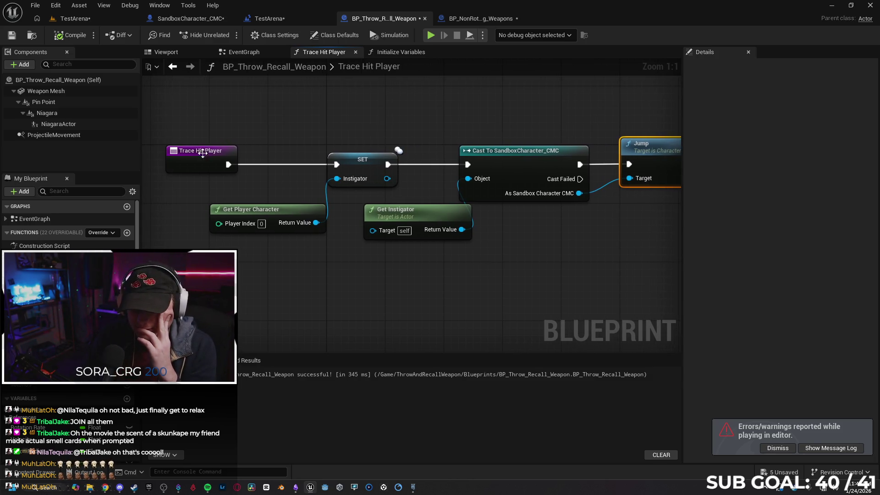
{"action": "left_click", "coordinate": [293, 207]}
{"action": "key", "text": "Delete"}
Step: Feed SET Instigator from a new Get REF Player node
{"action": "left_click_drag", "start_coordinate": [336, 179], "coordinate": [250, 216]}
{"action": "type", "text": "get"}
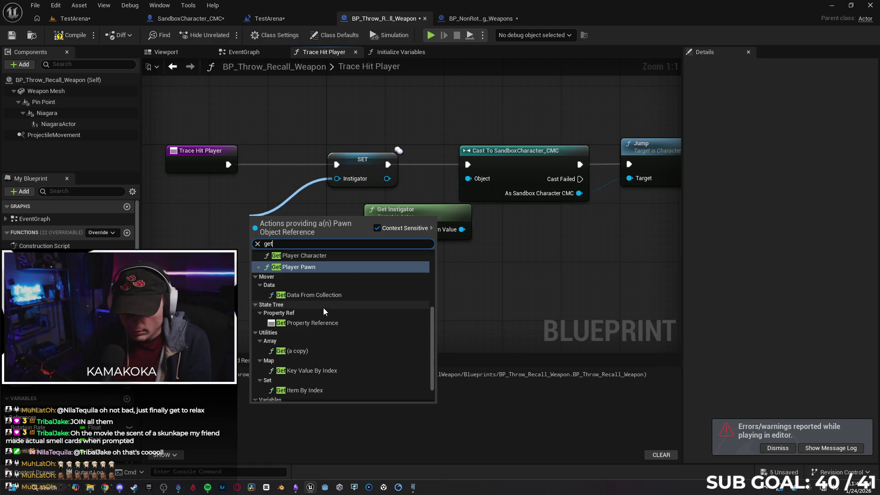
{"action": "scroll", "coordinate": [339, 295], "scroll_direction": "up", "scroll_amount": 3}
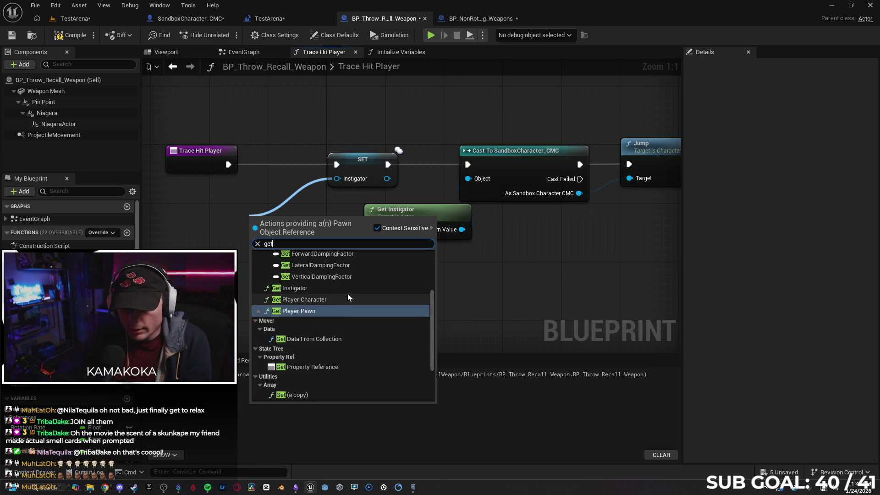
{"action": "scroll", "coordinate": [349, 293], "scroll_direction": "up", "scroll_amount": 6}
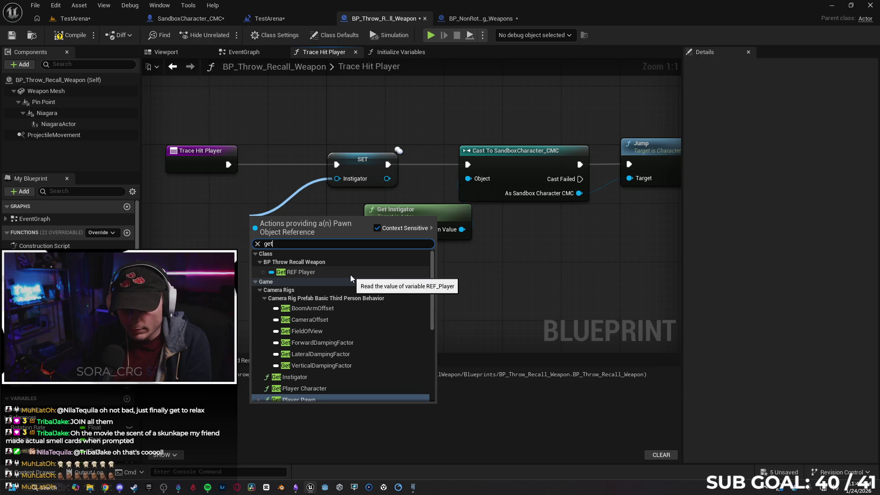
{"action": "scroll", "coordinate": [353, 277], "scroll_direction": "down", "scroll_amount": 15}
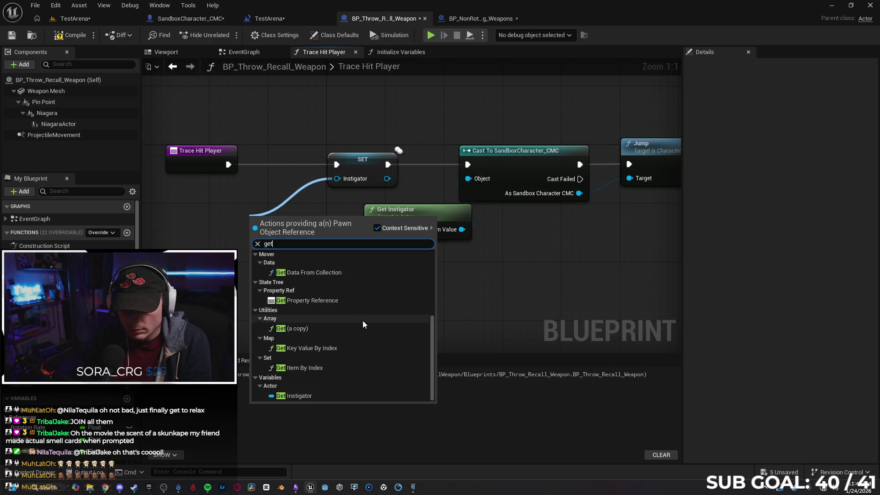
{"action": "scroll", "coordinate": [350, 305], "scroll_direction": "up", "scroll_amount": 10}
{"action": "left_click", "coordinate": [342, 273]}
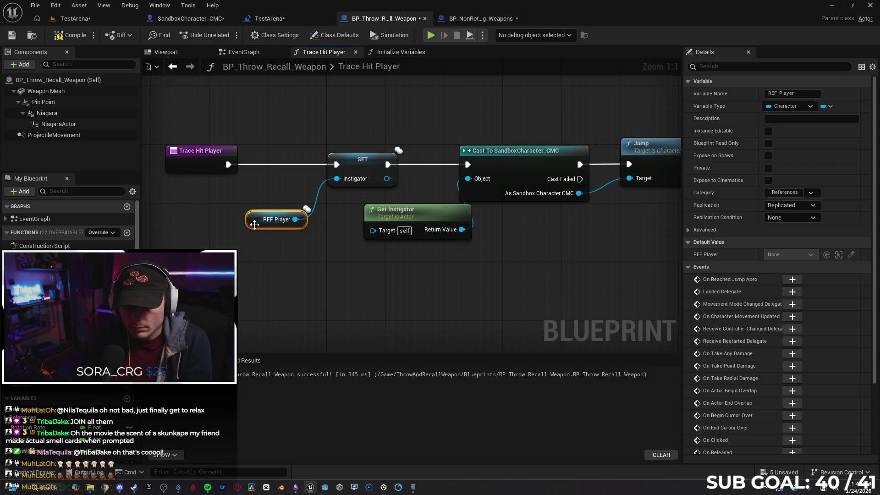
{"action": "left_click_drag", "start_coordinate": [259, 222], "coordinate": [244, 223]}
{"action": "mouse_move", "coordinate": [461, 288]}
{"action": "left_mouse_down"}
{"action": "mouse_move", "coordinate": [364, 295]}
{"action": "mouse_move", "coordinate": [417, 301]}
{"action": "left_mouse_up"}
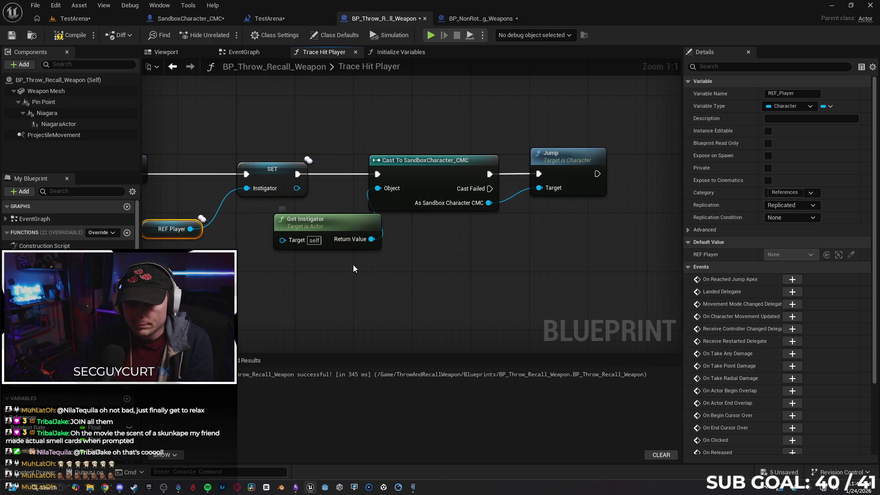
Step: Remove the Get Instigator node feeding the cast and paste a second REF Player getter
{"action": "mouse_move", "coordinate": [188, 229]}
{"action": "left_mouse_down"}
{"action": "mouse_move", "coordinate": [378, 189]}
{"action": "mouse_move", "coordinate": [191, 233]}
{"action": "left_mouse_up"}
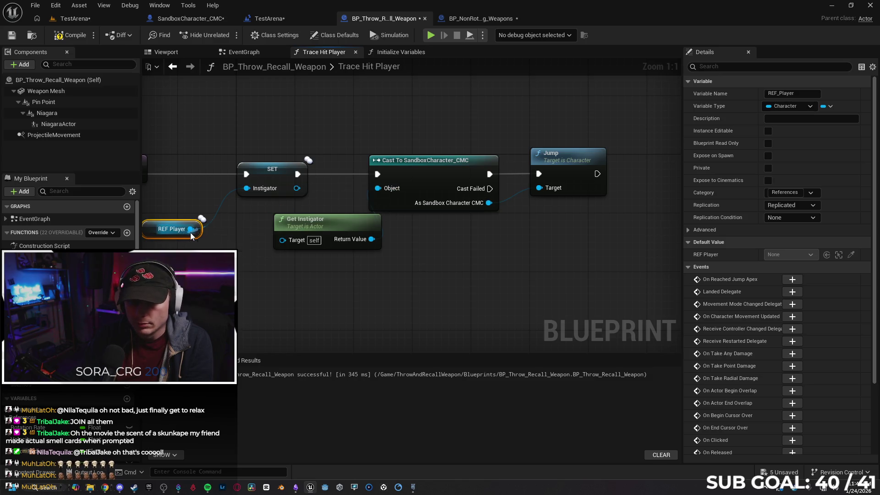
{"action": "left_click", "coordinate": [353, 224]}
{"action": "key", "text": "Delete"}
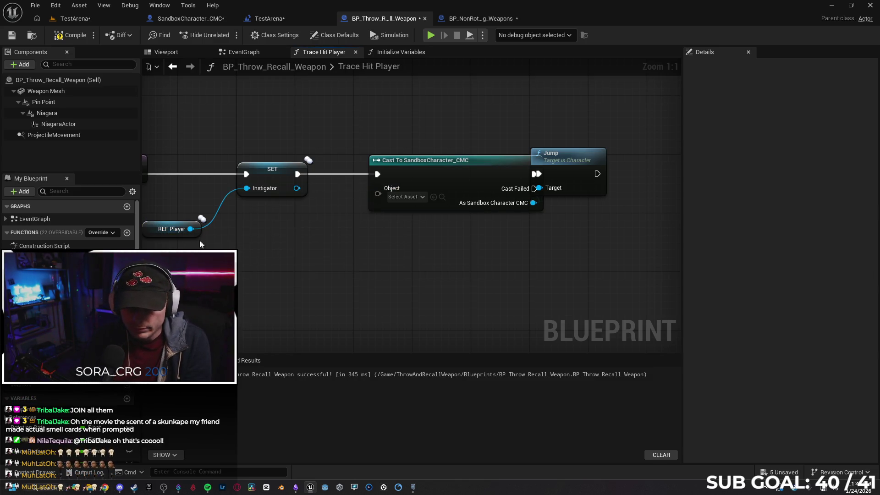
{"action": "left_click", "coordinate": [172, 230]}
{"action": "left_click", "coordinate": [280, 231]}
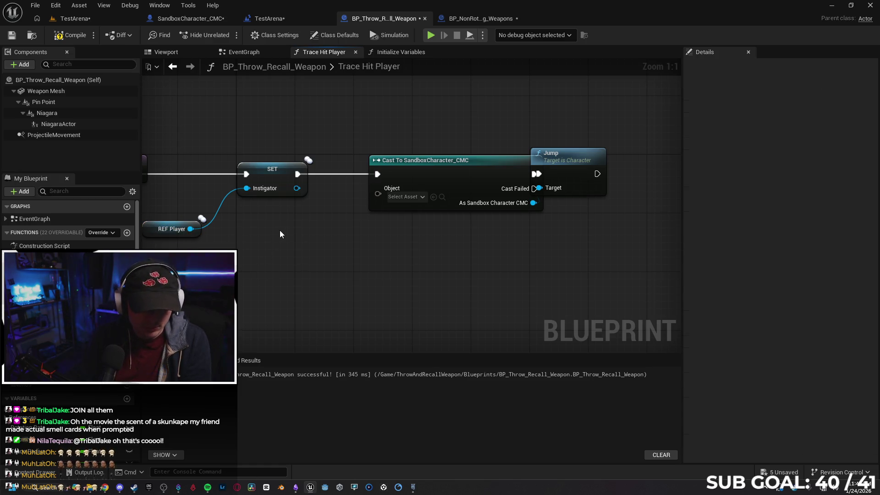
{"action": "key", "text": "ctrl+v"}
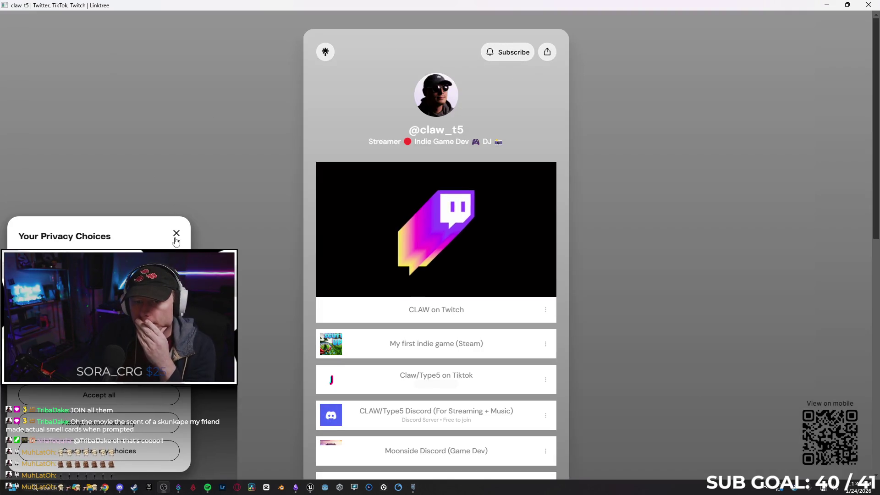
Step: Dismiss the Privacy Choices popup, scroll through the Linktree page, and close the browser window
{"action": "left_click", "coordinate": [176, 238]}
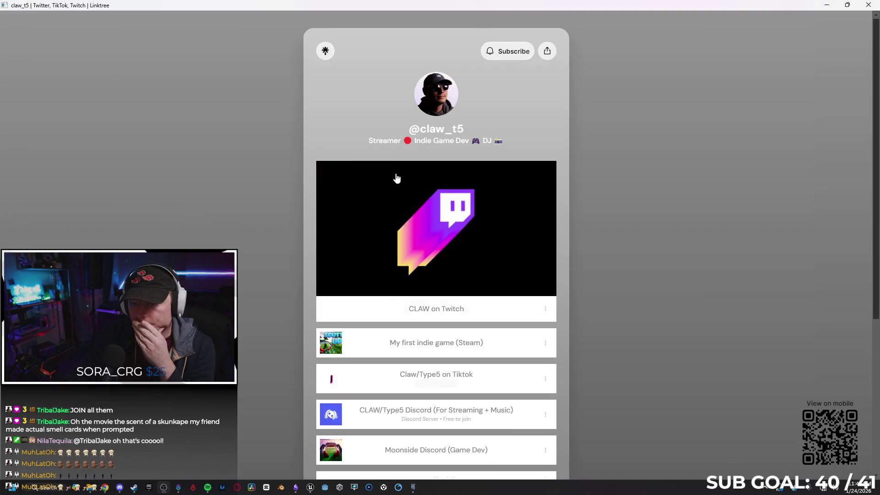
{"action": "scroll", "coordinate": [383, 220], "scroll_direction": "down", "scroll_amount": 5}
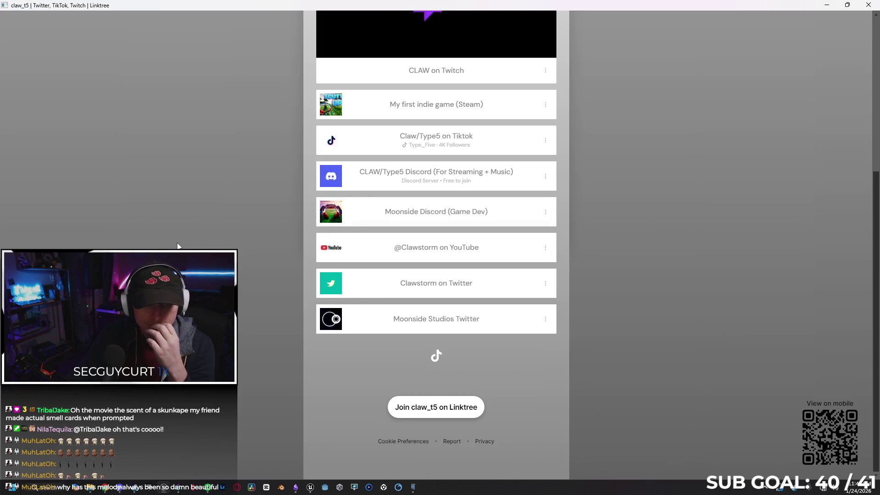
{"action": "left_click", "coordinate": [869, 5]}
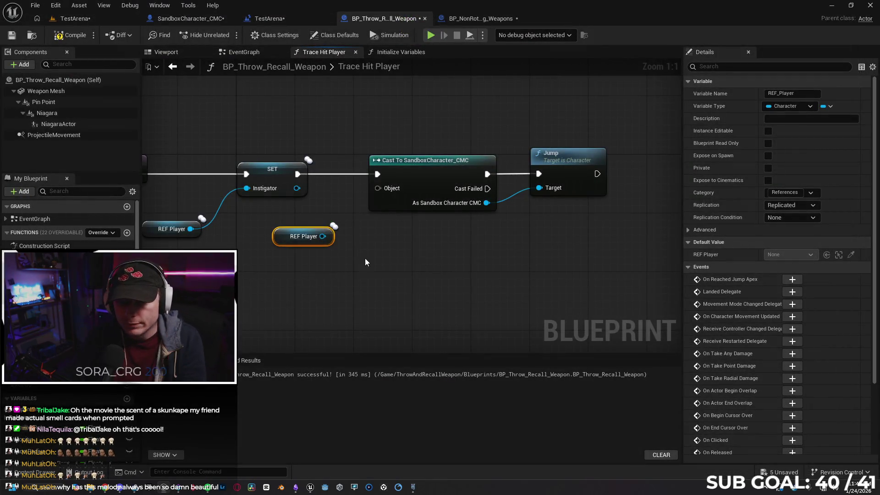
Step: Wire the second REF Player into the Cast To SandboxCharacter_CMC Object pin and start a two-client test
{"action": "left_click_drag", "start_coordinate": [323, 236], "coordinate": [378, 189]}
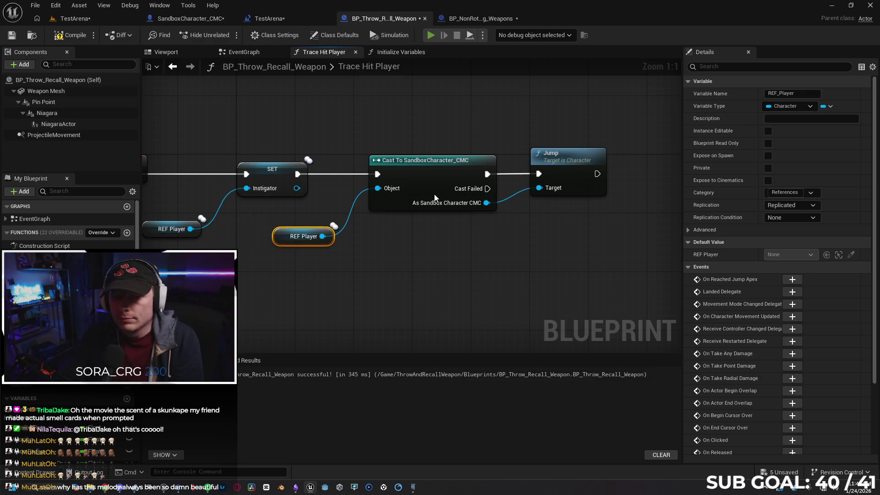
{"action": "key", "text": "alt+p"}
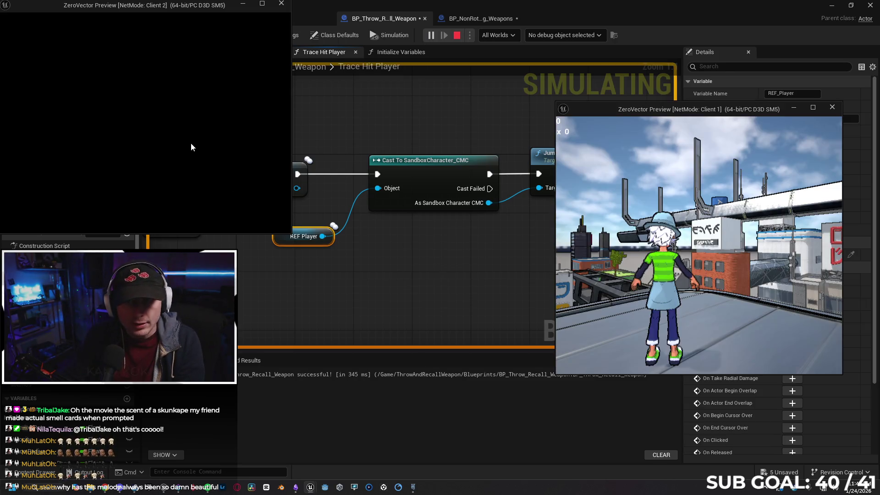
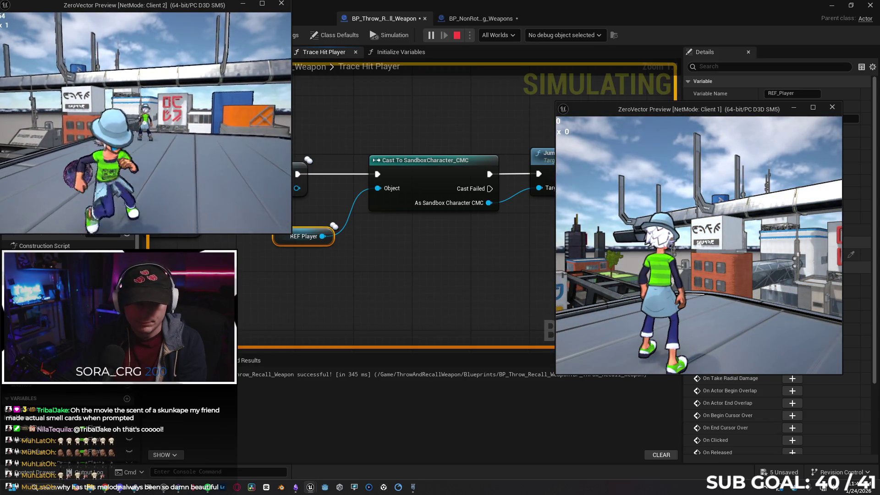
Step: Stop the two-client play test, dismiss the message log and select both REF Player nodes
{"action": "key", "text": "space"}
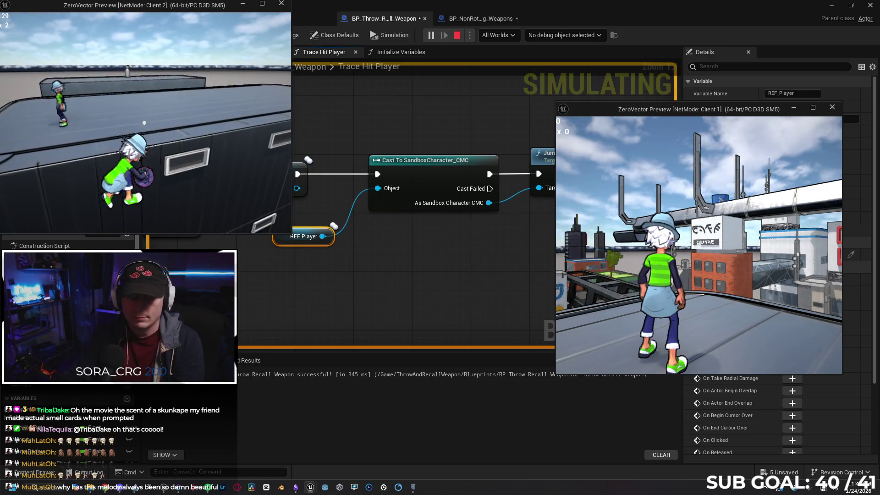
{"action": "key", "text": "Escape"}
{"action": "left_click", "coordinate": [601, 279]}
{"action": "mouse_move", "coordinate": [390, 271]}
{"action": "left_mouse_down"}
{"action": "mouse_move", "coordinate": [427, 247]}
{"action": "mouse_move", "coordinate": [339, 238]}
{"action": "mouse_move", "coordinate": [345, 227]}
{"action": "mouse_move", "coordinate": [344, 235]}
{"action": "left_mouse_up"}
{"action": "mouse_move", "coordinate": [525, 248]}
{"action": "left_mouse_down"}
{"action": "mouse_move", "coordinate": [524, 257]}
{"action": "mouse_move", "coordinate": [217, 224]}
{"action": "left_mouse_up"}
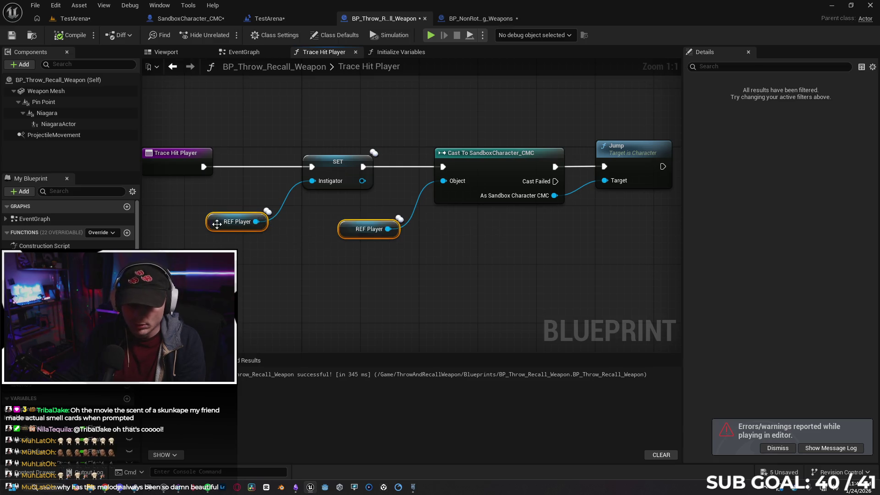
Step: Delete the Jump node that follows the REF Player cast in Trace Hit Player
{"action": "left_click", "coordinate": [452, 243]}
{"action": "left_click_drag", "start_coordinate": [548, 270], "coordinate": [492, 262]}
{"action": "left_click_drag", "start_coordinate": [551, 154], "coordinate": [564, 161]}
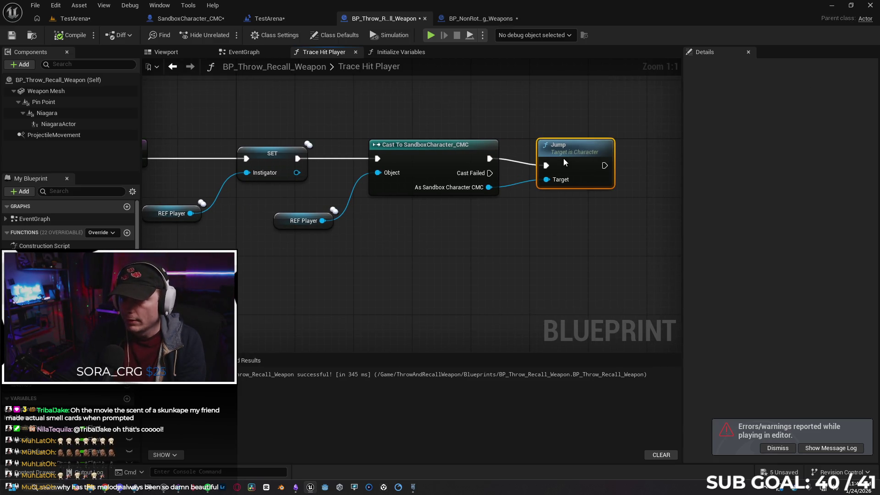
{"action": "key", "text": "Delete"}
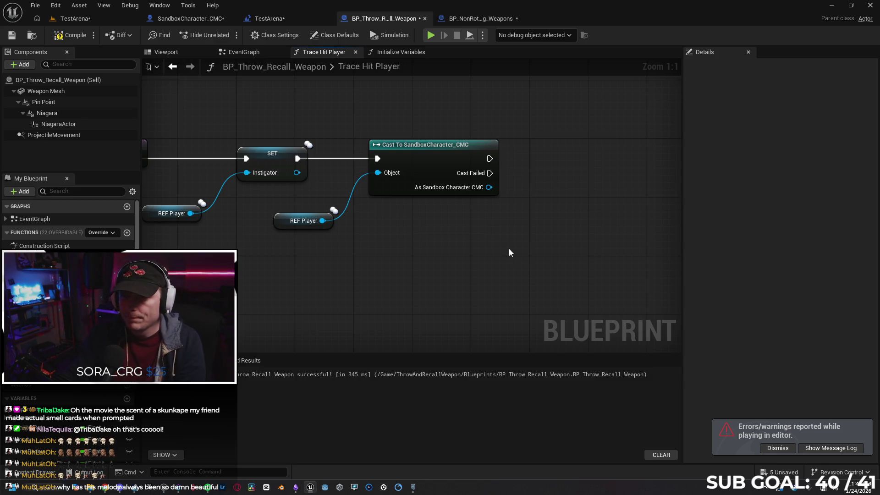
{"action": "left_click_drag", "start_coordinate": [559, 222], "coordinate": [537, 224]}
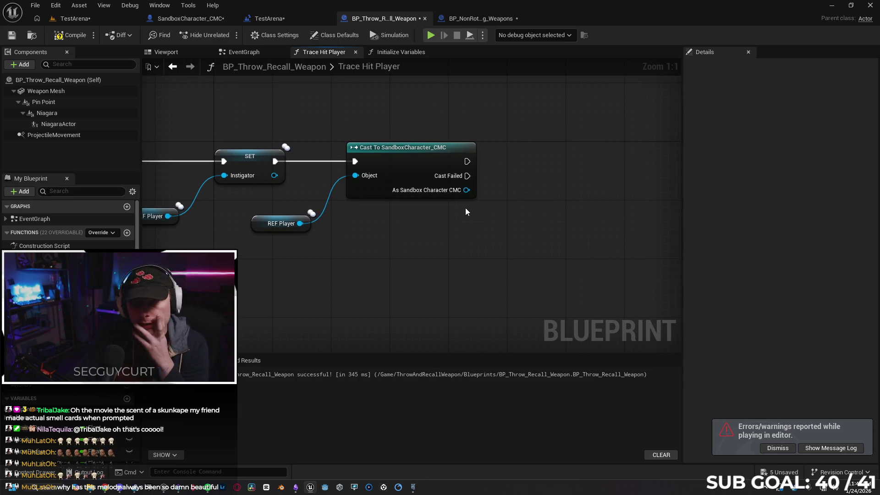
Step: Save and close the TestArena level blueprint after reviewing its widget setup
{"action": "left_click", "coordinate": [174, 17]}
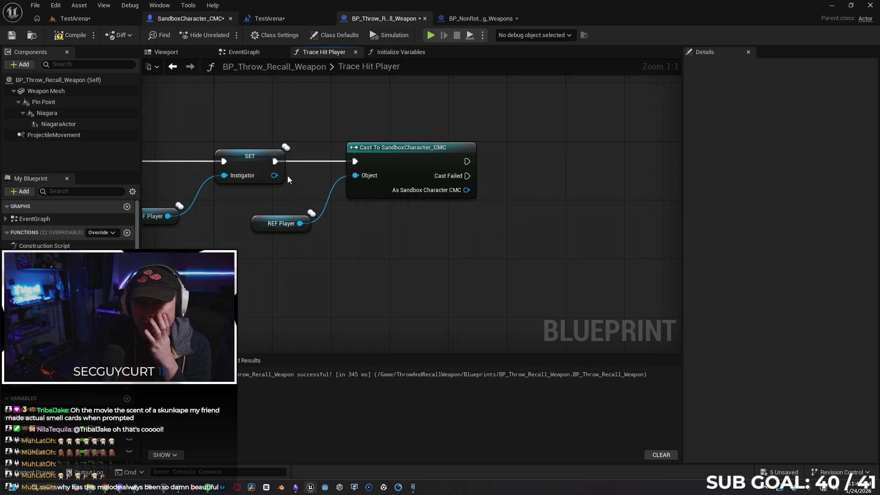
{"action": "left_click_drag", "start_coordinate": [368, 250], "coordinate": [342, 251]}
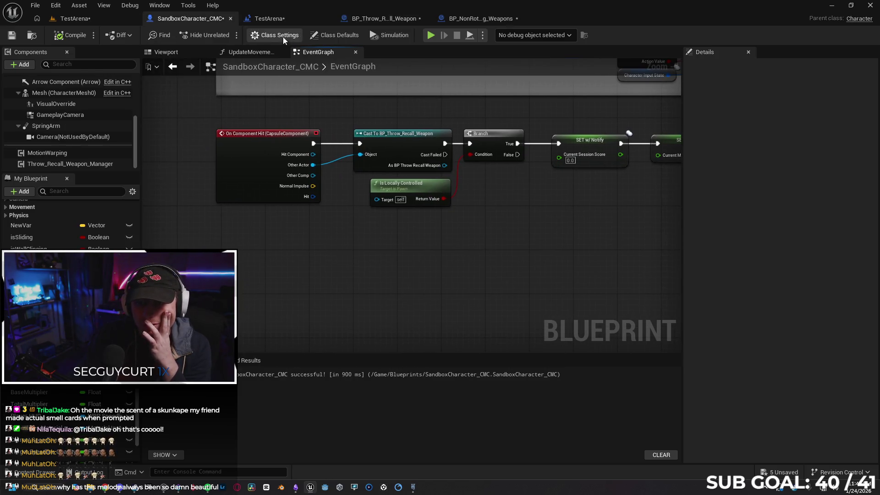
{"action": "left_click", "coordinate": [268, 18]}
{"action": "mouse_move", "coordinate": [550, 245]}
{"action": "left_mouse_down"}
{"action": "mouse_move", "coordinate": [225, 257]}
{"action": "mouse_move", "coordinate": [382, 256]}
{"action": "left_mouse_up"}
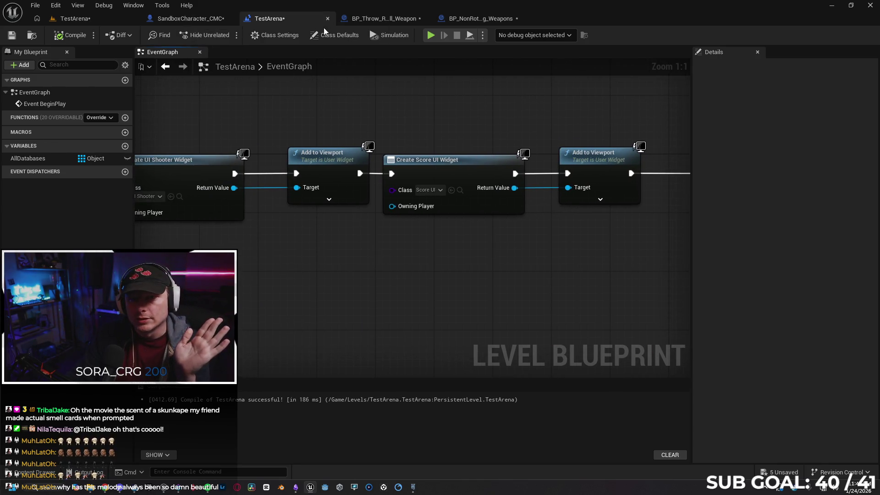
{"action": "left_click", "coordinate": [12, 35]}
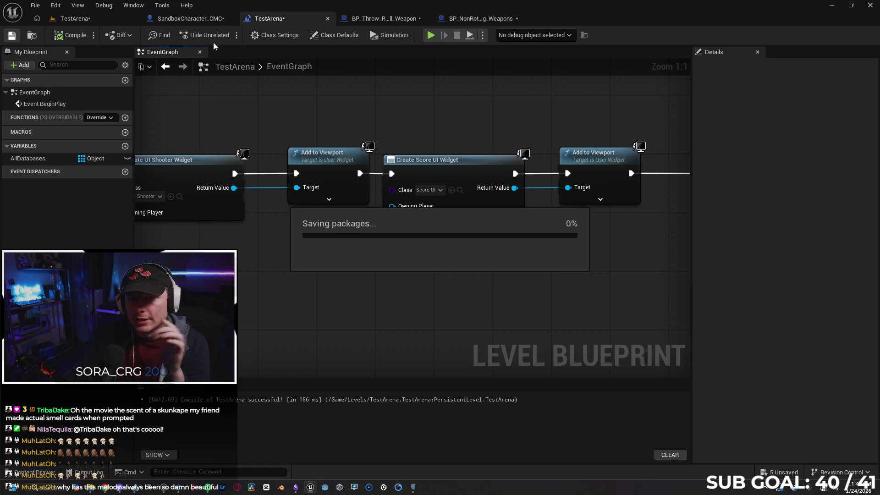
{"action": "left_click", "coordinate": [328, 19]}
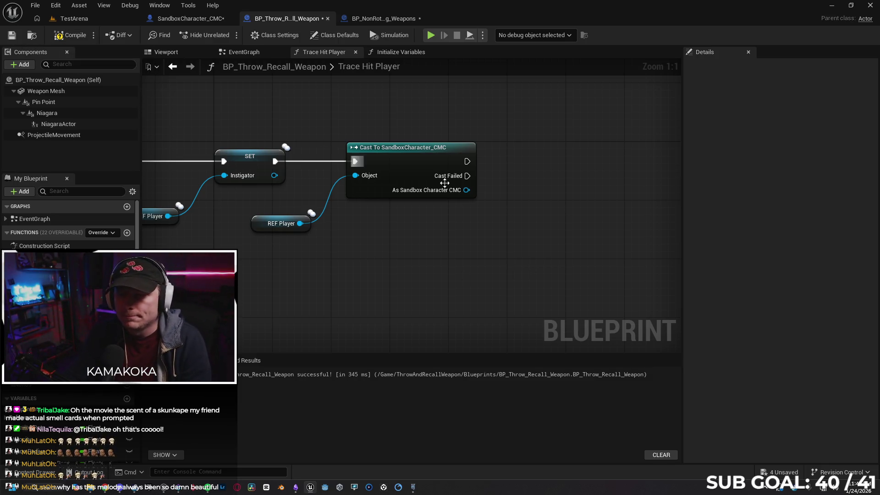
Step: Bring up the node action list in SandboxCharacter_CMC's EventGraph
{"action": "left_click_drag", "start_coordinate": [477, 165], "coordinate": [401, 169]}
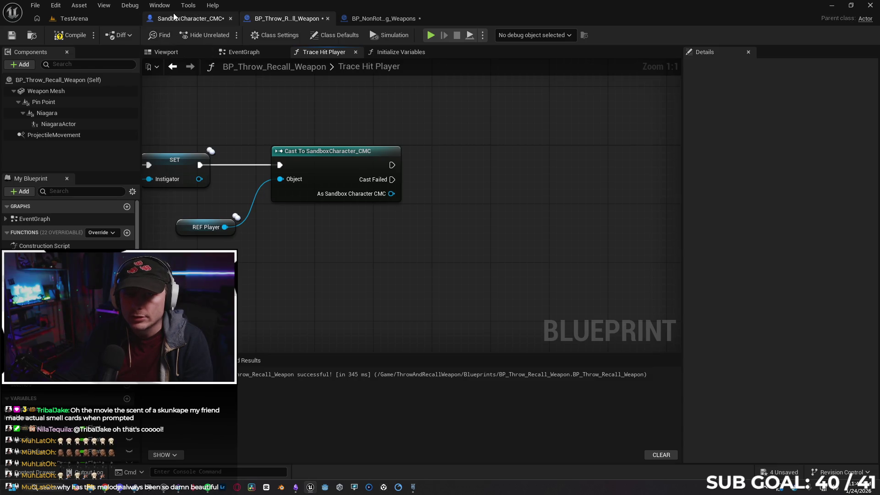
{"action": "left_click", "coordinate": [175, 19]}
{"action": "right_click", "coordinate": [218, 282]}
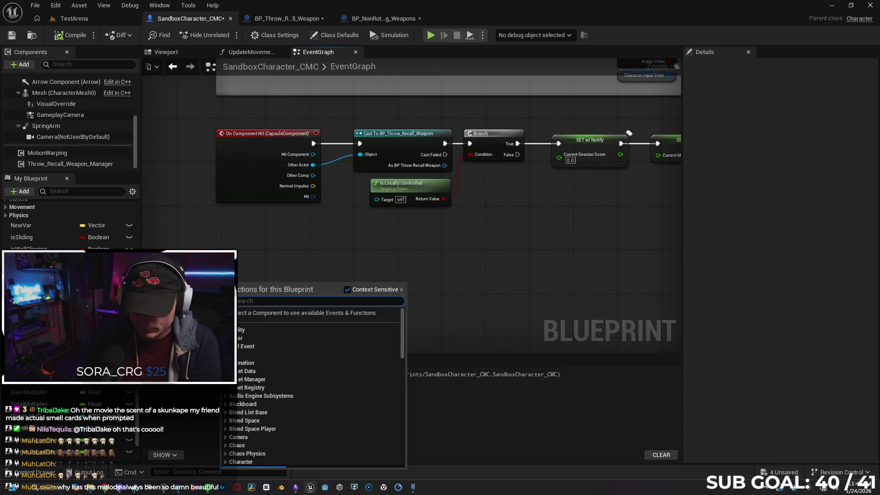
Step: Create a Hit Other Player custom event and call it from the Trace Hit Player cast on As Sandbox Character CMC
{"action": "key", "text": "Escape"}
{"action": "type", "text": "Hit Other Player"}
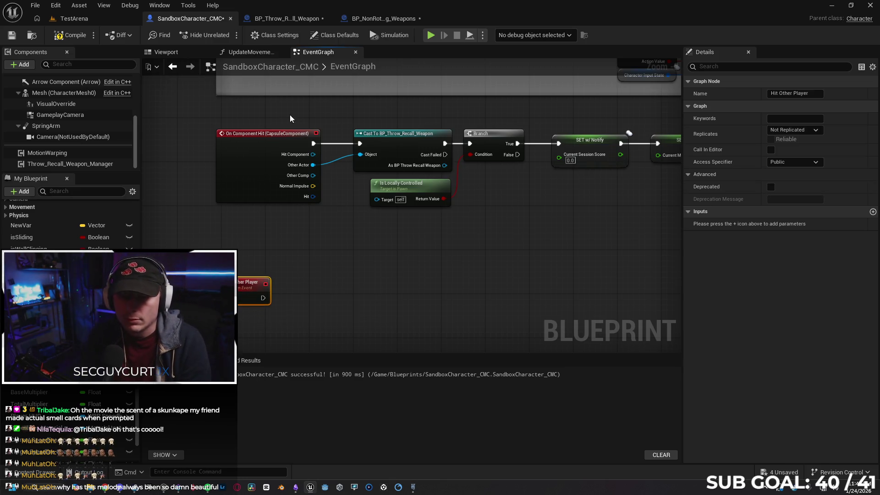
{"action": "left_click", "coordinate": [275, 21]}
{"action": "left_click_drag", "start_coordinate": [392, 164], "coordinate": [428, 170]}
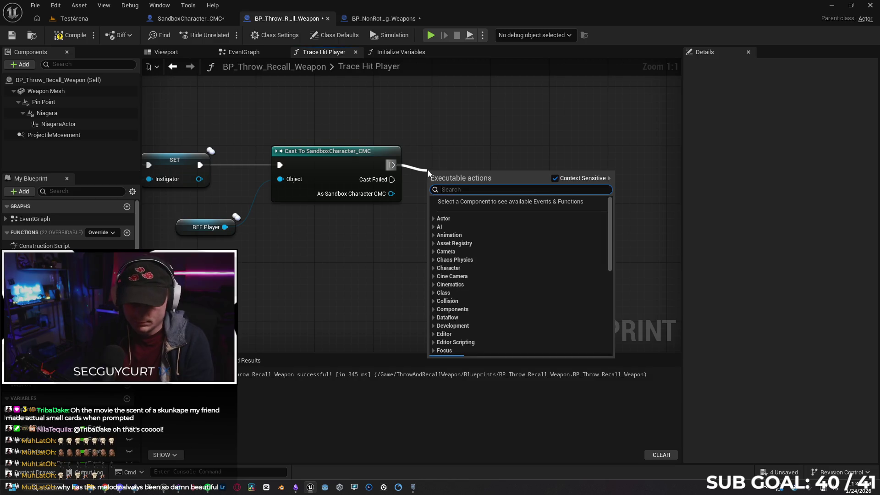
{"action": "type", "text": "hit other"}
{"action": "key", "text": "Return"}
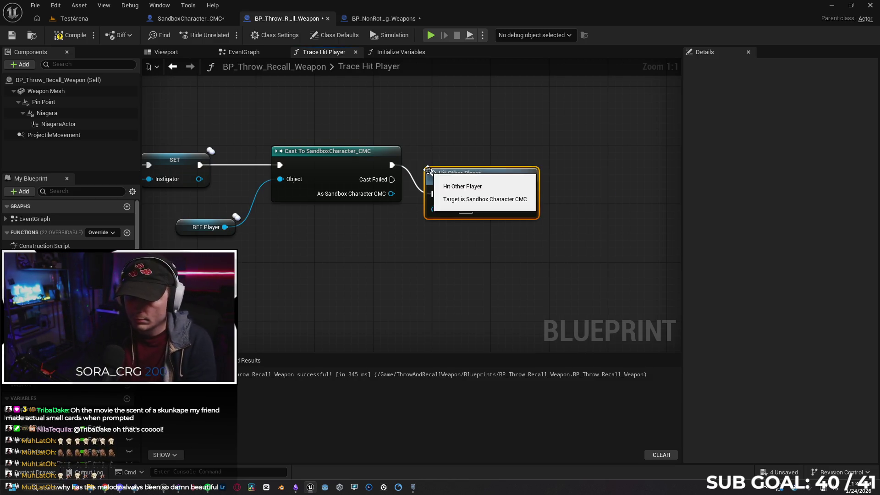
{"action": "left_click_drag", "start_coordinate": [463, 187], "coordinate": [472, 157]}
{"action": "left_click_drag", "start_coordinate": [391, 193], "coordinate": [439, 183]}
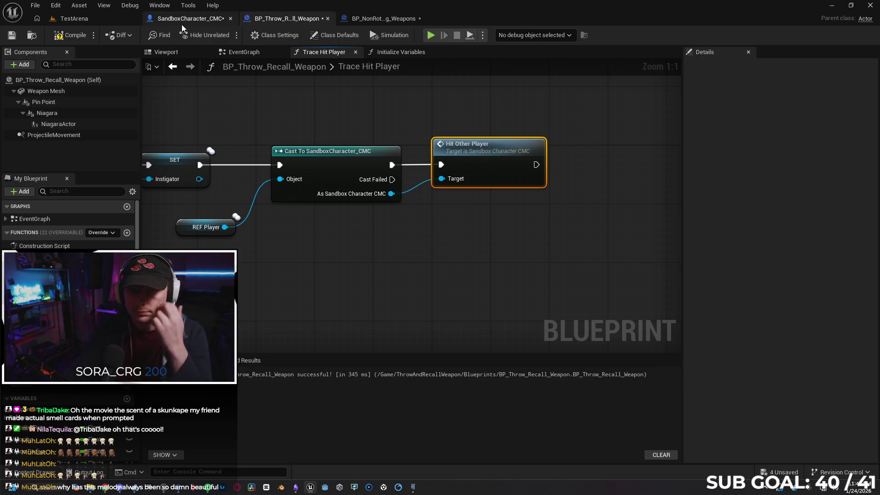
Step: Have Hit Other Player print 'Hello' with a Print String, then launch a two-client play test
{"action": "left_click", "coordinate": [182, 23]}
{"action": "mouse_move", "coordinate": [262, 298]}
{"action": "left_mouse_down"}
{"action": "mouse_move", "coordinate": [346, 301]}
{"action": "mouse_move", "coordinate": [338, 302]}
{"action": "left_mouse_up"}
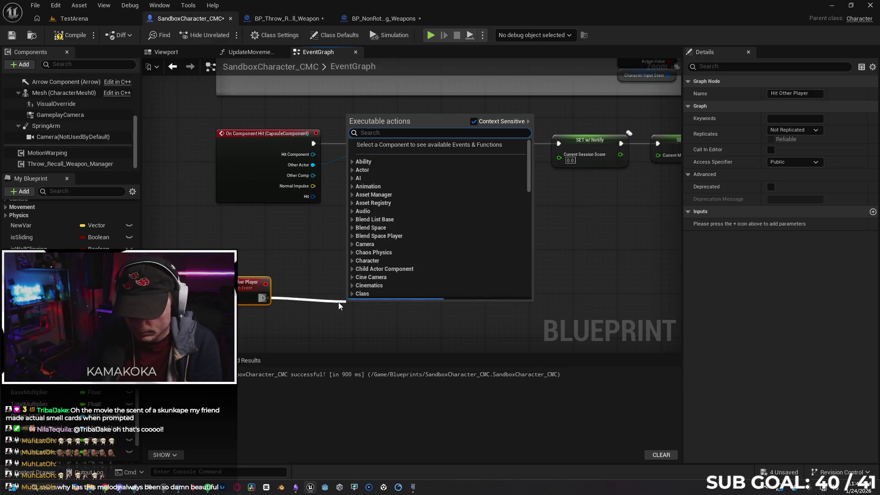
{"action": "type", "text": "print"}
{"action": "key", "text": "Return"}
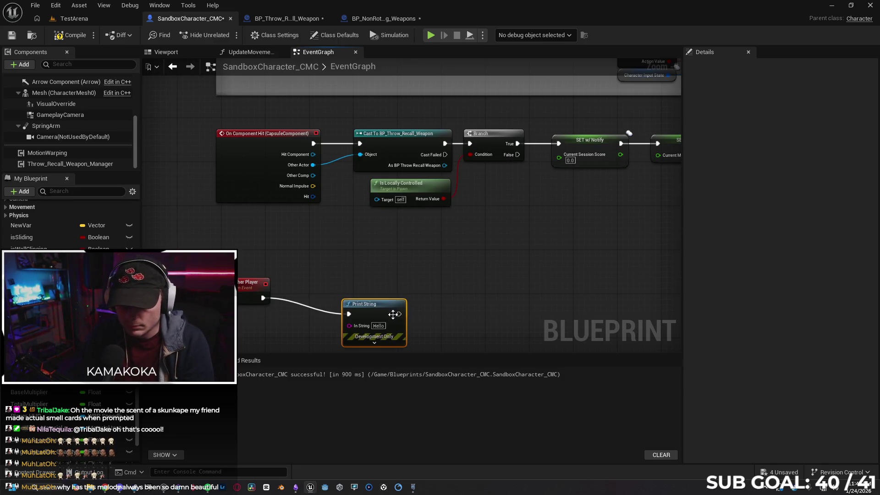
{"action": "left_click_drag", "start_coordinate": [377, 309], "coordinate": [377, 293]}
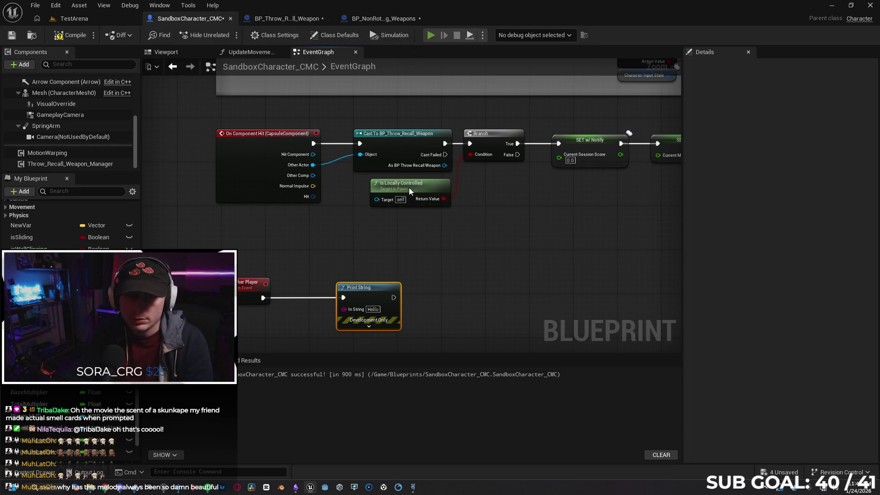
{"action": "key", "text": "alt+p"}
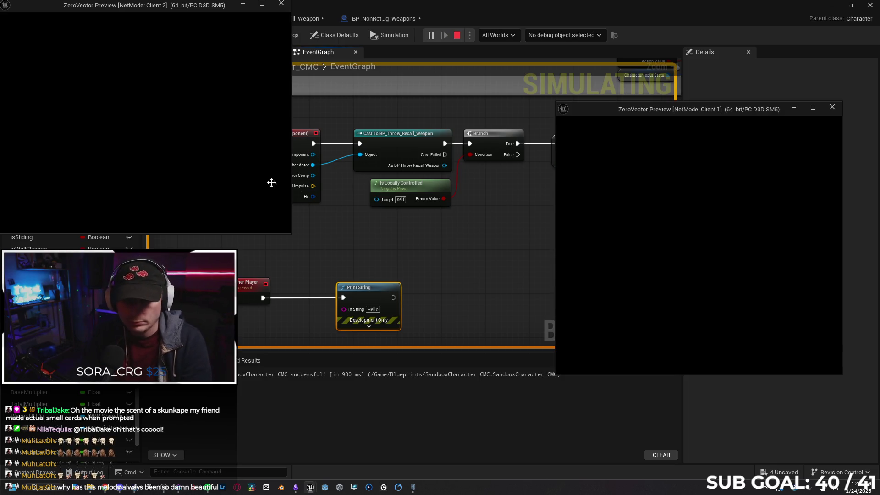
Step: Throw the weapon at the other player twice to see 'Hello' printed, then stop playing
{"action": "key", "text": "w"}
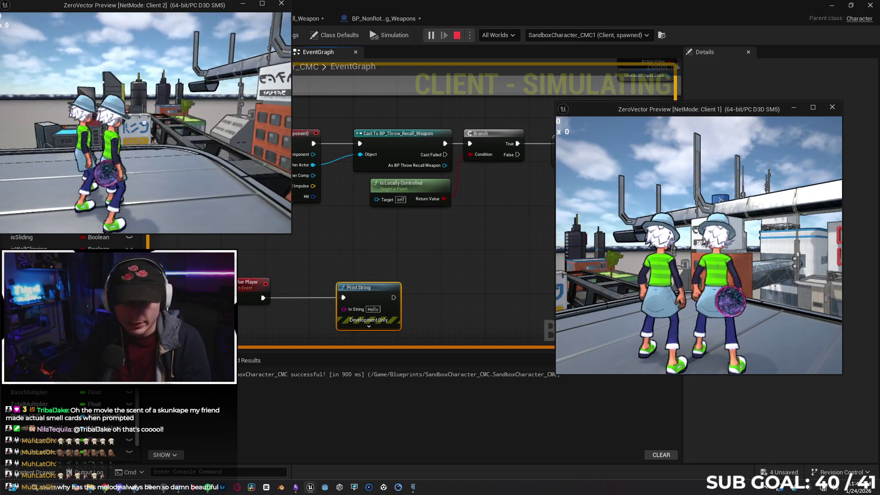
{"action": "left_click", "coordinate": [145, 122]}
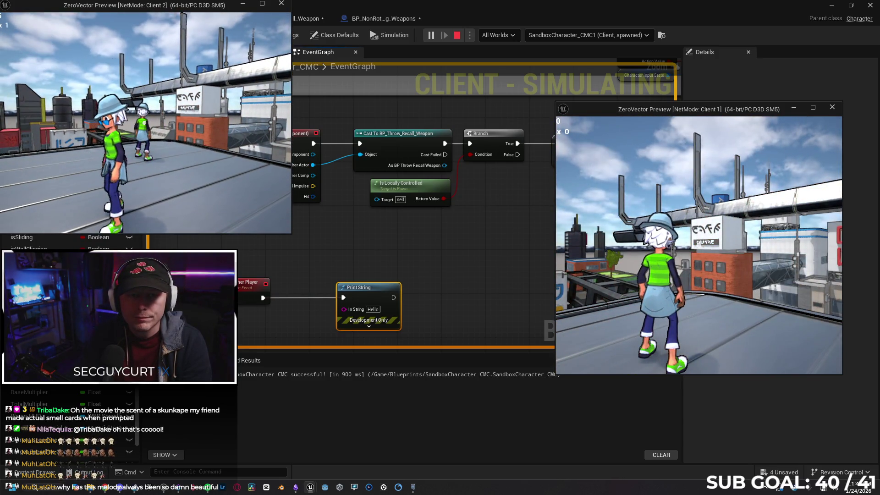
{"action": "left_click", "coordinate": [145, 122]}
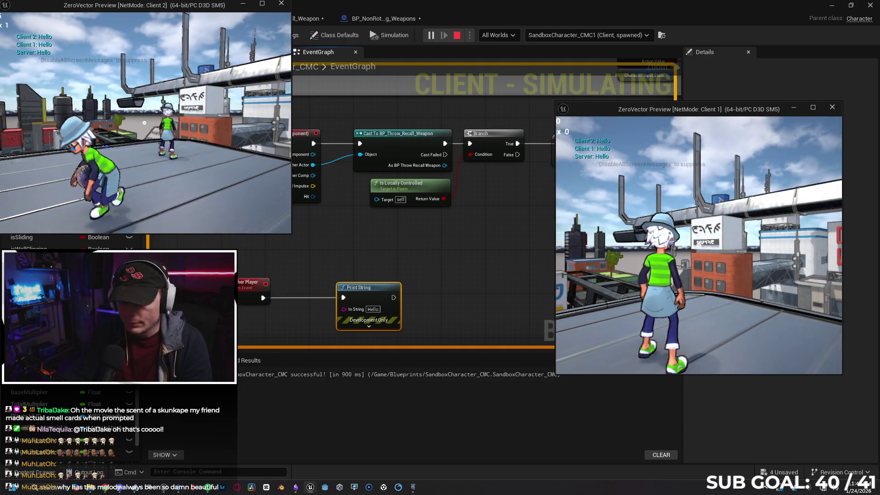
{"action": "key", "text": "Escape"}
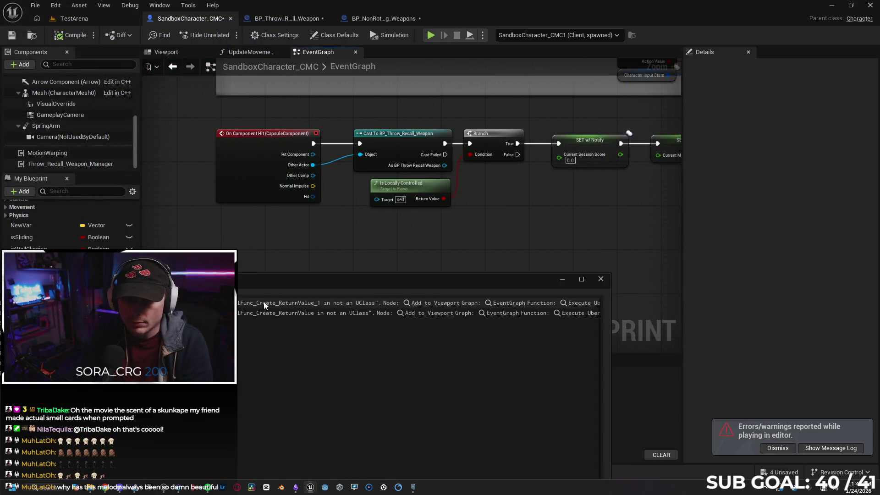
Step: Replace the Print String after Hit Other Player with a Jump node
{"action": "left_click_drag", "start_coordinate": [268, 298], "coordinate": [337, 264]}
{"action": "type", "text": "jump"}
{"action": "key", "text": "Return"}
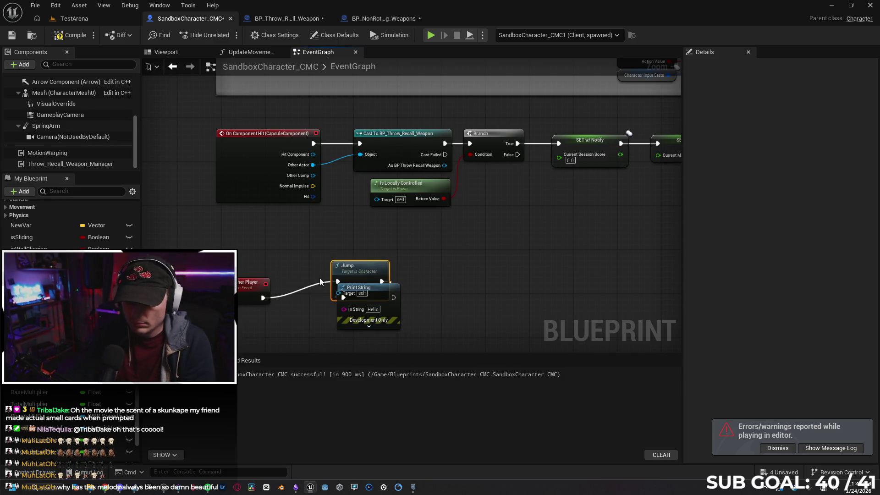
{"action": "left_click", "coordinate": [386, 305]}
{"action": "key", "text": "Delete"}
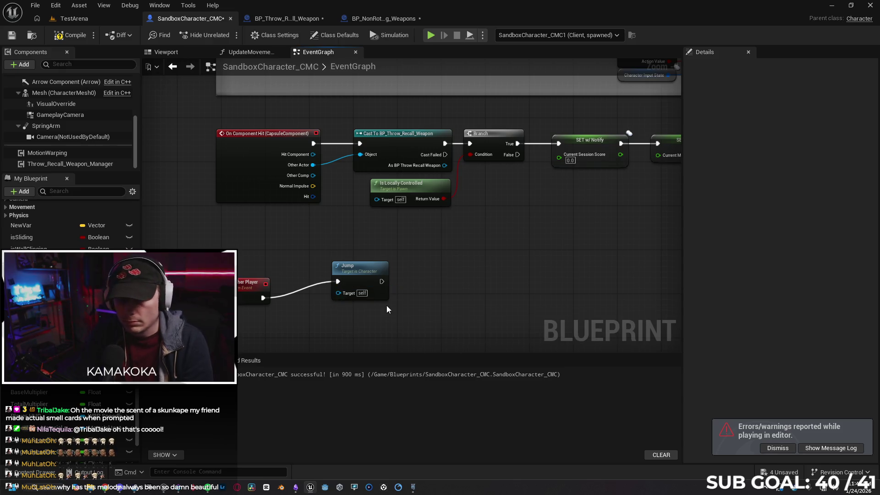
{"action": "mouse_move", "coordinate": [346, 266]}
{"action": "left_mouse_down"}
{"action": "mouse_move", "coordinate": [314, 289]}
{"action": "mouse_move", "coordinate": [324, 283]}
{"action": "left_mouse_up"}
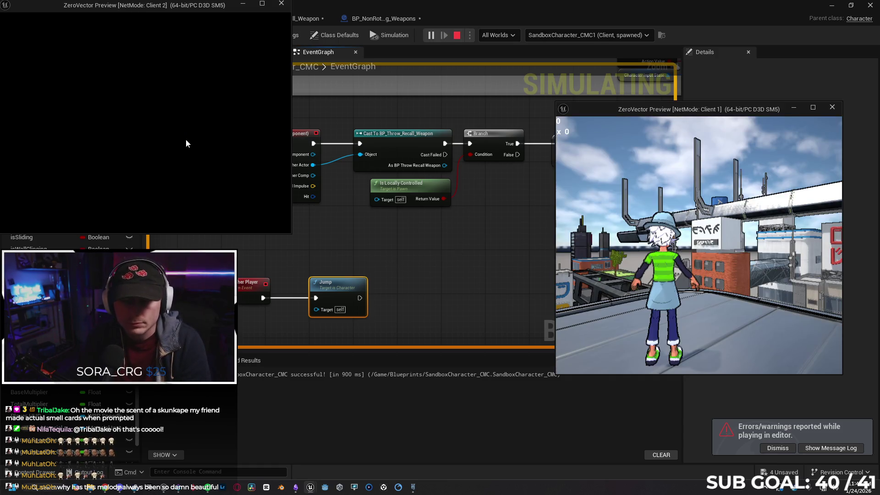
Step: Test hitting the other player again, then stop the play session
{"action": "key", "text": "w"}
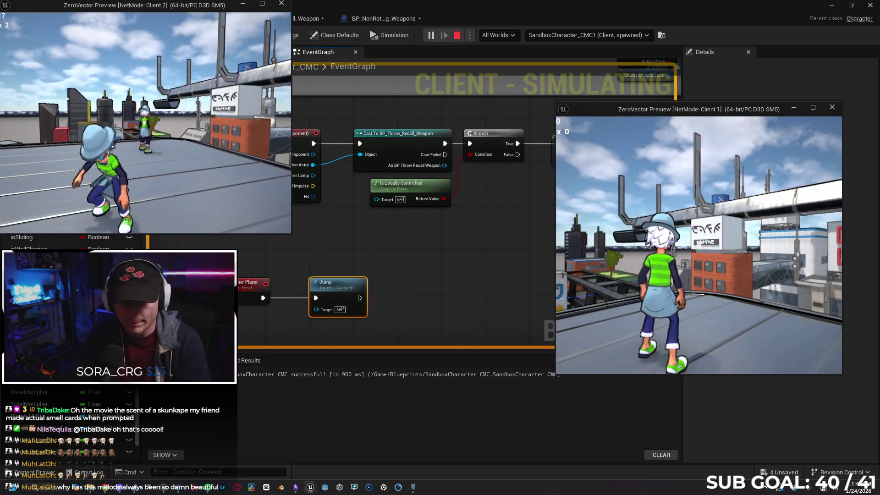
{"action": "left_click", "coordinate": [260, 210]}
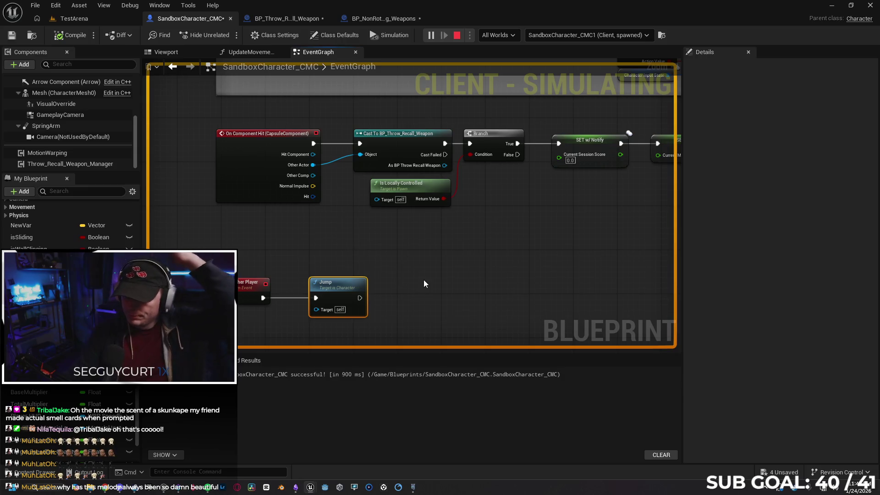
{"action": "key", "text": "Escape"}
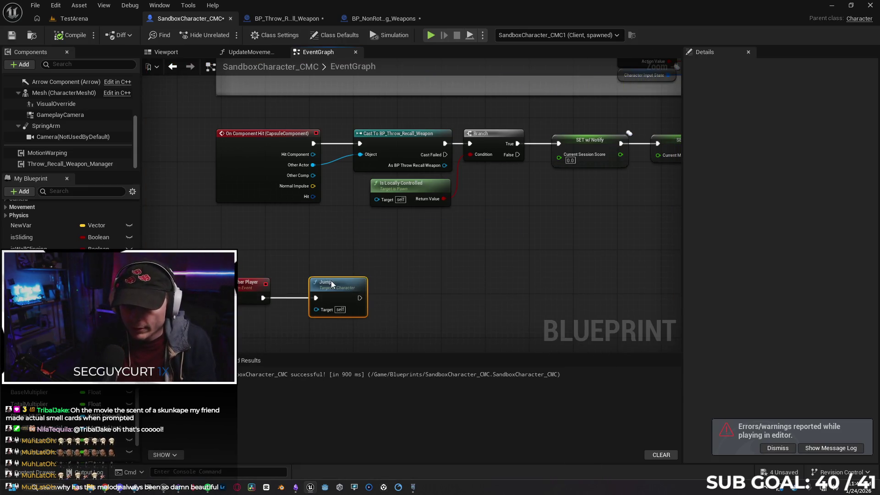
Step: Delete the Jump node and review UpdateMovementScore's Select, Truncate and Current Session Score nodes
{"action": "key", "text": "Delete"}
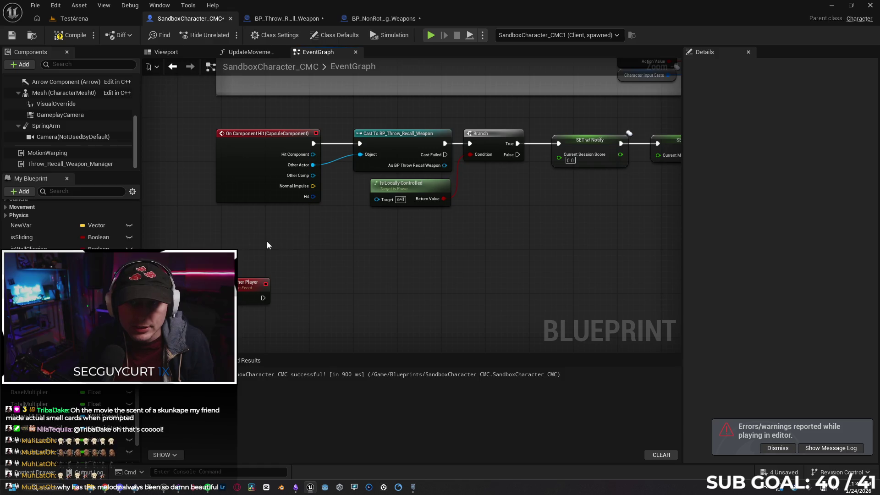
{"action": "left_click", "coordinate": [238, 53]}
{"action": "left_click_drag", "start_coordinate": [260, 229], "coordinate": [238, 147]}
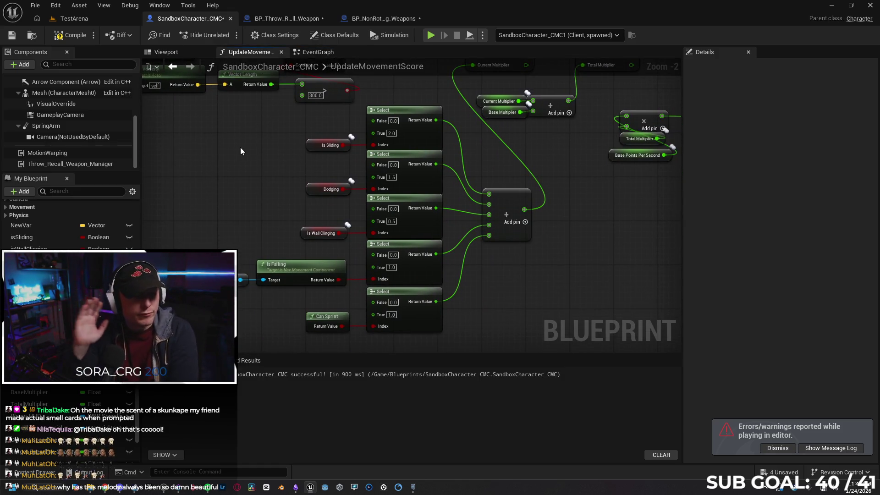
{"action": "left_click_drag", "start_coordinate": [230, 142], "coordinate": [225, 174]}
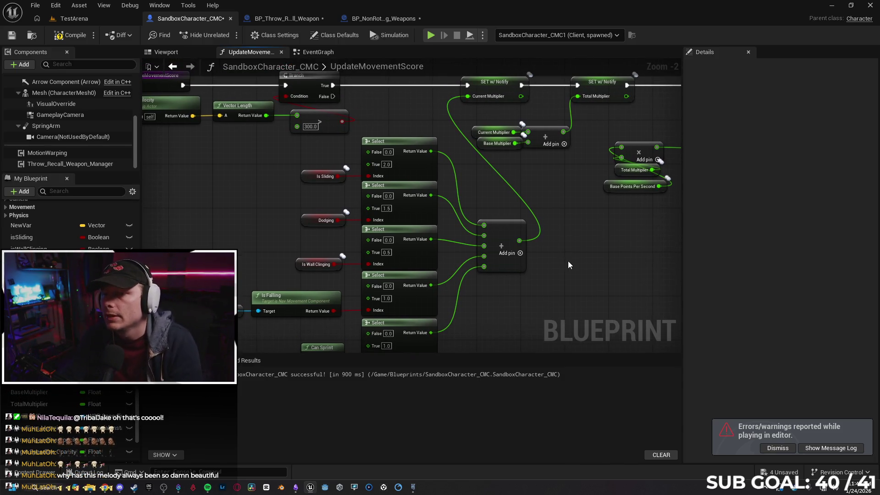
{"action": "left_click_drag", "start_coordinate": [564, 256], "coordinate": [423, 276]}
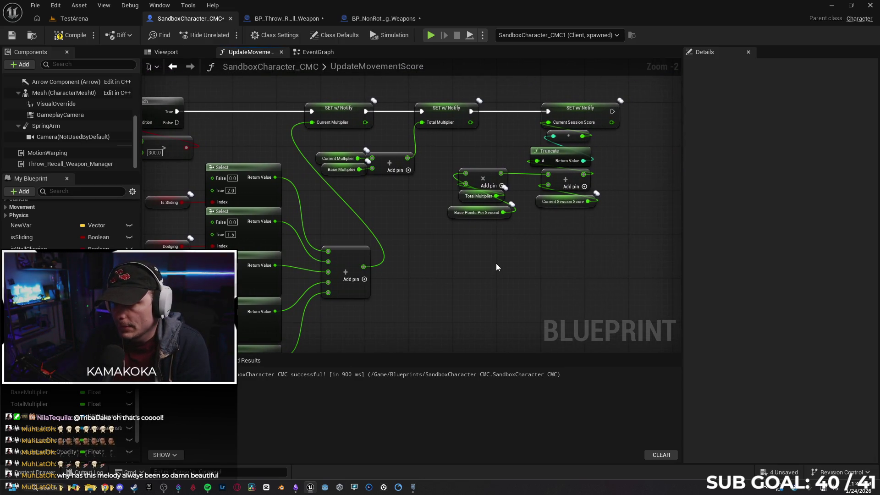
{"action": "left_click_drag", "start_coordinate": [496, 264], "coordinate": [478, 258]}
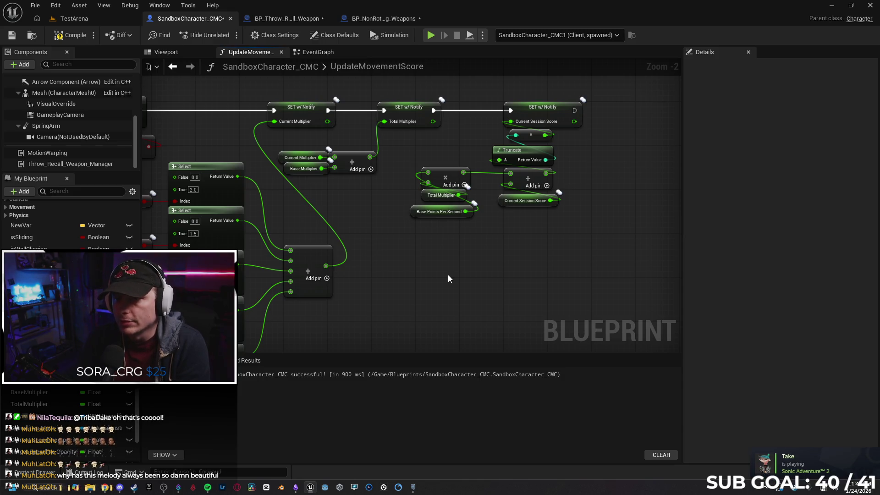
{"action": "left_click_drag", "start_coordinate": [586, 232], "coordinate": [512, 243]}
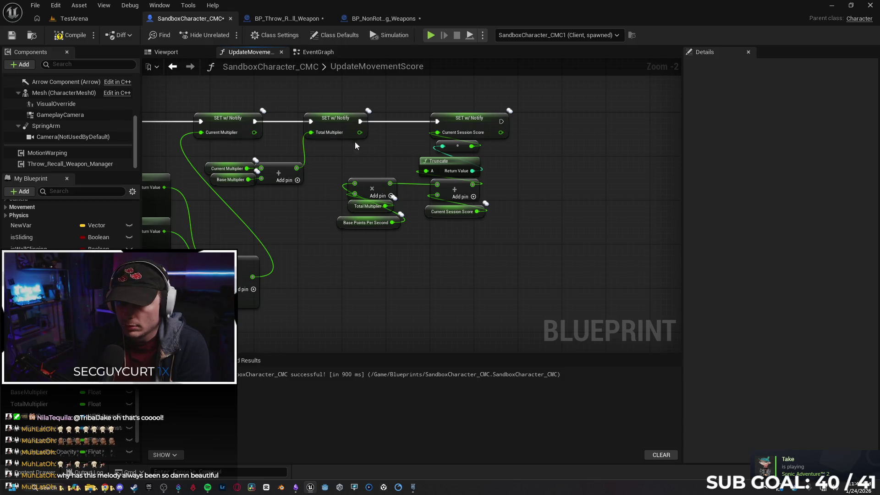
{"action": "left_click_drag", "start_coordinate": [354, 262], "coordinate": [474, 257]}
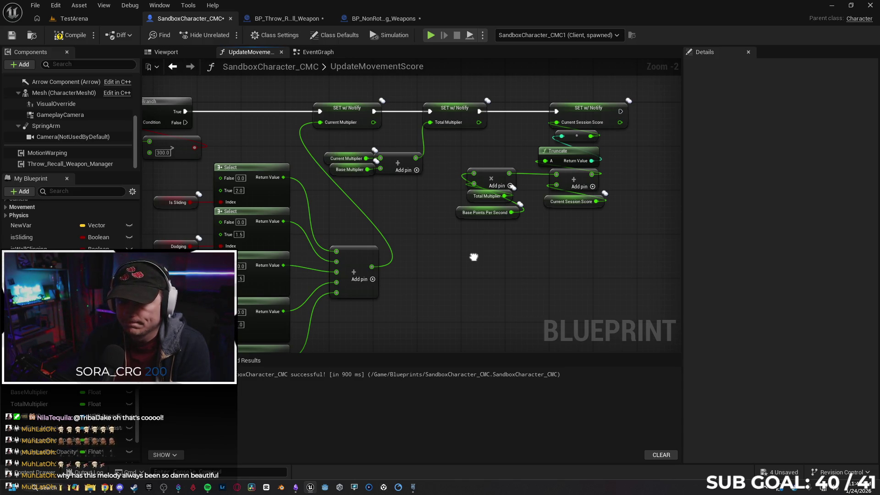
{"action": "left_click_drag", "start_coordinate": [474, 262], "coordinate": [487, 252]}
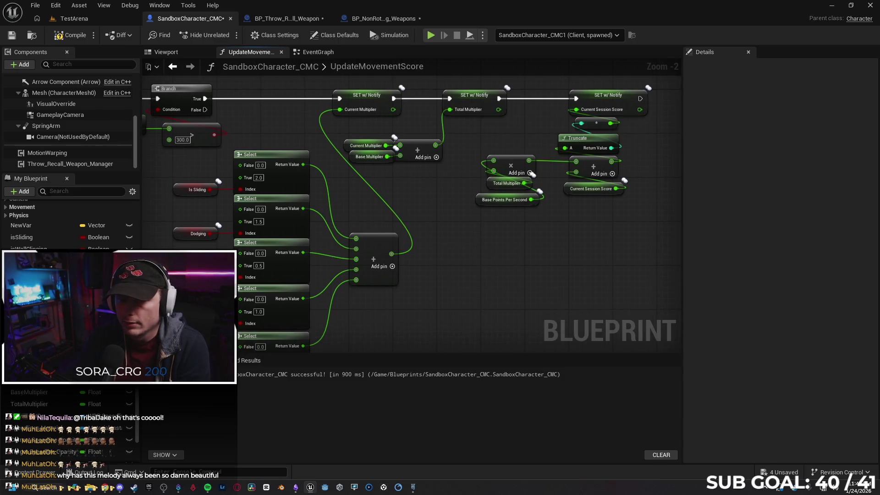
Step: Select the Current Interp Speed variable in the My Blueprint list
{"action": "scroll", "coordinate": [69, 220], "scroll_direction": "down", "scroll_amount": 5}
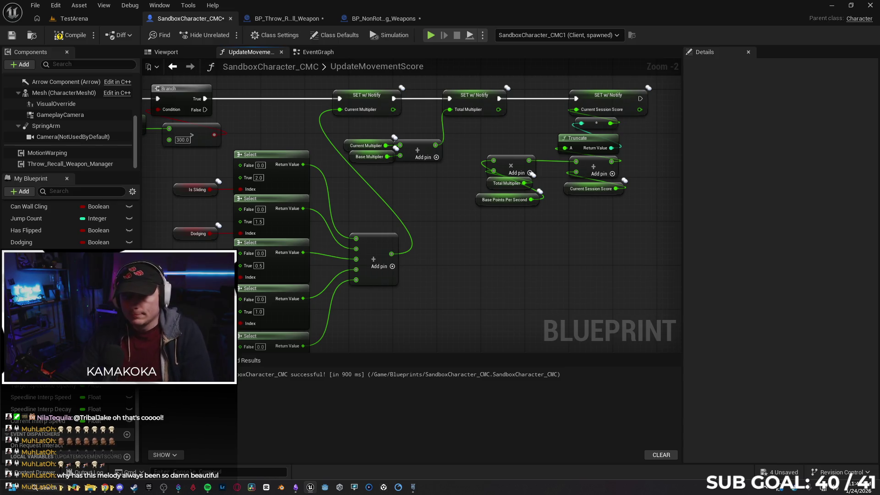
{"action": "scroll", "coordinate": [113, 237], "scroll_direction": "up", "scroll_amount": 6}
{"action": "scroll", "coordinate": [114, 237], "scroll_direction": "down", "scroll_amount": 5}
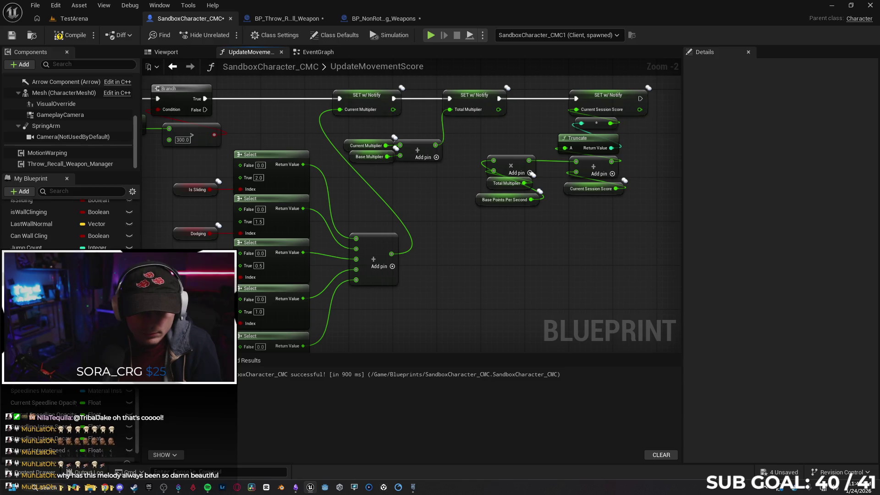
{"action": "scroll", "coordinate": [41, 429], "scroll_direction": "down", "scroll_amount": 2}
{"action": "left_click", "coordinate": [40, 423]}
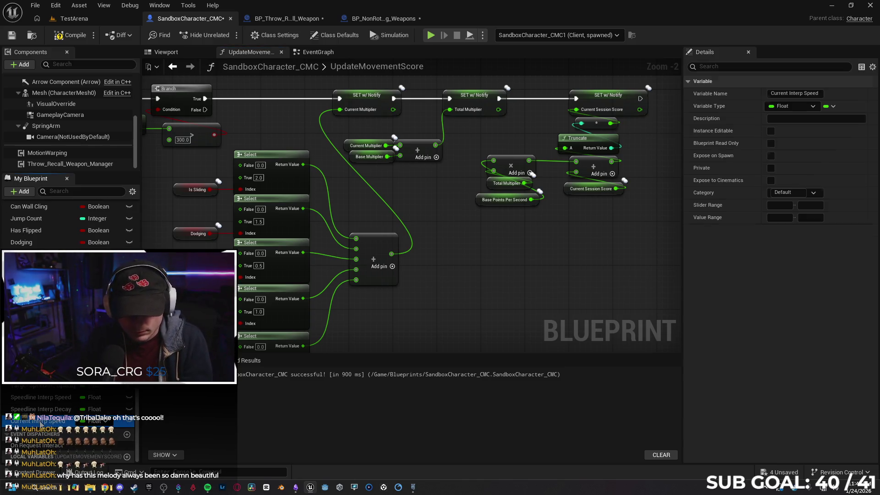
Step: Duplicate Current Interp Speed into a float named KO Multiplier with default value 1.0
{"action": "key", "text": "ctrl+d"}
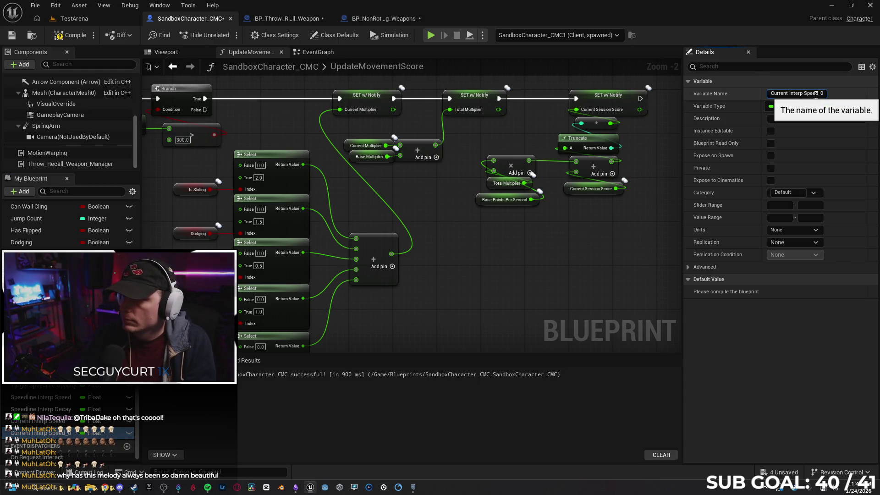
{"action": "left_click", "coordinate": [816, 94]}
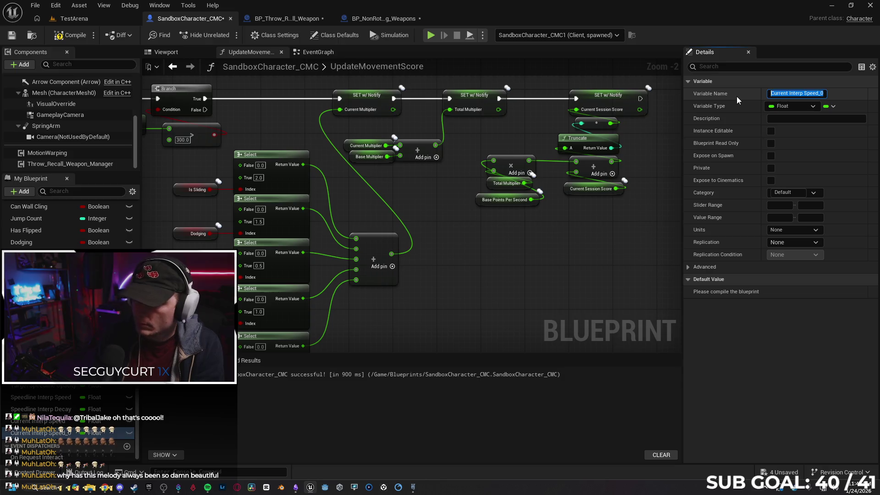
{"action": "type", "text": "KO Multi"}
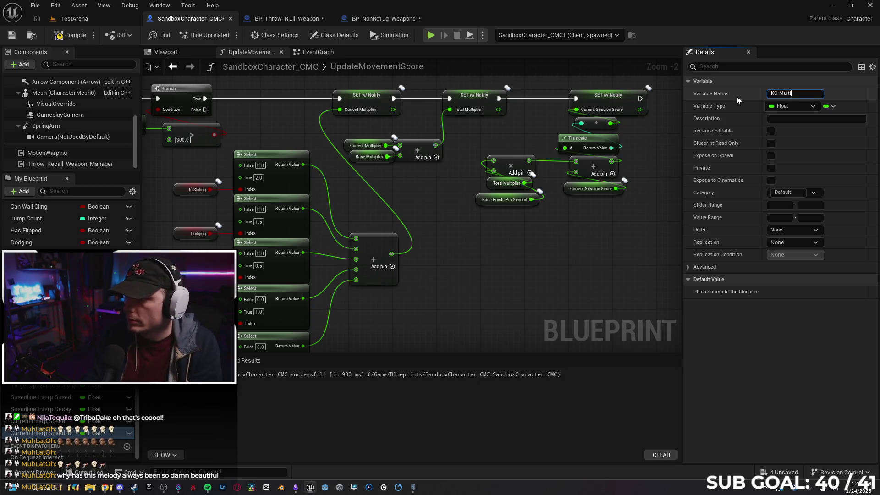
{"action": "type", "text": "plier"}
{"action": "key", "text": "Return"}
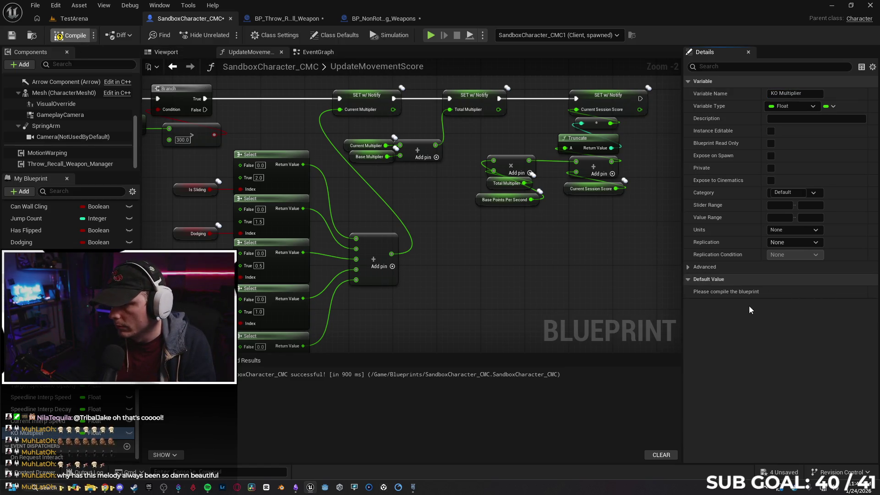
{"action": "type", "text": "1"}
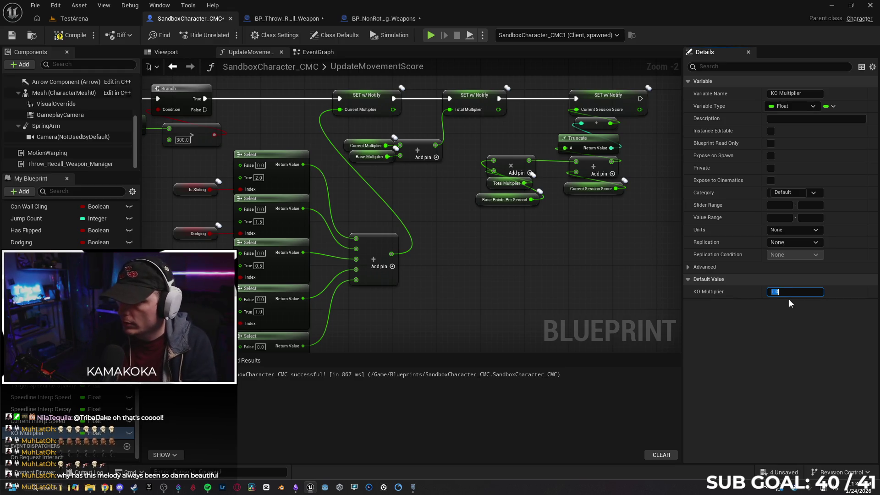
{"action": "key", "text": "Return"}
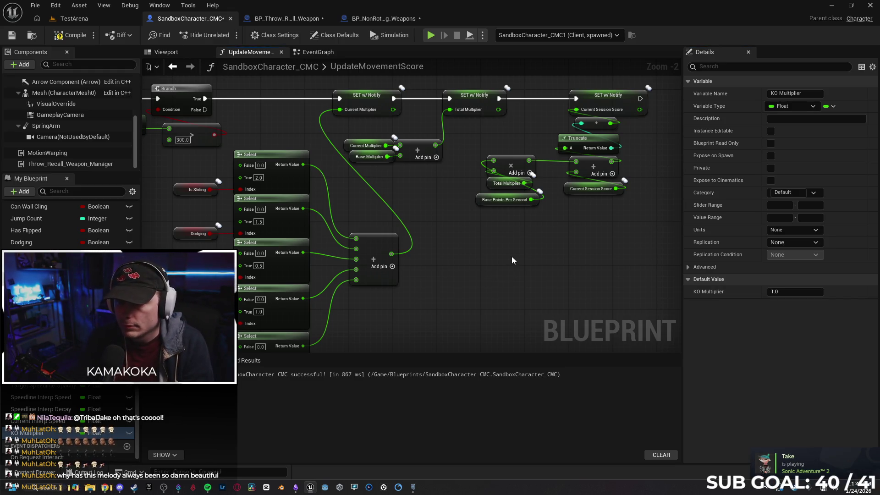
{"action": "scroll", "coordinate": [524, 271], "scroll_direction": "down", "scroll_amount": 1}
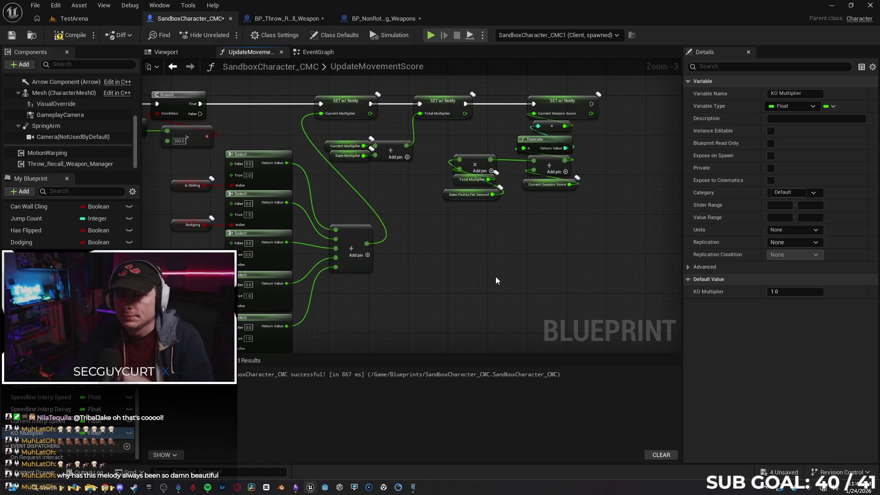
Step: Multiply the session-score sum by a KO Multiplier getter
{"action": "left_click_drag", "start_coordinate": [505, 260], "coordinate": [457, 274]}
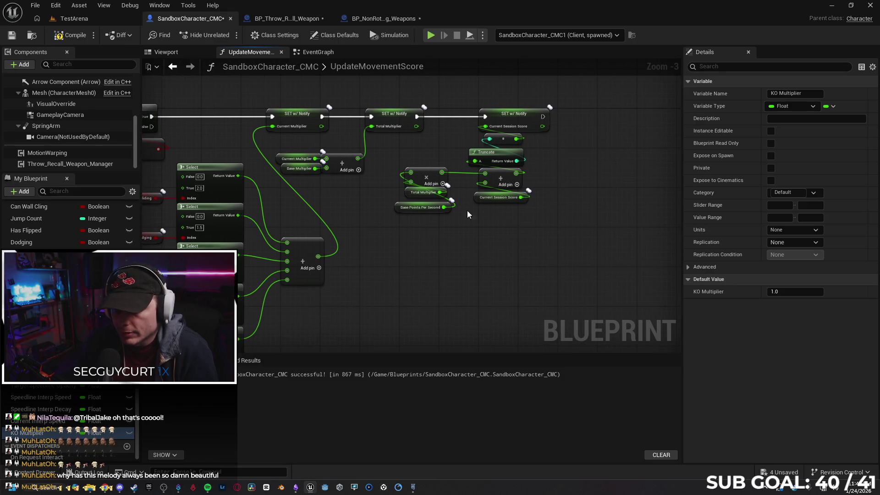
{"action": "left_click_drag", "start_coordinate": [546, 237], "coordinate": [493, 259]}
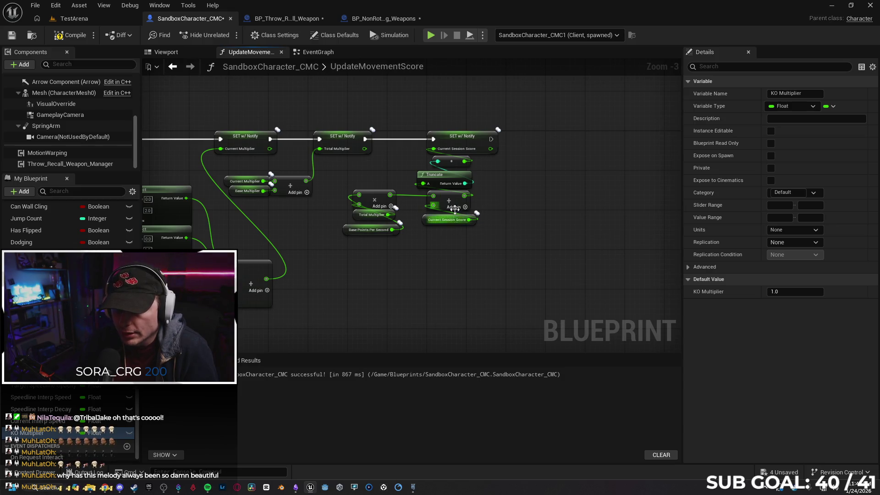
{"action": "mouse_move", "coordinate": [477, 211]}
{"action": "left_mouse_down"}
{"action": "mouse_move", "coordinate": [438, 226]}
{"action": "mouse_move", "coordinate": [463, 213]}
{"action": "left_mouse_up"}
{"action": "type", "text": "multi"}
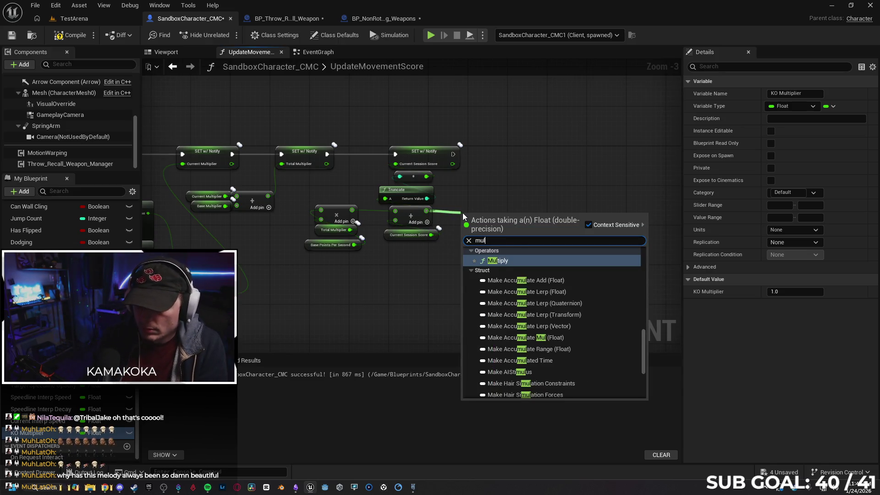
{"action": "key", "text": "Return"}
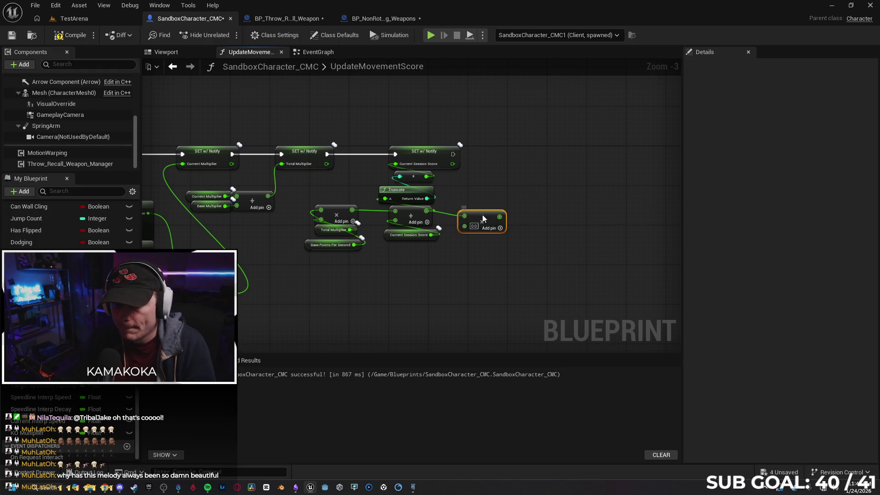
{"action": "mouse_move", "coordinate": [29, 438]}
{"action": "left_mouse_down"}
{"action": "mouse_move", "coordinate": [398, 280]}
{"action": "mouse_move", "coordinate": [411, 282]}
{"action": "mouse_move", "coordinate": [470, 221]}
{"action": "left_mouse_up"}
{"action": "left_click", "coordinate": [434, 295]}
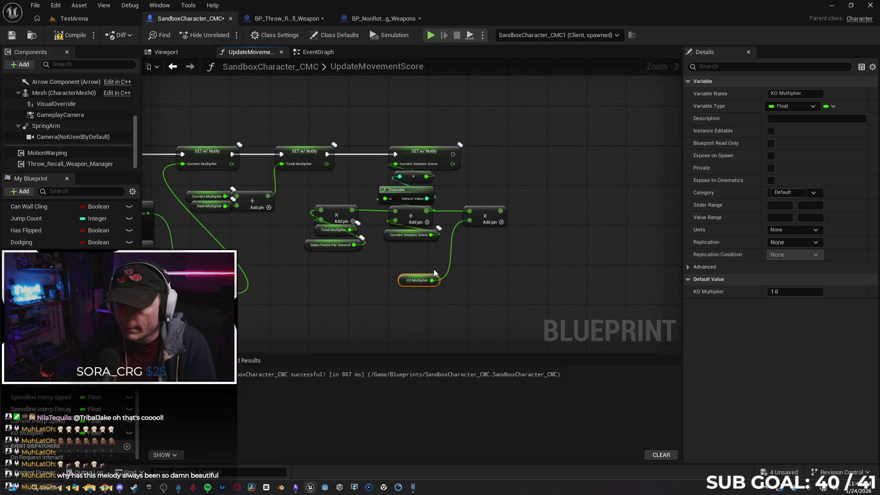
{"action": "left_click_drag", "start_coordinate": [403, 280], "coordinate": [400, 257]}
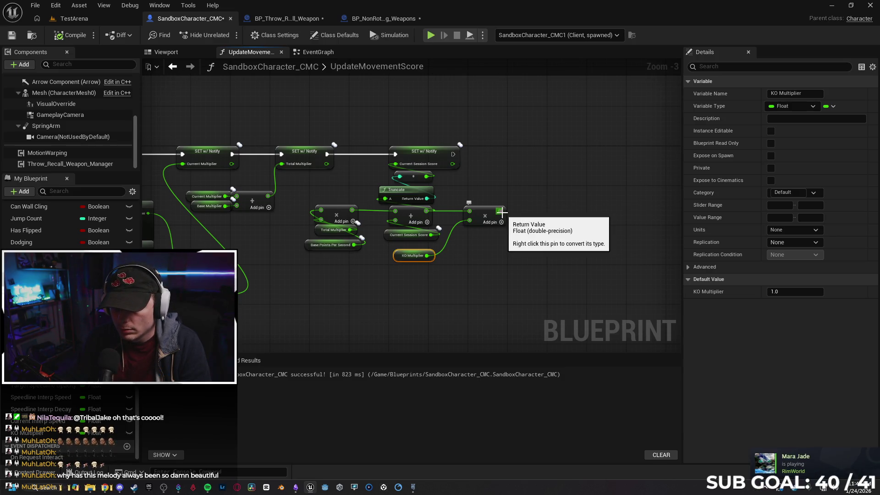
Step: Print KO Multiplier after SET Current Session Score, then start a two-client play test
{"action": "left_click_drag", "start_coordinate": [453, 154], "coordinate": [536, 150]}
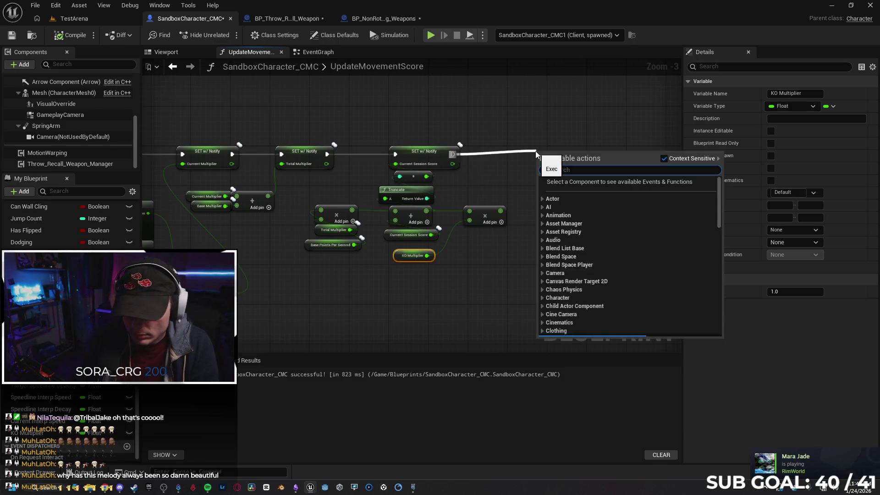
{"action": "type", "text": "print"}
{"action": "key", "text": "Return"}
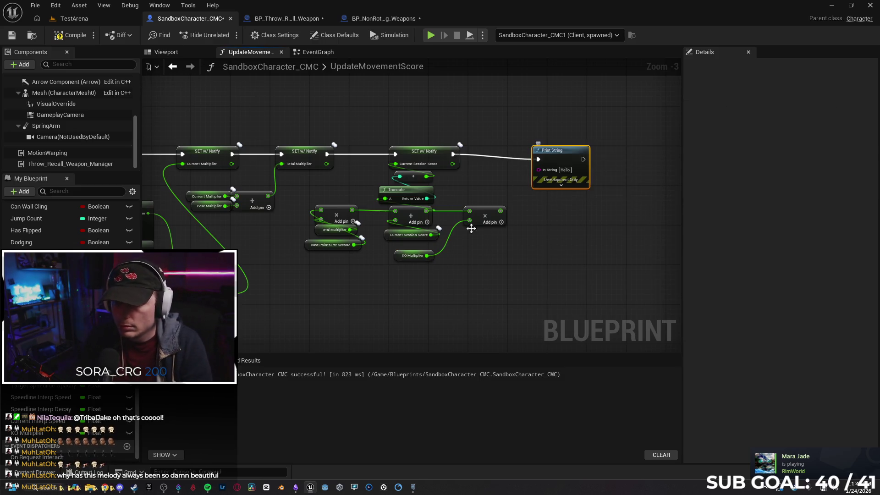
{"action": "mouse_move", "coordinate": [28, 433]}
{"action": "left_mouse_down"}
{"action": "mouse_move", "coordinate": [507, 263]}
{"action": "mouse_move", "coordinate": [541, 227]}
{"action": "mouse_move", "coordinate": [538, 169]}
{"action": "left_mouse_up"}
{"action": "left_click", "coordinate": [528, 278]}
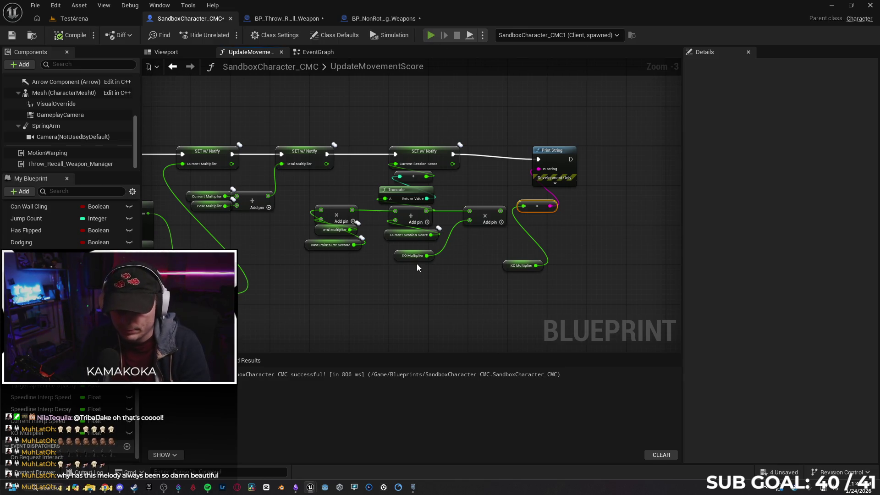
{"action": "key", "text": "alt+p"}
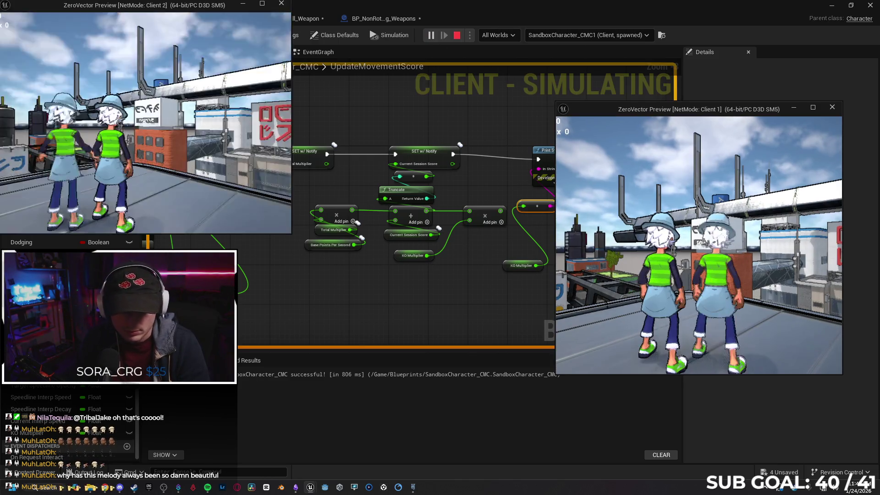
Step: Move Client 2 and throw the weapon at the other player twice, watching KO Multiplier print 1.0, then stop
{"action": "key", "text": "w"}
{"action": "left_click", "coordinate": [144, 123]}
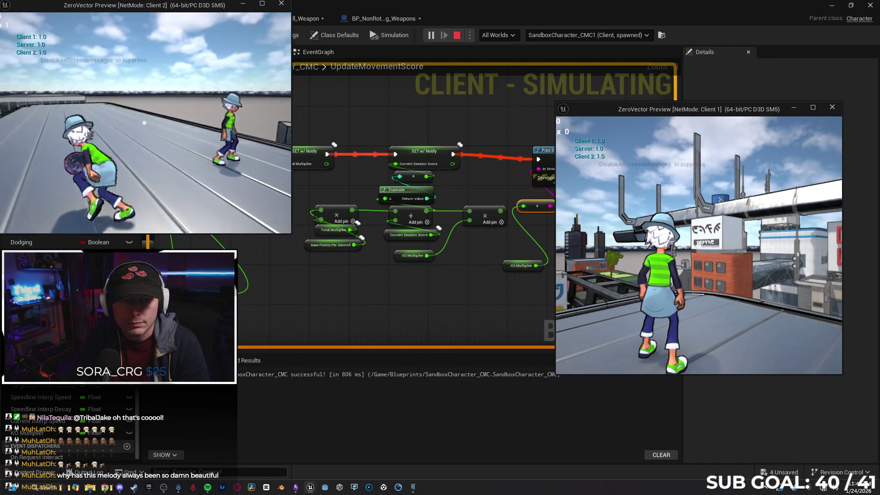
{"action": "key", "text": "w"}
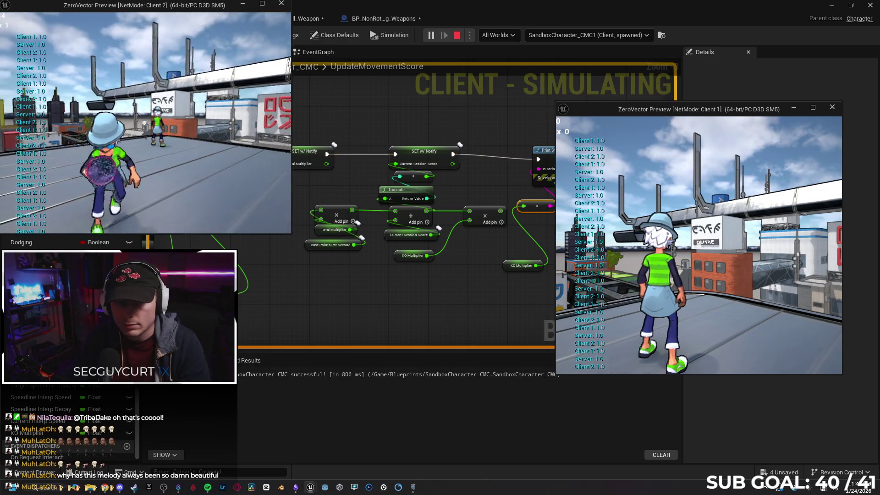
{"action": "left_click", "coordinate": [145, 122]}
{"action": "key", "text": "w"}
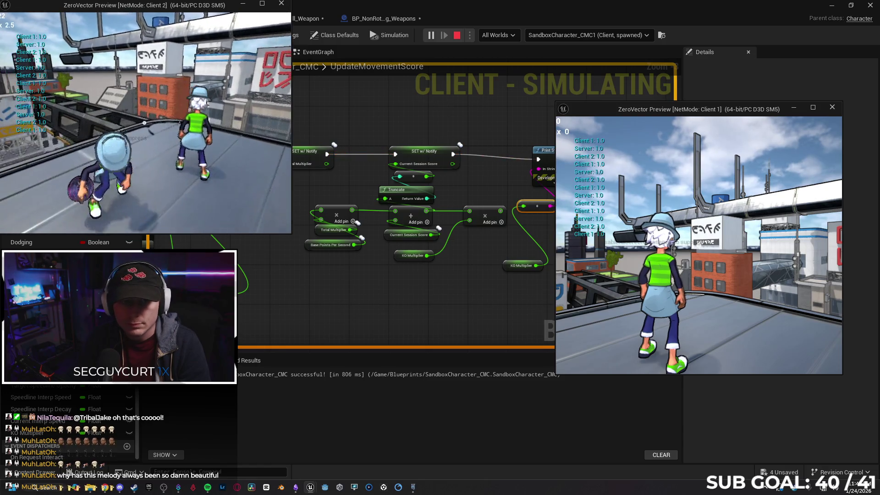
{"action": "key", "text": "Escape"}
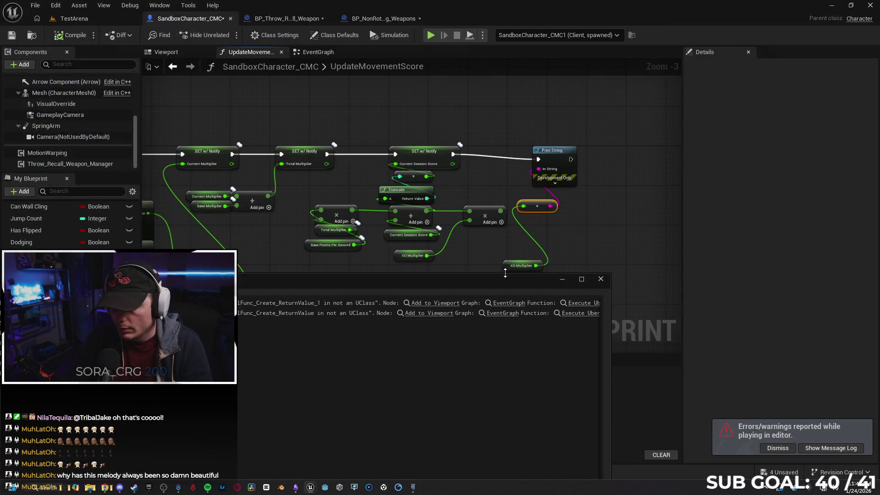
Step: Close the message log, line up the KO Multiplier getter beside Print String, and go to the EventGraph
{"action": "left_click", "coordinate": [601, 279]}
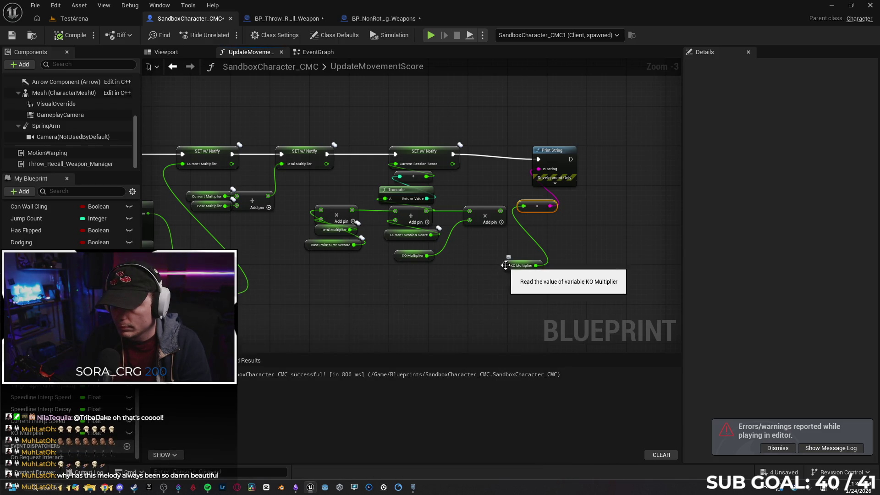
{"action": "left_click_drag", "start_coordinate": [507, 266], "coordinate": [513, 241]}
{"action": "left_click_drag", "start_coordinate": [558, 153], "coordinate": [558, 147]}
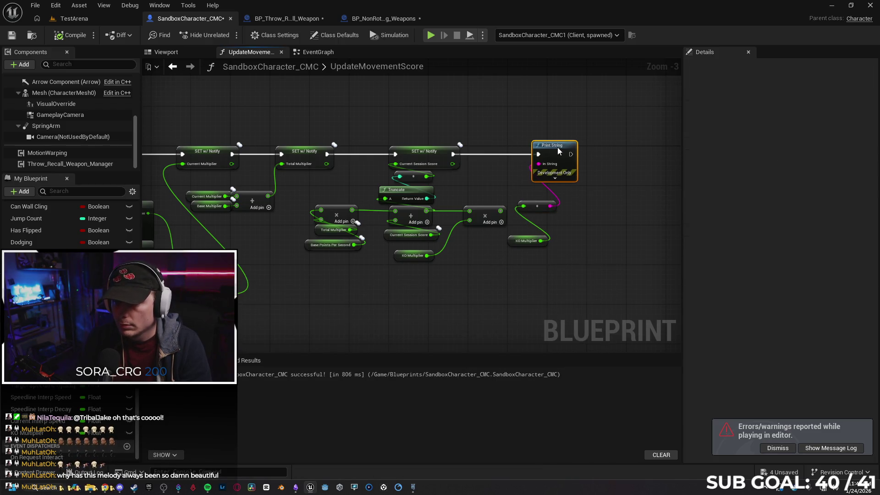
{"action": "left_click_drag", "start_coordinate": [587, 257], "coordinate": [575, 255]}
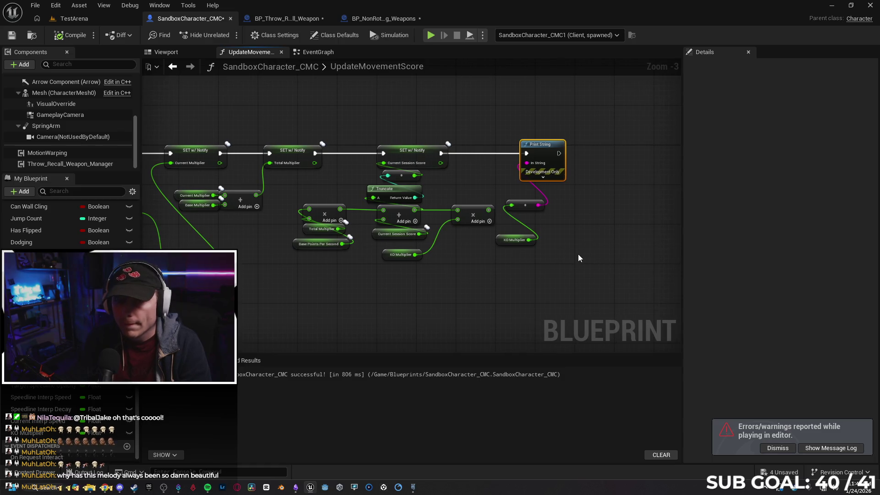
{"action": "left_click", "coordinate": [322, 54]}
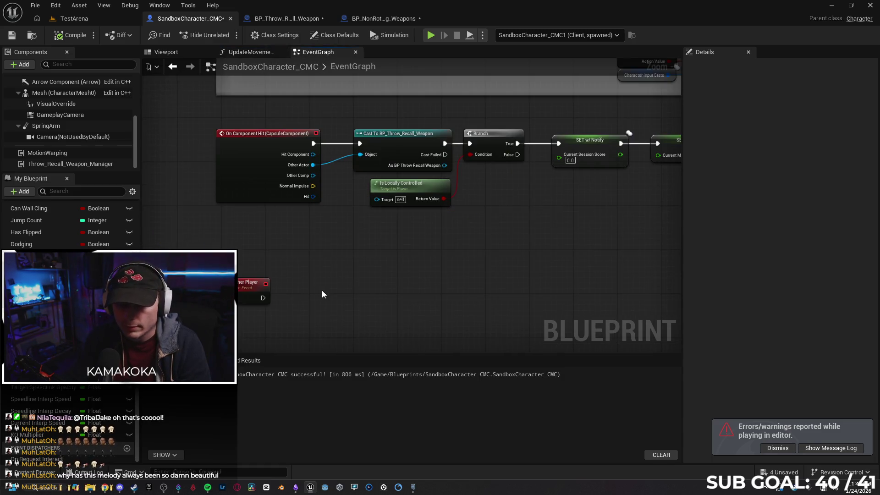
Step: Make Hit Other Player set KO Multiplier to KO Multiplier plus 1.0 via a Float Add node
{"action": "mouse_move", "coordinate": [266, 220]}
{"action": "left_mouse_down"}
{"action": "mouse_move", "coordinate": [328, 222]}
{"action": "mouse_move", "coordinate": [320, 225]}
{"action": "left_mouse_up"}
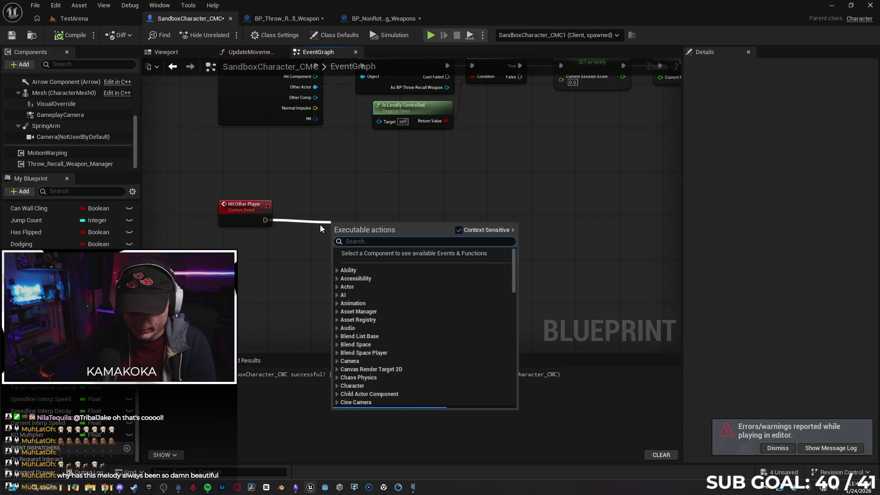
{"action": "type", "text": "set ko"}
{"action": "key", "text": "Return"}
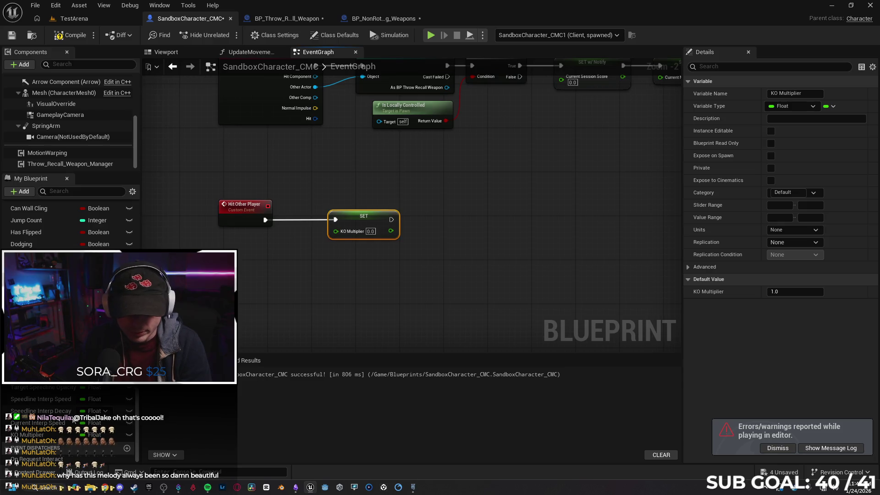
{"action": "mouse_move", "coordinate": [28, 435]}
{"action": "left_mouse_down"}
{"action": "mouse_move", "coordinate": [242, 275]}
{"action": "mouse_move", "coordinate": [211, 262]}
{"action": "mouse_move", "coordinate": [286, 267]}
{"action": "left_mouse_up"}
{"action": "left_click", "coordinate": [264, 292]}
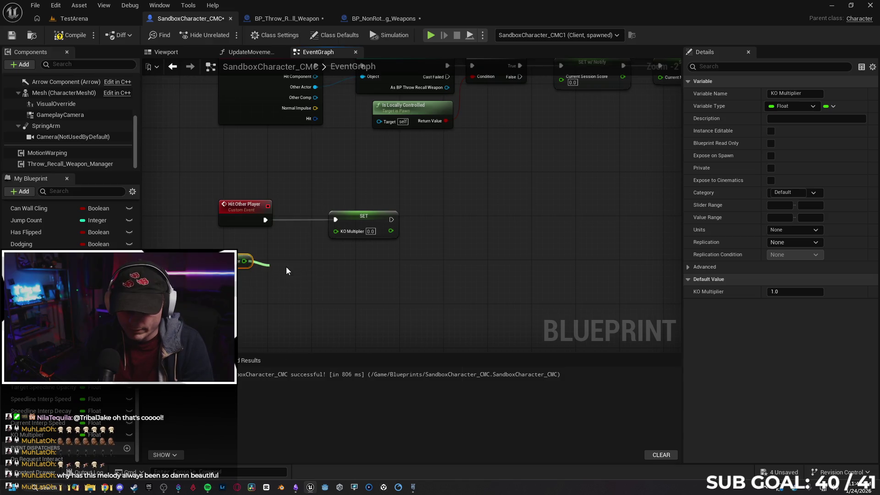
{"action": "type", "text": "add"}
{"action": "left_click", "coordinate": [325, 361]}
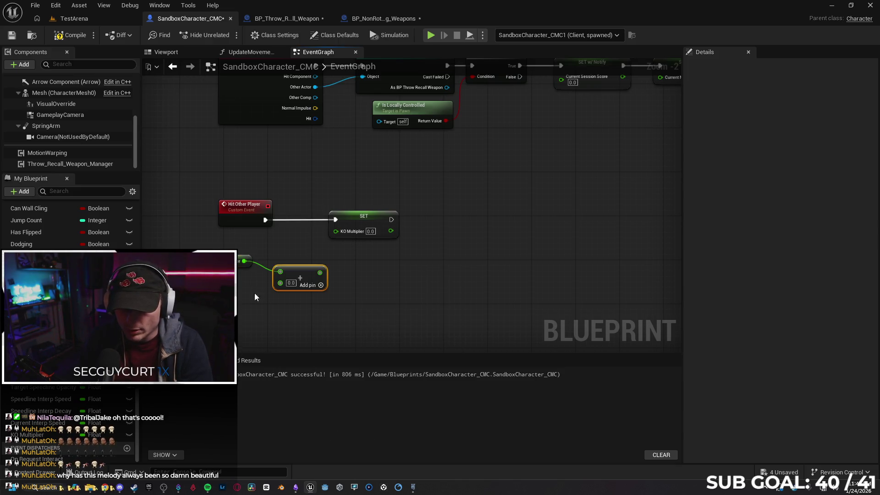
{"action": "type", "text": "1"}
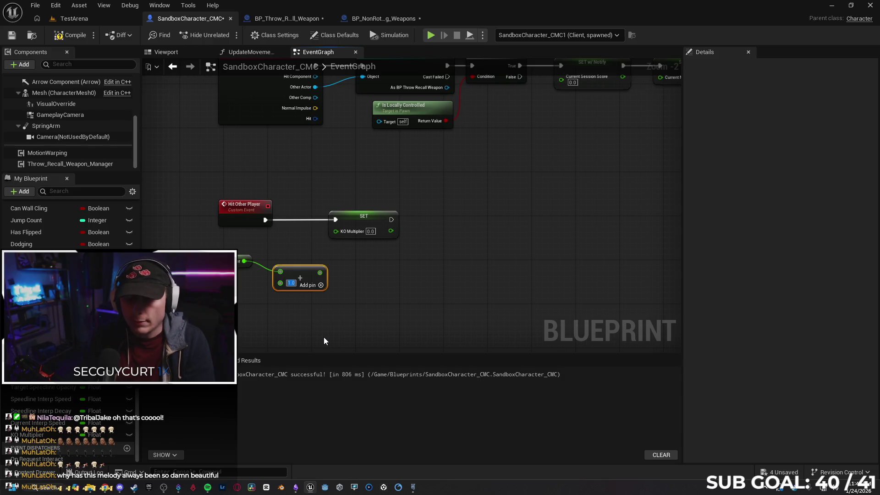
{"action": "left_click", "coordinate": [278, 302]}
{"action": "left_click_drag", "start_coordinate": [295, 270], "coordinate": [289, 258]}
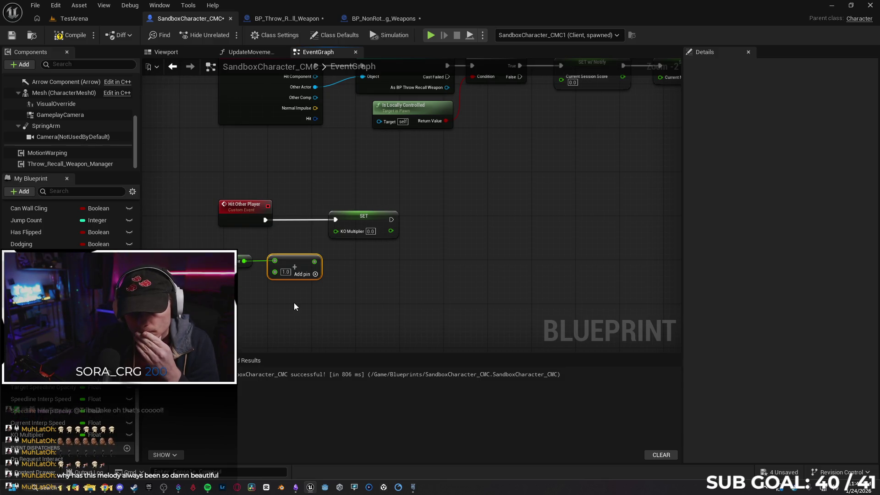
{"action": "left_click_drag", "start_coordinate": [315, 261], "coordinate": [337, 230]}
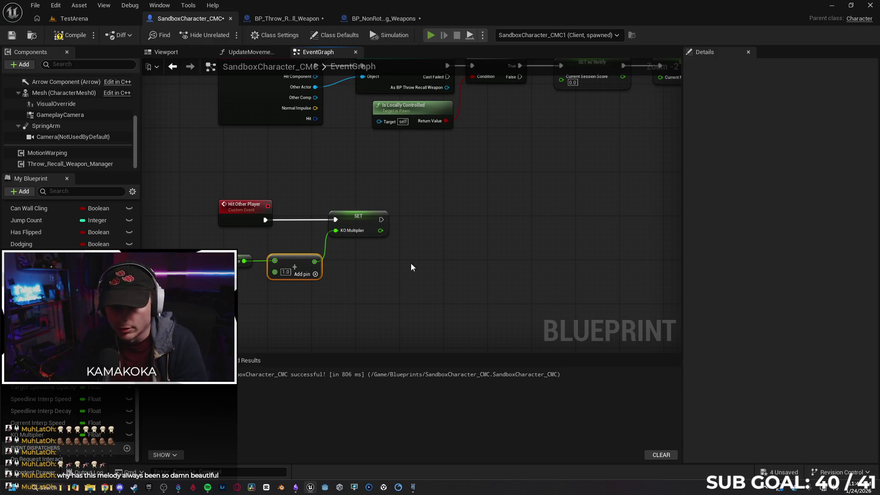
Step: Run a two-client test, throwing the weapon at Client 1 until the KO Multiplier reaches 3.0, then stop
{"action": "key", "text": "alt+p"}
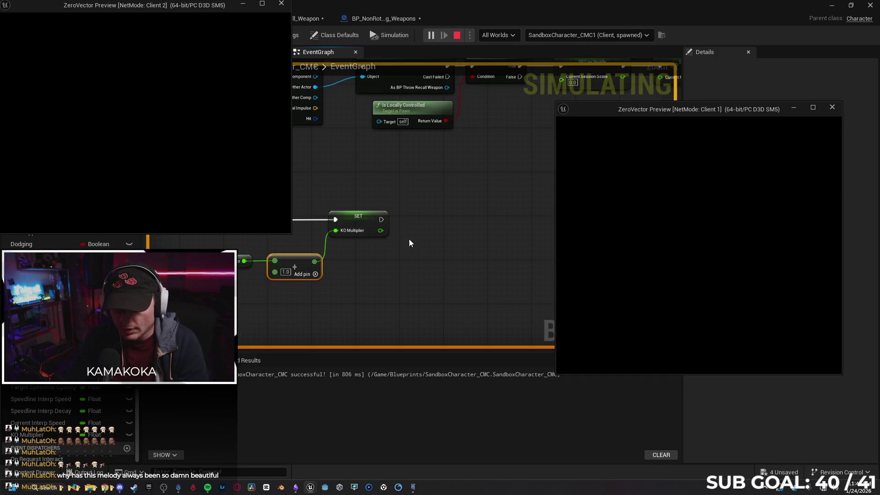
{"action": "left_click", "coordinate": [237, 179]}
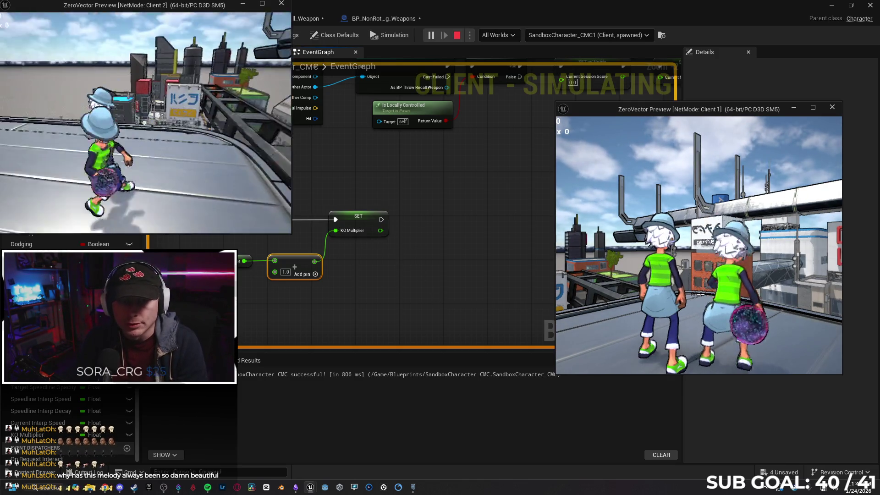
{"action": "key", "text": "w"}
{"action": "left_click", "coordinate": [144, 123]}
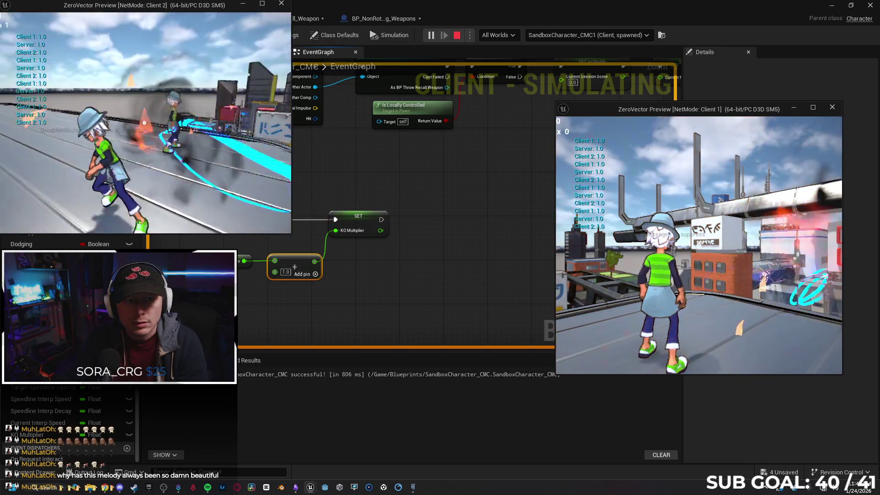
{"action": "left_click", "coordinate": [144, 122]}
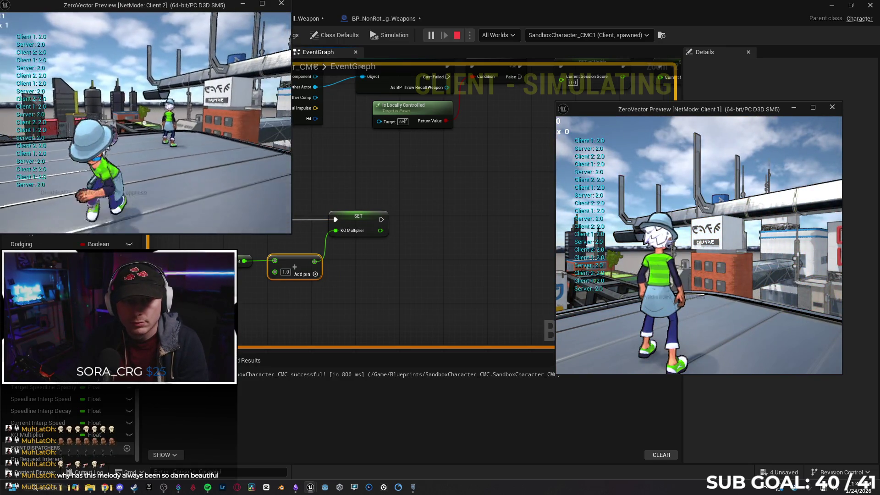
{"action": "left_click", "coordinate": [144, 123]}
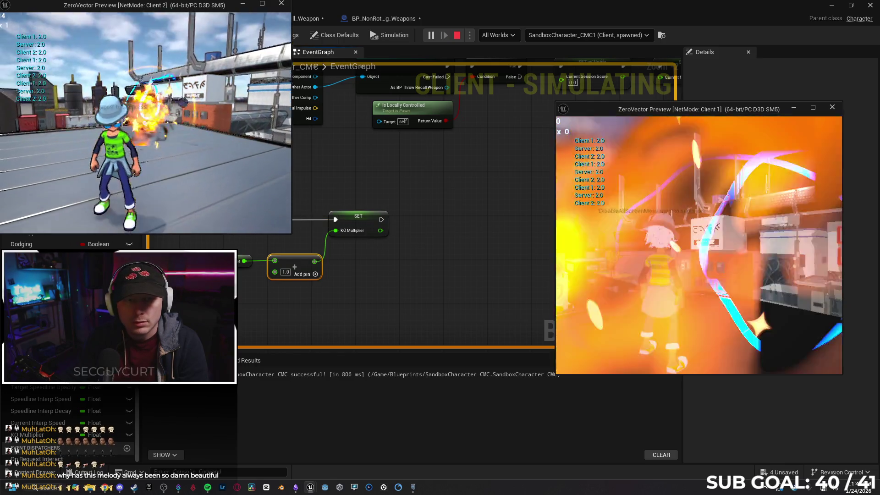
{"action": "left_click", "coordinate": [144, 122]}
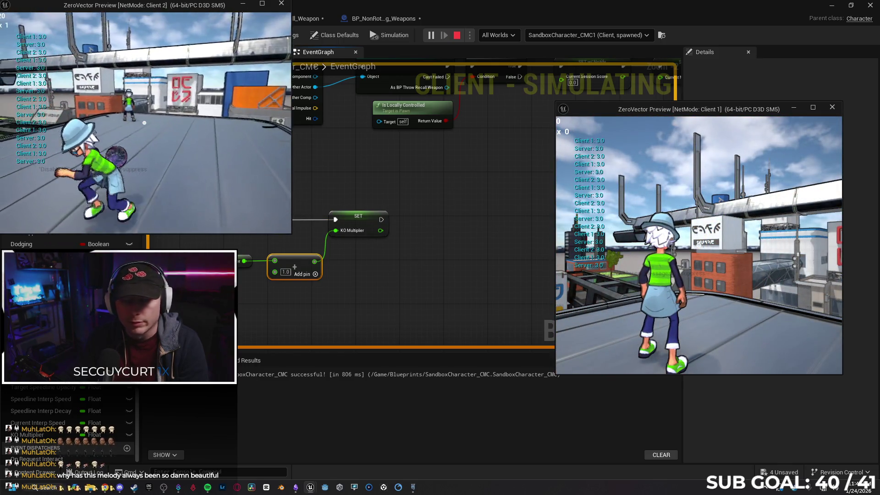
{"action": "left_click", "coordinate": [145, 122]}
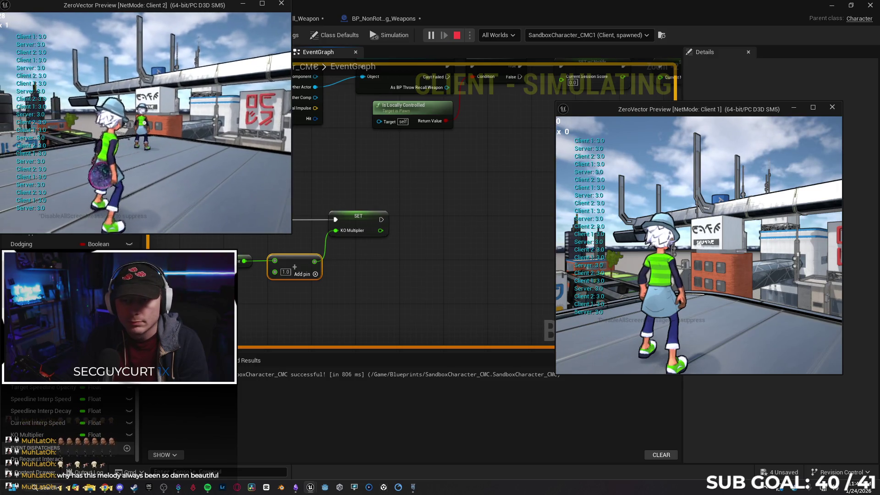
{"action": "key", "text": "w"}
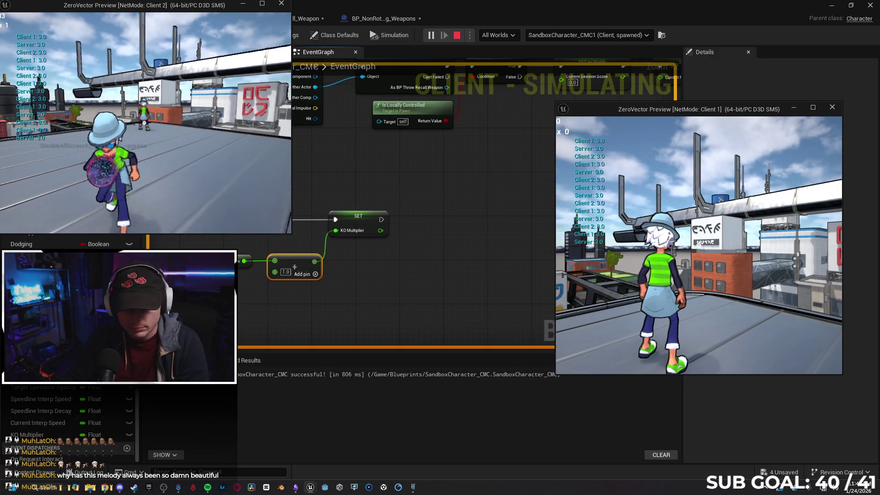
{"action": "key", "text": "Escape"}
Step: Delete the SET Current Multiplier node from the component-hit chain
{"action": "left_click_drag", "start_coordinate": [434, 174], "coordinate": [410, 191]}
{"action": "left_click", "coordinate": [604, 280]}
{"action": "left_click_drag", "start_coordinate": [579, 166], "coordinate": [392, 242]}
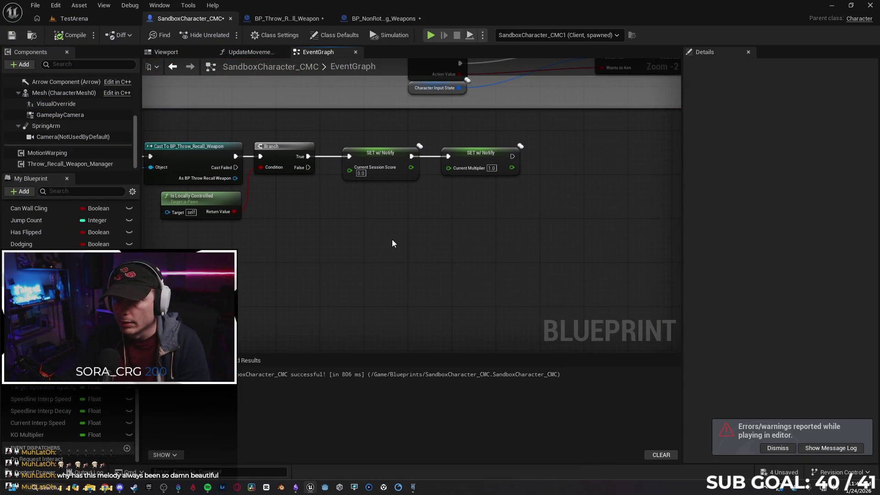
{"action": "left_click", "coordinate": [465, 156]}
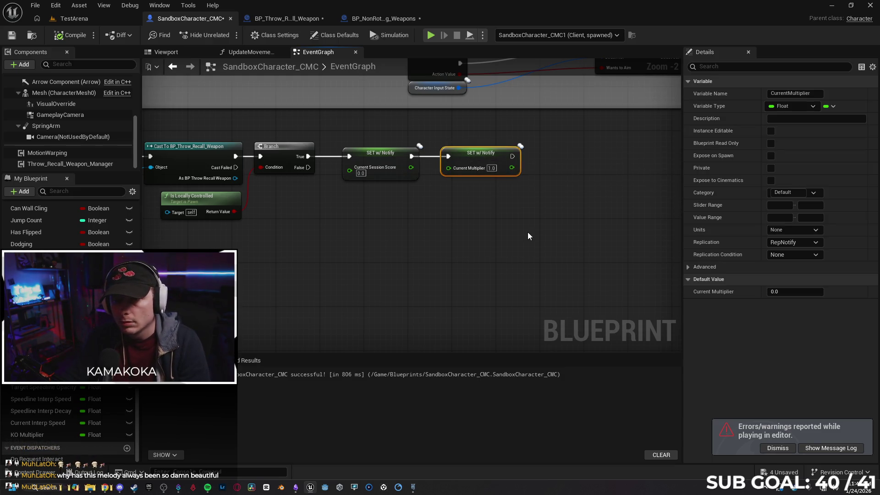
{"action": "key", "text": "Delete"}
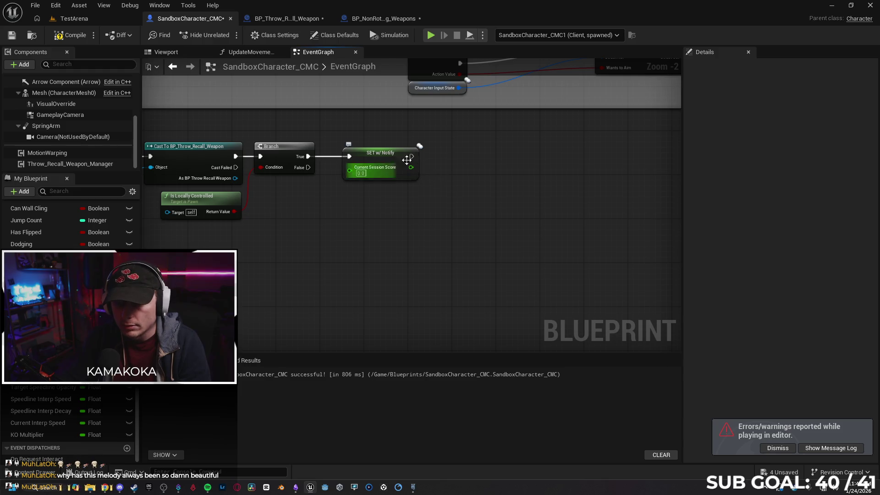
Step: Add a Set KO Multiplier node with value 1.0 after Current Session Score, and save the blueprint
{"action": "left_click_drag", "start_coordinate": [414, 157], "coordinate": [445, 155]}
{"action": "type", "text": "set ko"}
{"action": "key", "text": "Return"}
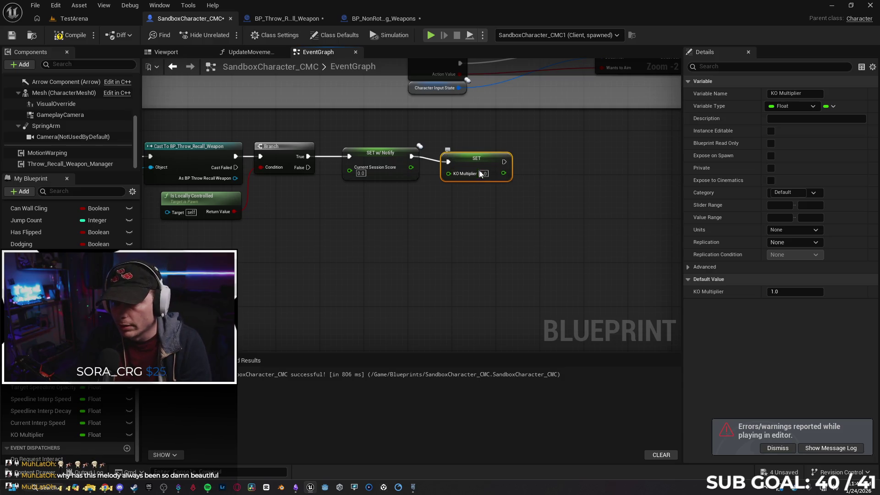
{"action": "left_click_drag", "start_coordinate": [491, 162], "coordinate": [491, 156]}
{"action": "left_click", "coordinate": [484, 168]}
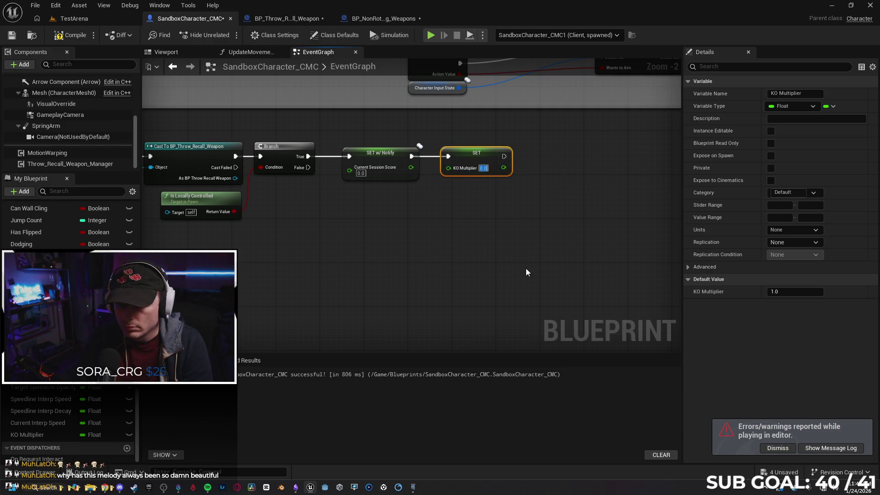
{"action": "type", "text": "1"}
{"action": "key", "text": "Return"}
{"action": "left_click_drag", "start_coordinate": [416, 238], "coordinate": [474, 220]}
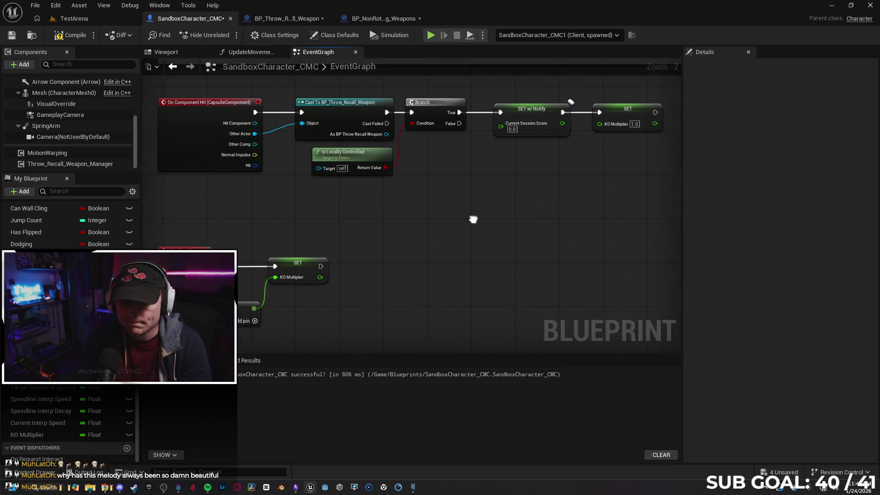
{"action": "left_click", "coordinate": [12, 36]}
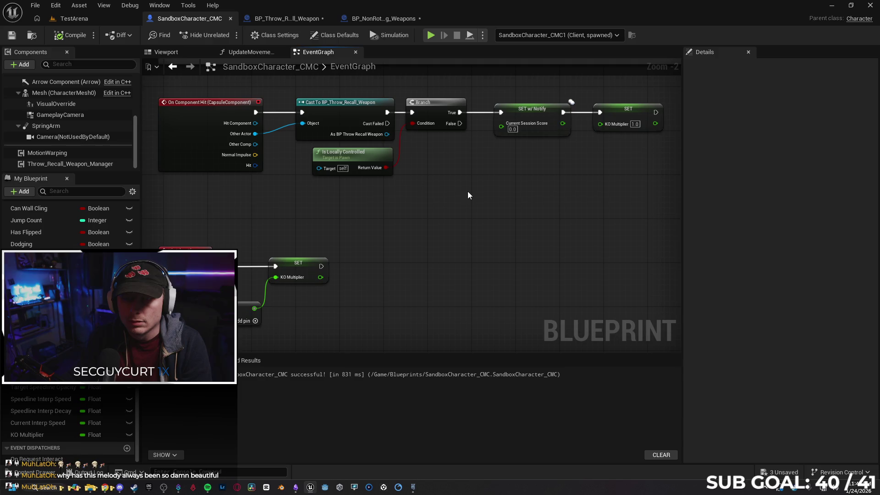
Step: Place the Client 2 and Client 1 windows side by side, move briefly, then stop the session
{"action": "mouse_move", "coordinate": [385, 218]}
{"action": "left_mouse_down"}
{"action": "mouse_move", "coordinate": [361, 215]}
{"action": "mouse_move", "coordinate": [440, 196]}
{"action": "left_mouse_up"}
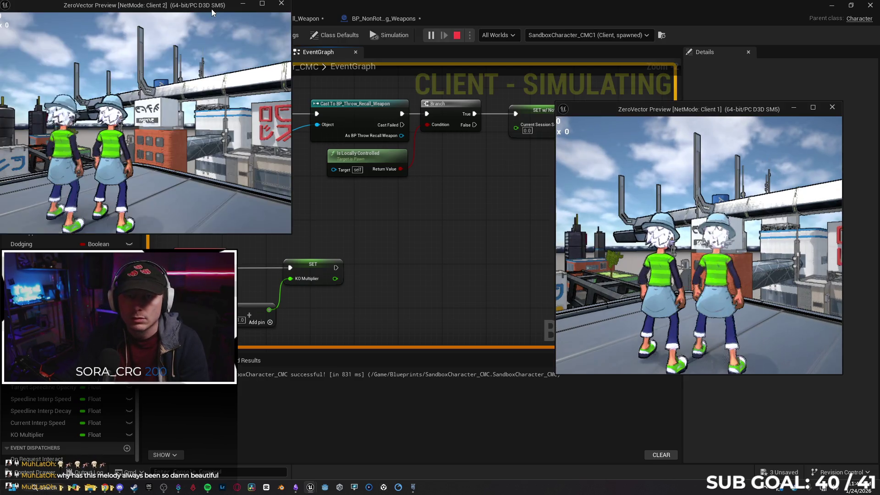
{"action": "mouse_move", "coordinate": [211, 10]}
{"action": "left_mouse_down"}
{"action": "mouse_move", "coordinate": [241, 109]}
{"action": "mouse_move", "coordinate": [21, 118]}
{"action": "left_mouse_up"}
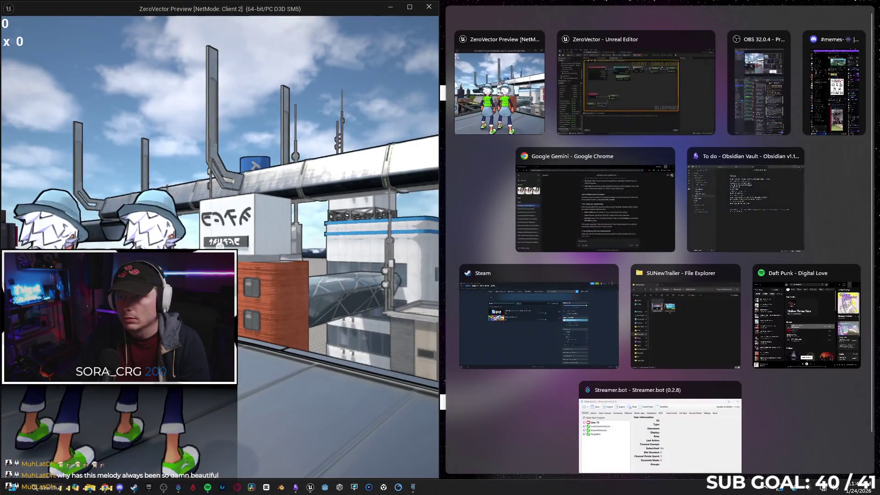
{"action": "left_click", "coordinate": [501, 91]}
{"action": "key", "text": "w"}
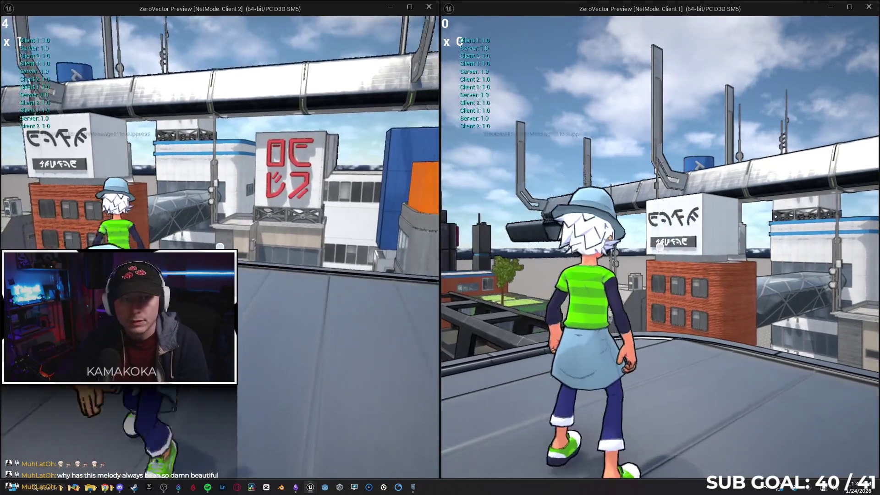
{"action": "key", "text": "alt+Tab"}
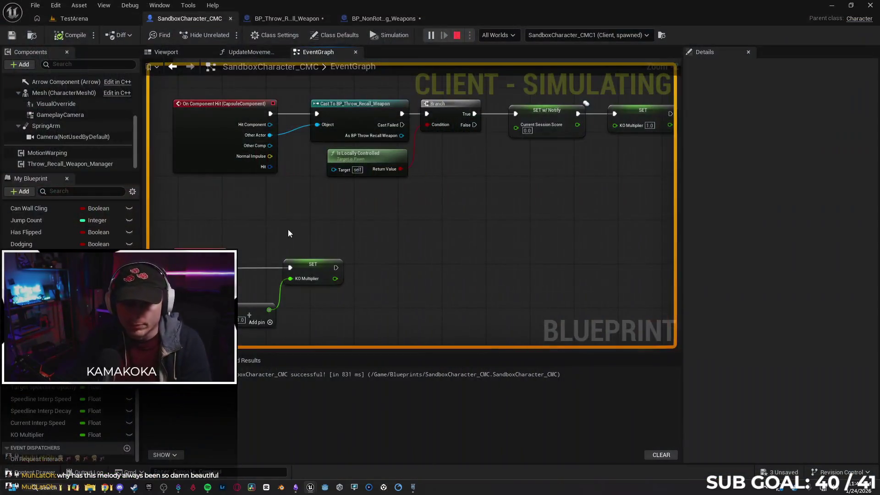
{"action": "key", "text": "Escape"}
Step: Delete the Print String and KO Multiplier nodes in UpdateMovementScore and relaunch a two-client test
{"action": "left_click", "coordinate": [249, 52]}
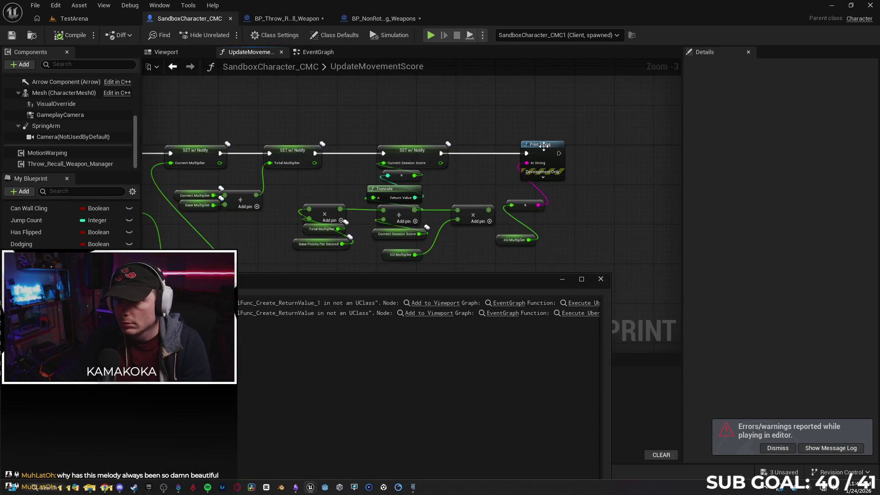
{"action": "mouse_move", "coordinate": [530, 240]}
{"action": "left_mouse_down"}
{"action": "mouse_move", "coordinate": [530, 257]}
{"action": "mouse_move", "coordinate": [539, 257]}
{"action": "left_mouse_up"}
{"action": "key", "text": "Delete"}
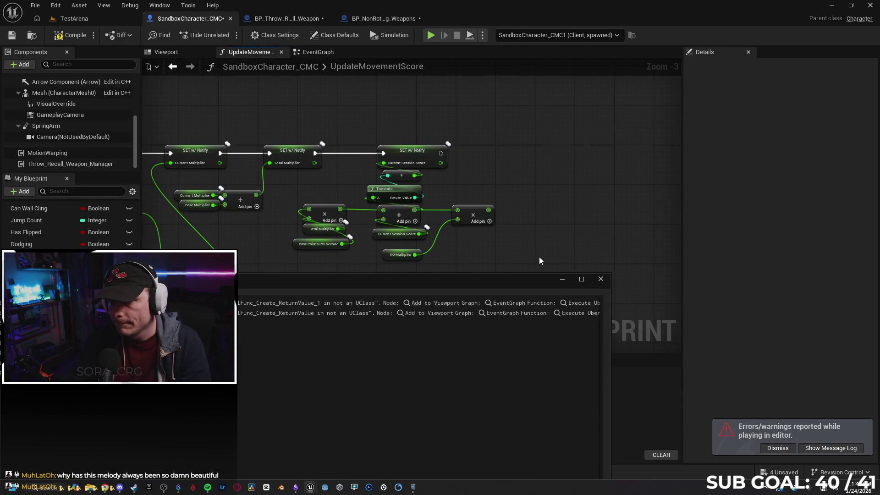
{"action": "left_click", "coordinate": [601, 279]}
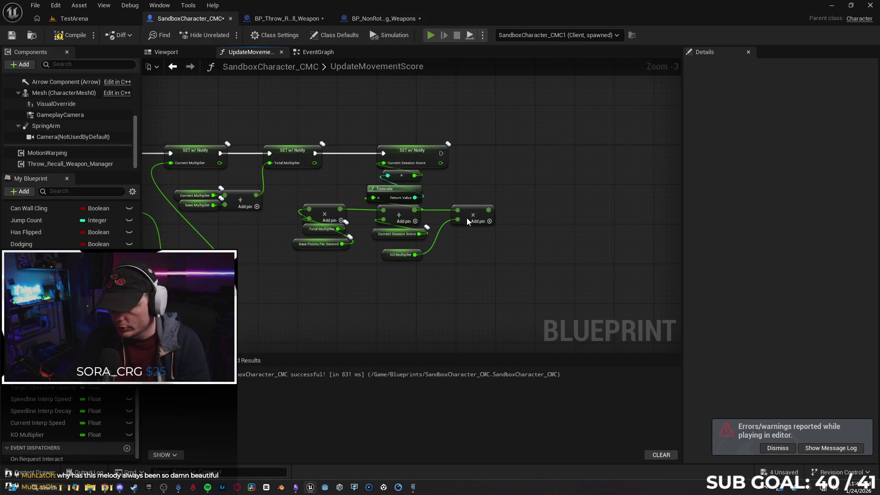
{"action": "key", "text": "alt+p"}
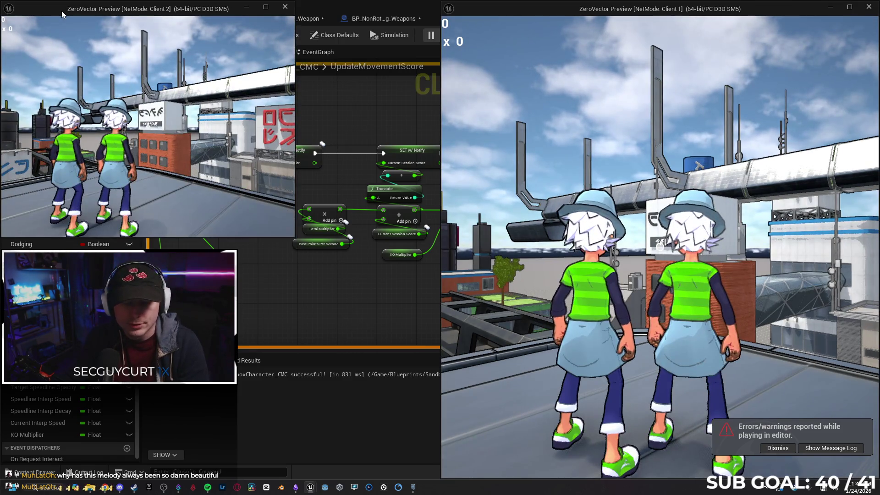
{"action": "left_click_drag", "start_coordinate": [62, 10], "coordinate": [1, 147]}
Step: Run Client 2 across the roof until its score reaches 192, then stop the test
{"action": "left_click", "coordinate": [500, 92]}
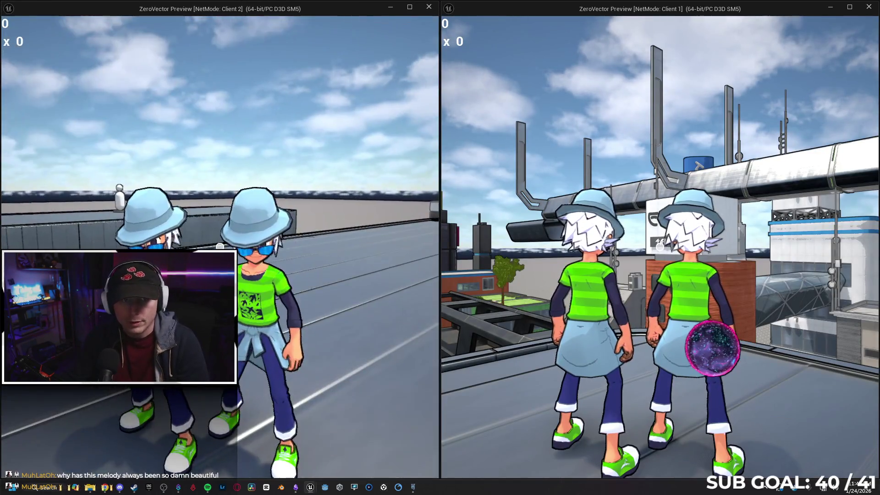
{"action": "key", "text": "w"}
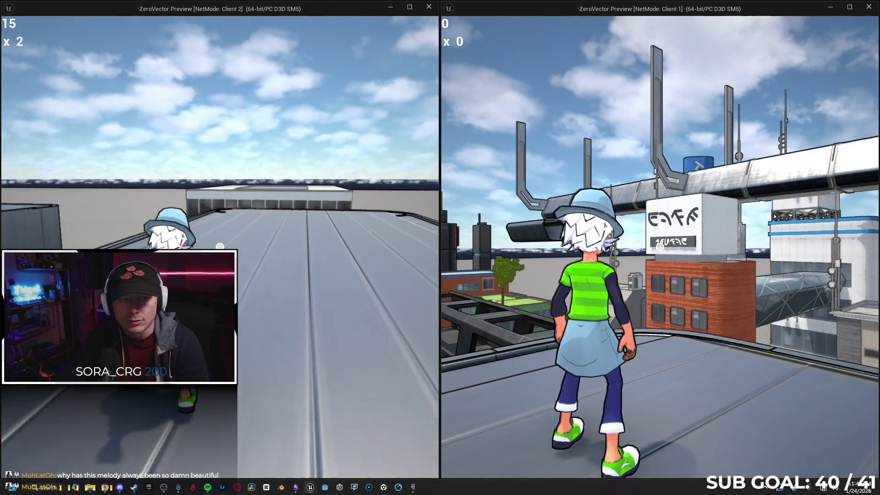
{"action": "key", "text": "w"}
{"action": "key", "text": "w"}
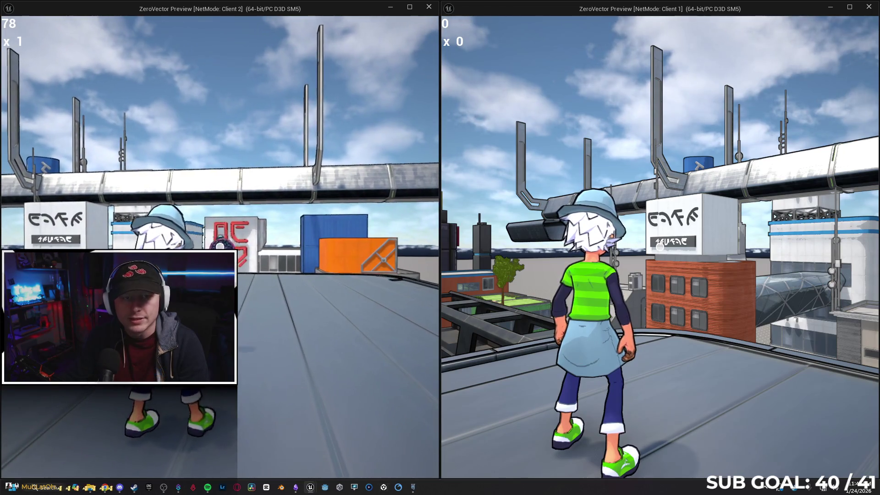
{"action": "key", "text": "w"}
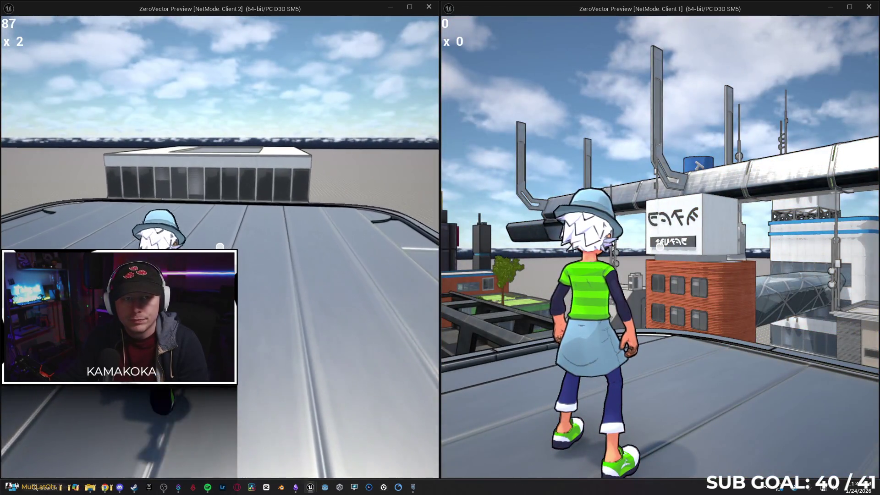
{"action": "key", "text": "w"}
{"action": "key", "text": "w"}
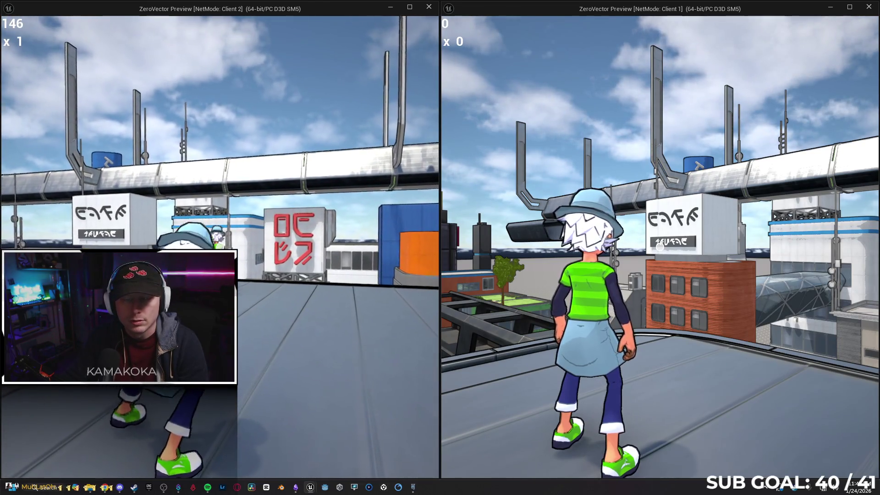
{"action": "key", "text": "w"}
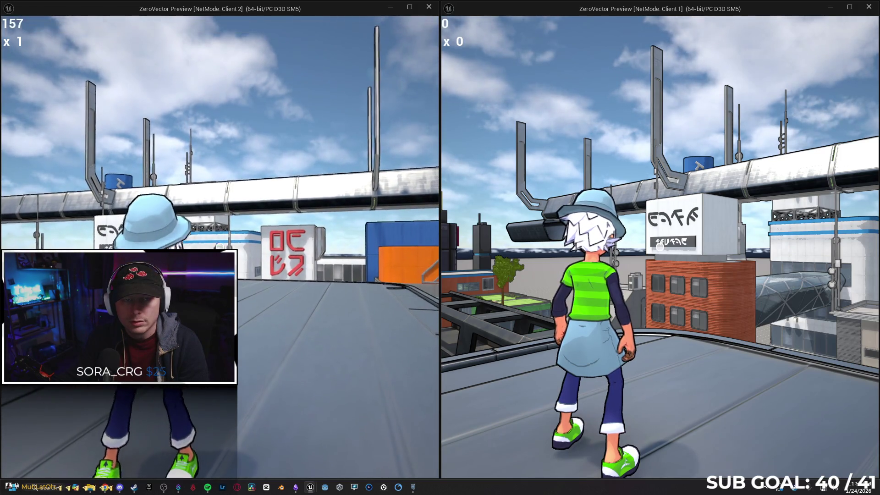
{"action": "key", "text": "w"}
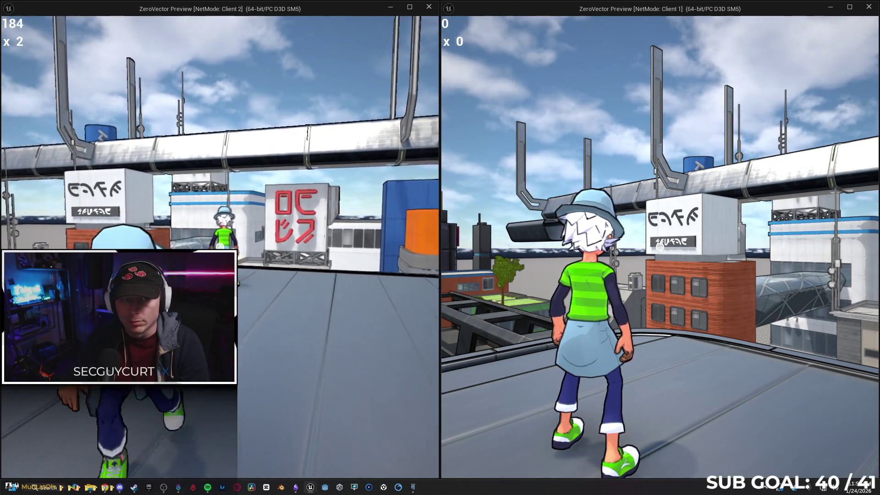
{"action": "key", "text": "super"}
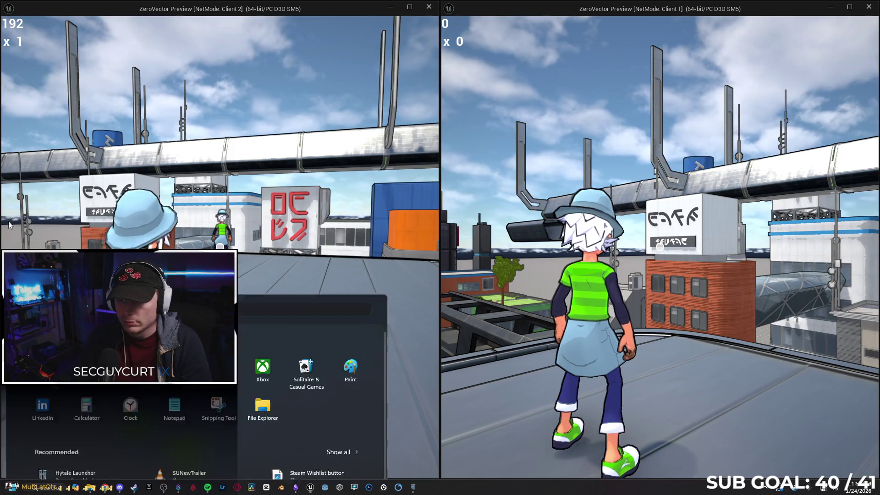
{"action": "key", "text": "super"}
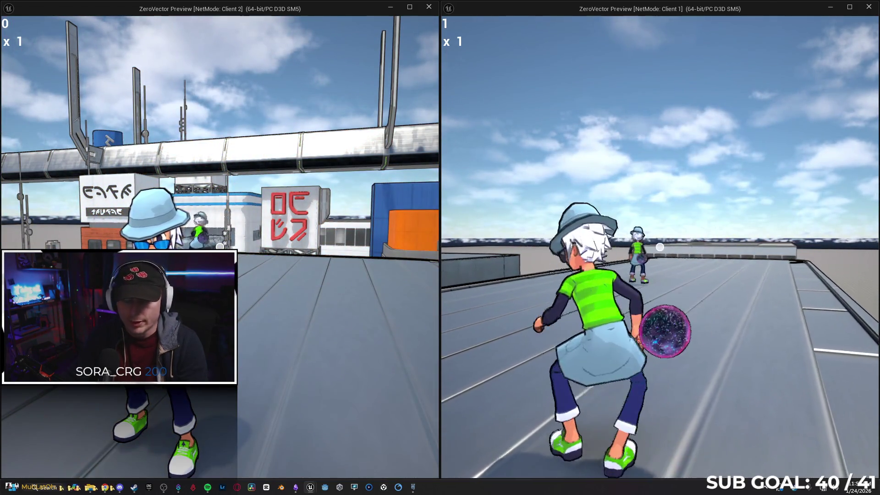
{"action": "key", "text": "alt+Tab"}
{"action": "key", "text": "Escape"}
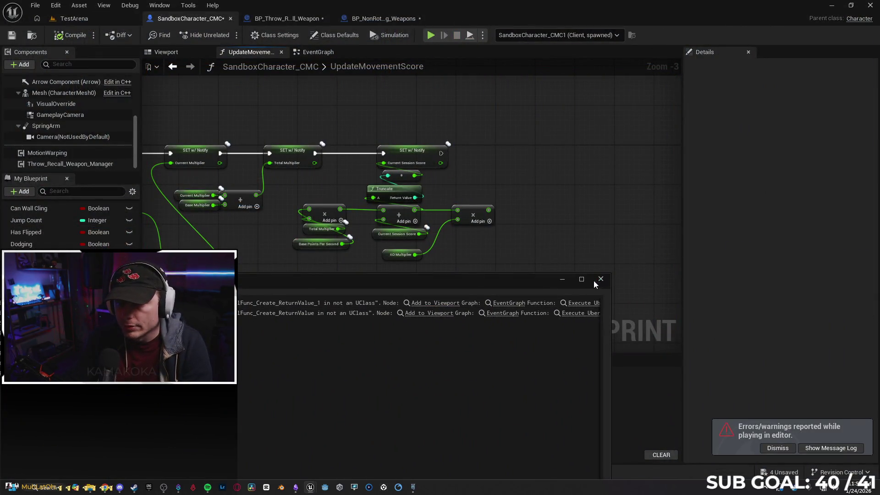
Step: Set KO Multiplier's replication to RepNotify, with Expose to Cinematics enabled
{"action": "left_click", "coordinate": [601, 279]}
{"action": "scroll", "coordinate": [410, 172], "scroll_direction": "up", "scroll_amount": 2}
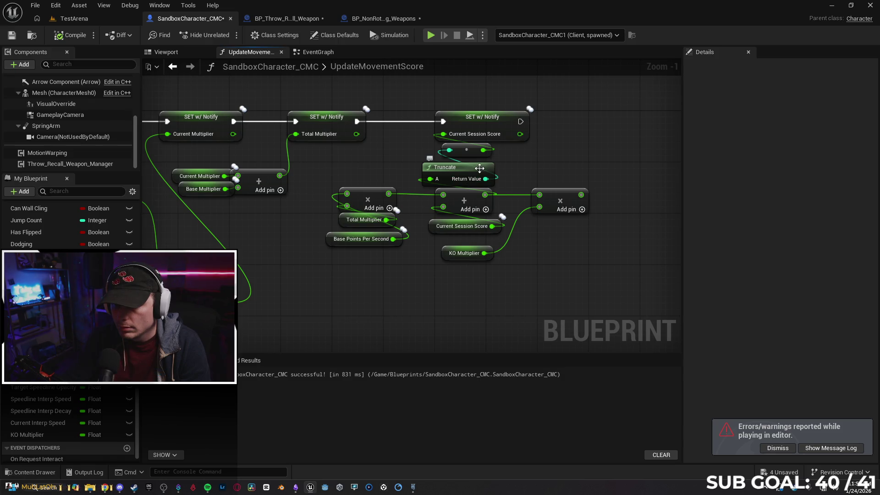
{"action": "left_click_drag", "start_coordinate": [482, 154], "coordinate": [487, 160]}
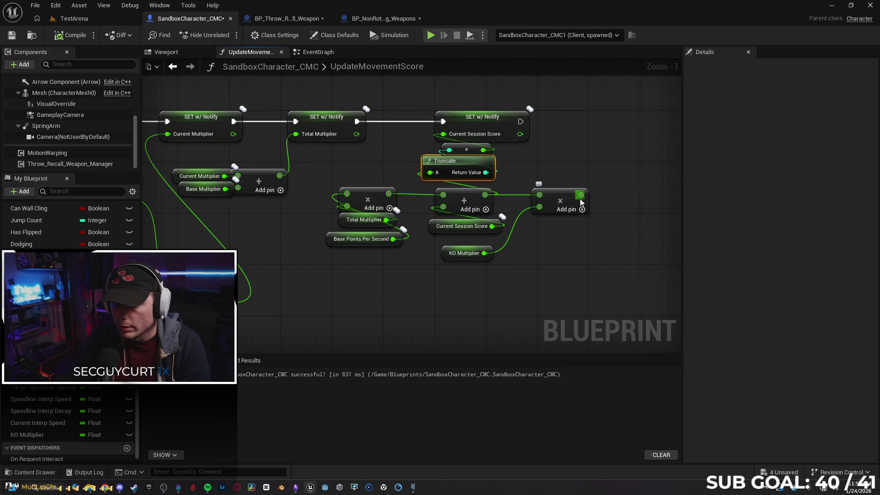
{"action": "left_click", "coordinate": [444, 255]}
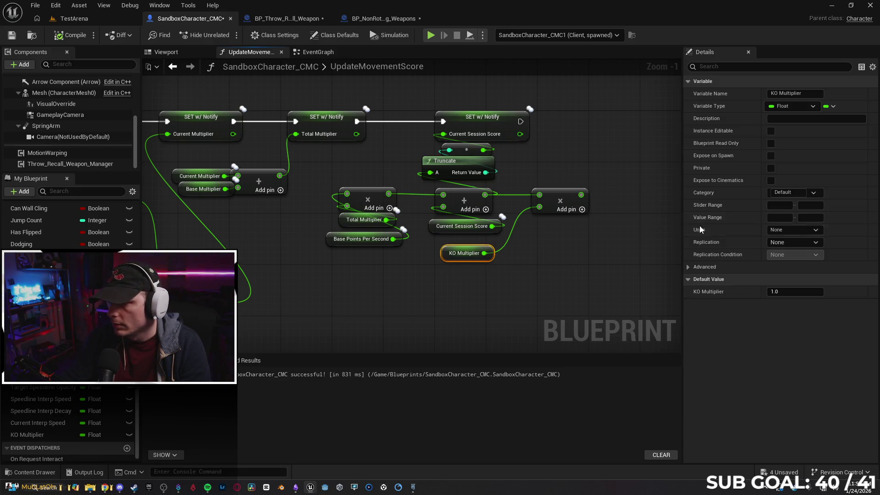
{"action": "left_click", "coordinate": [771, 180]}
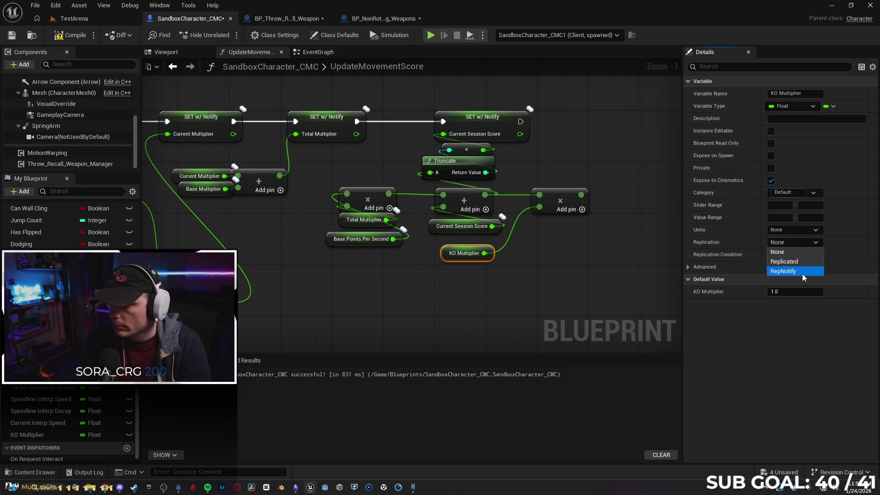
{"action": "left_click", "coordinate": [796, 271]}
{"action": "left_click", "coordinate": [452, 245]}
Step: End the play session and wire Truncate's A input to the final multiply node's output
{"action": "left_click", "coordinate": [435, 229]}
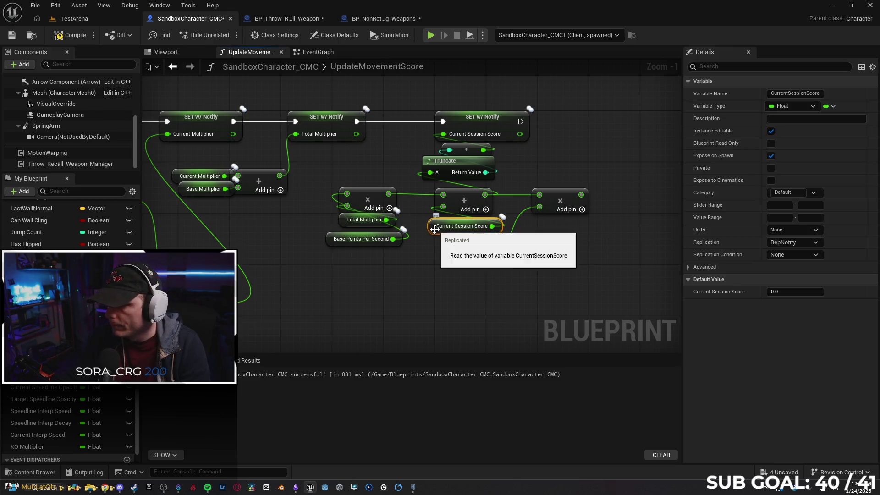
{"action": "left_click", "coordinate": [466, 303]}
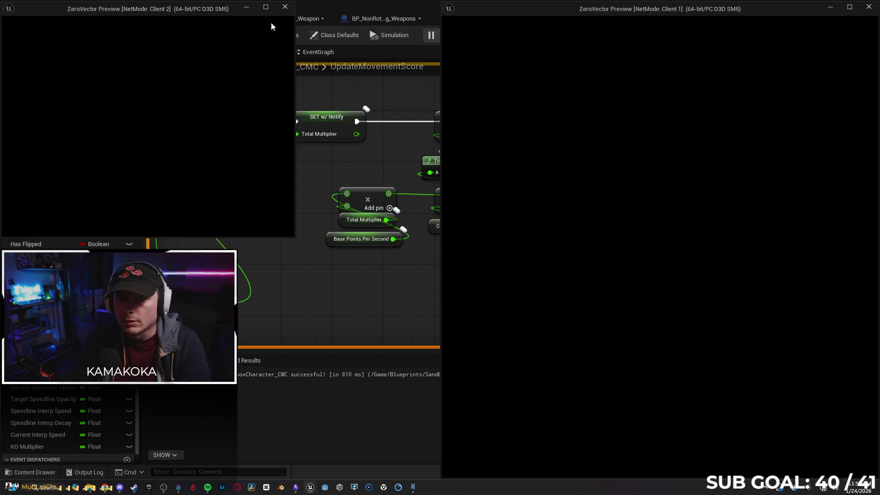
{"action": "left_click", "coordinate": [285, 7]}
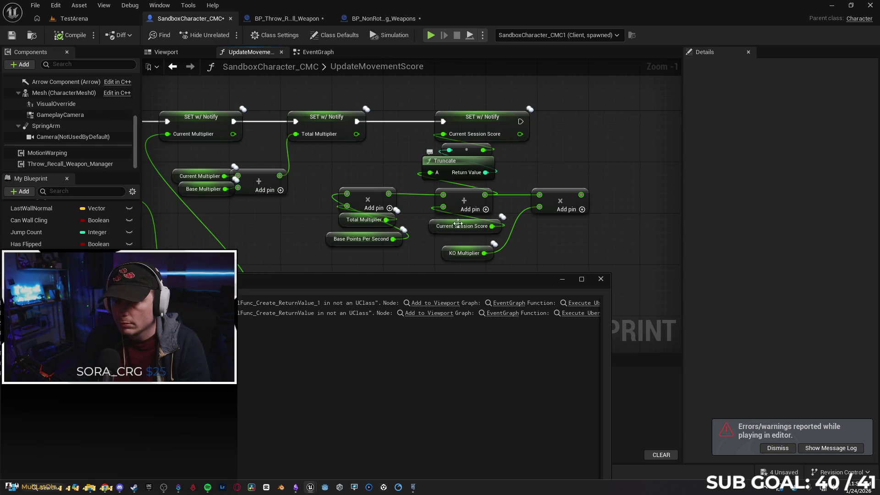
{"action": "left_click", "coordinate": [601, 280]}
{"action": "left_click_drag", "start_coordinate": [431, 173], "coordinate": [583, 197]}
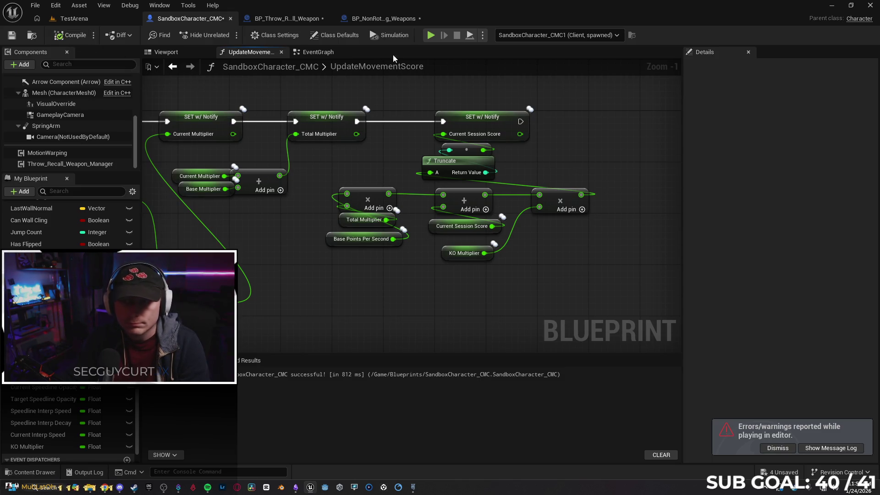
{"action": "key", "text": "alt+p"}
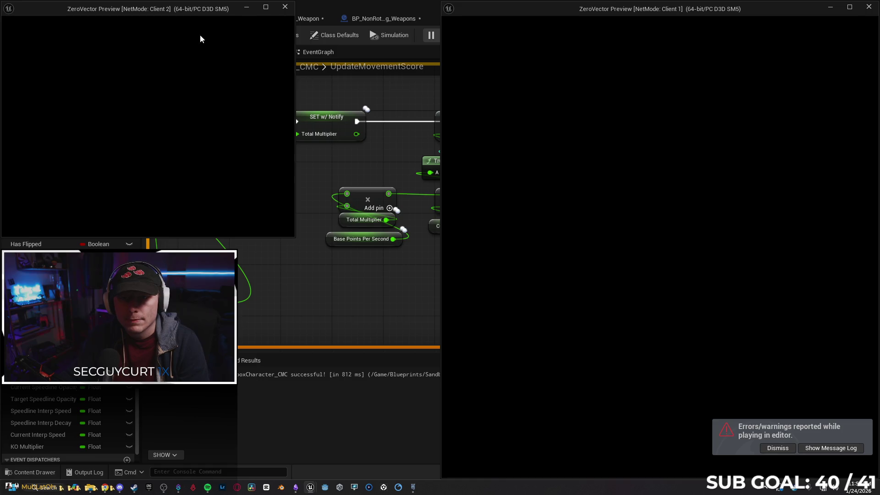
{"action": "left_click_drag", "start_coordinate": [220, 8], "coordinate": [18, 138]}
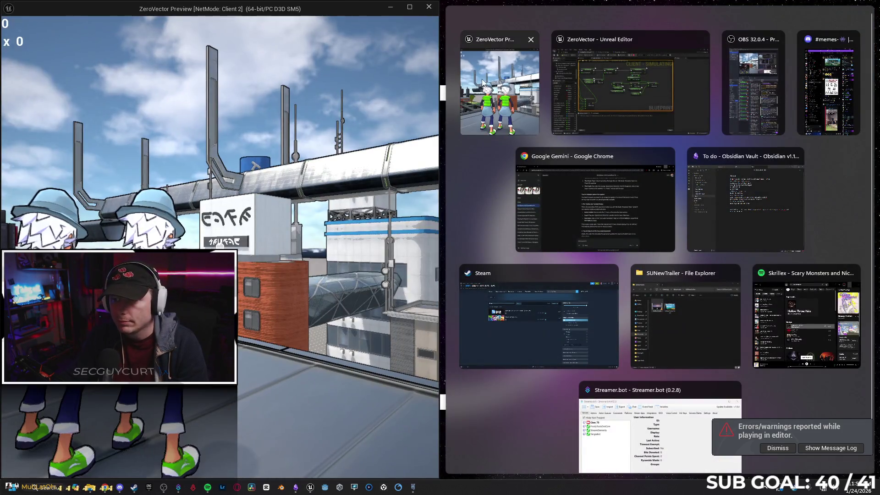
{"action": "left_click", "coordinate": [500, 87]}
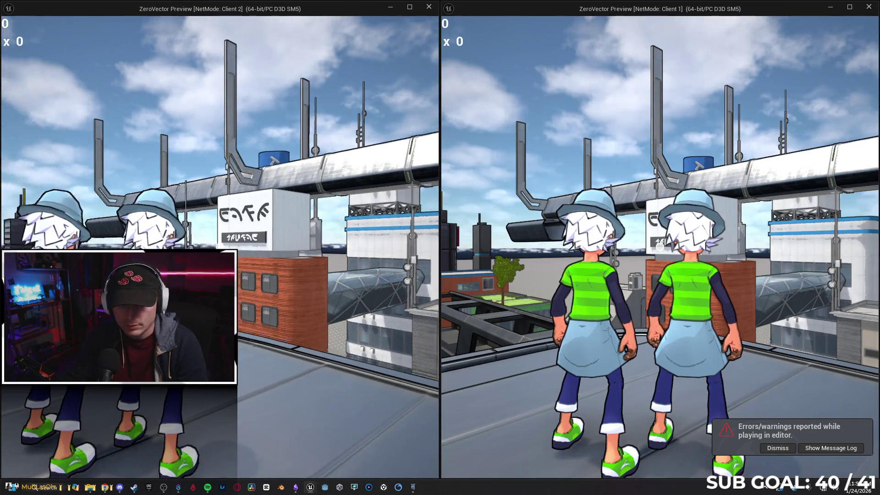
{"action": "key", "text": "s"}
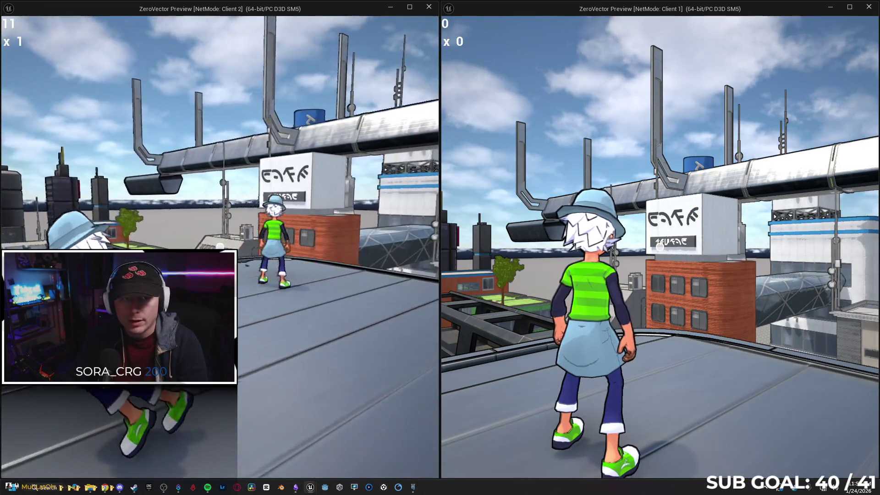
{"action": "left_click", "coordinate": [220, 247]}
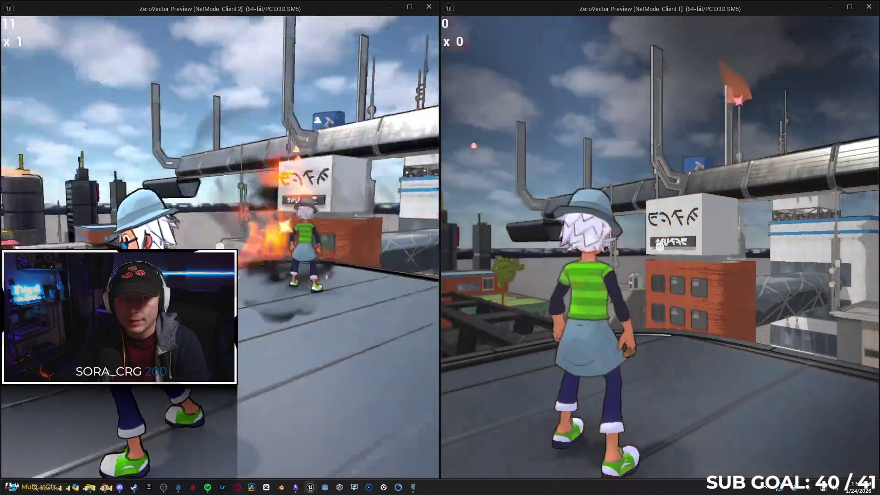
{"action": "key", "text": "w"}
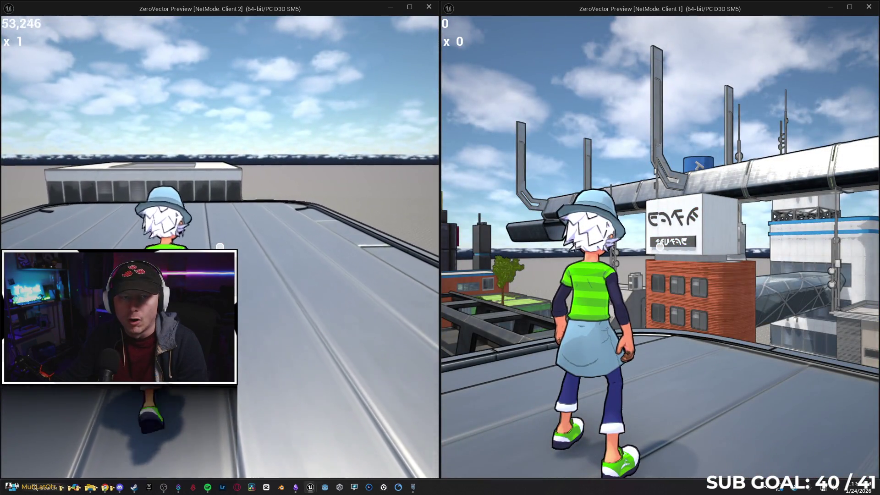
{"action": "key", "text": "w"}
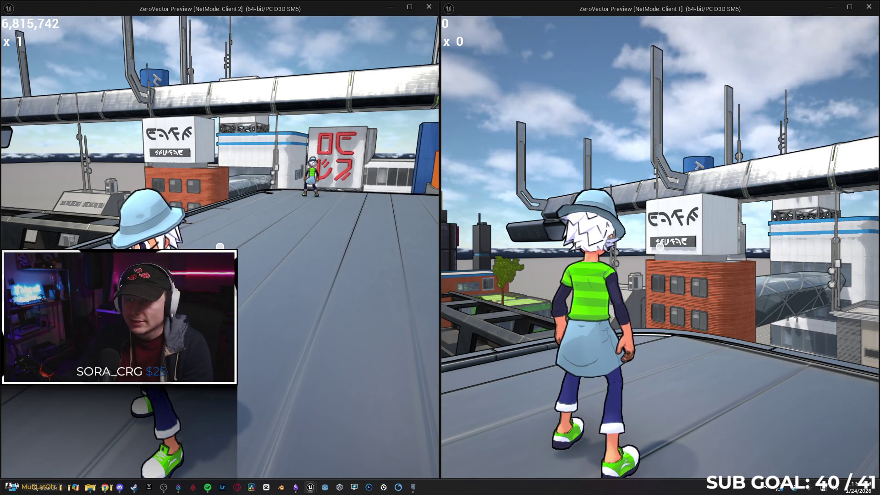
{"action": "key", "text": "Escape"}
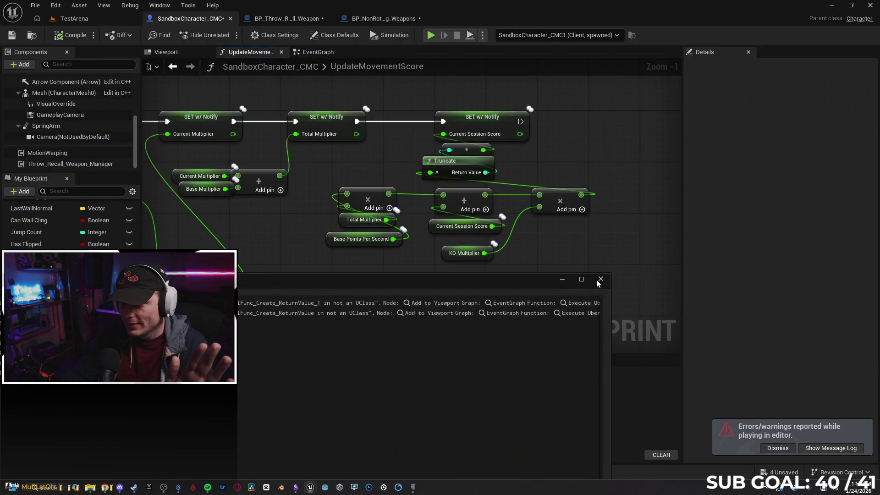
{"action": "left_click", "coordinate": [600, 279]}
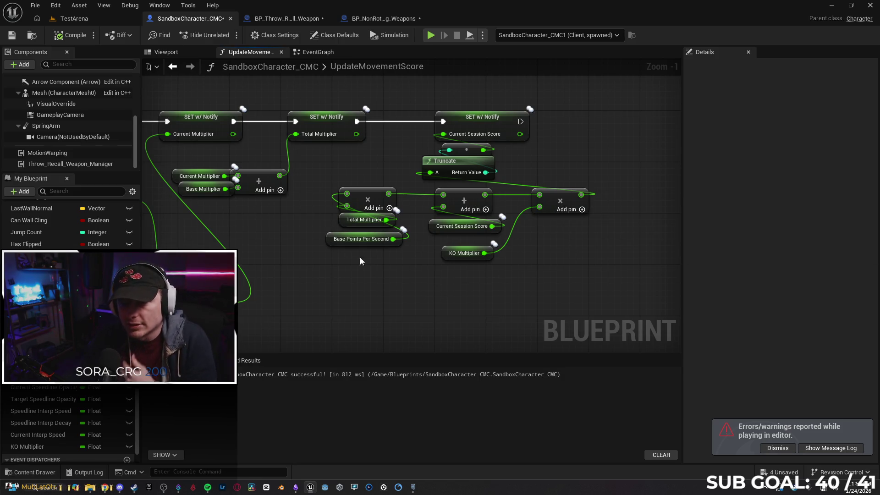
Step: Disconnect the KO multiply node from its top input and from Truncate's A pin
{"action": "left_click_drag", "start_coordinate": [331, 178], "coordinate": [368, 278]}
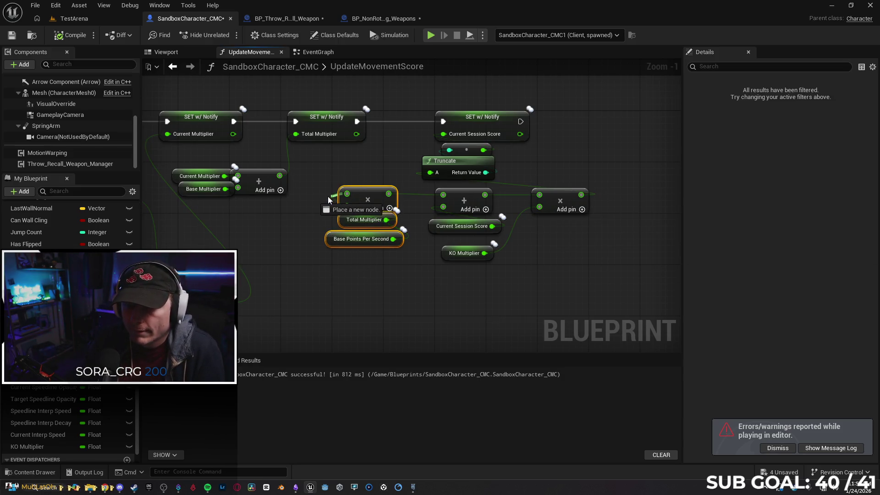
{"action": "left_click", "coordinate": [355, 168]}
{"action": "mouse_move", "coordinate": [373, 259]}
{"action": "left_mouse_down"}
{"action": "mouse_move", "coordinate": [373, 190]}
{"action": "mouse_move", "coordinate": [337, 197]}
{"action": "left_mouse_up"}
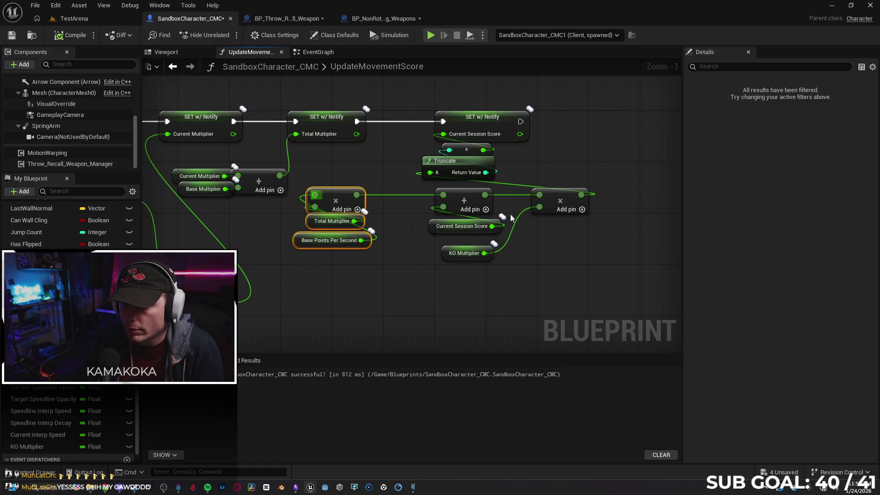
{"action": "left_click", "coordinate": [552, 196]}
{"action": "left_click", "coordinate": [540, 195], "text": "alt"}
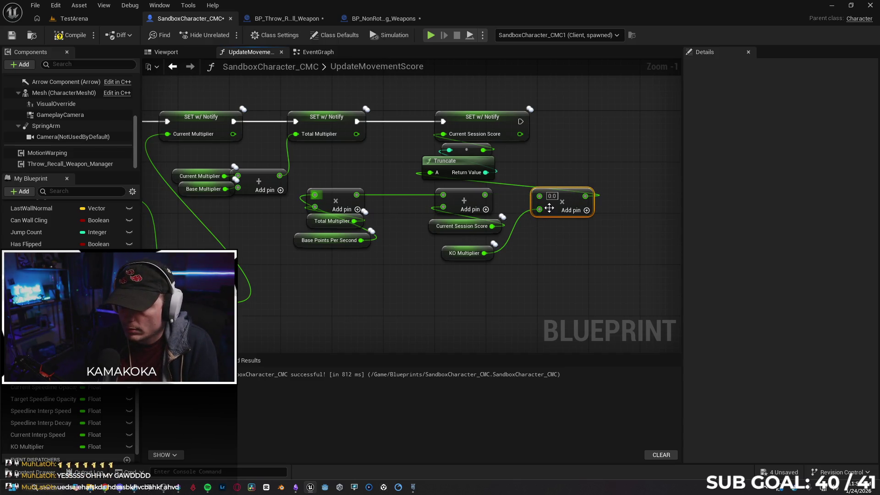
{"action": "left_click_drag", "start_coordinate": [552, 210], "coordinate": [546, 223]}
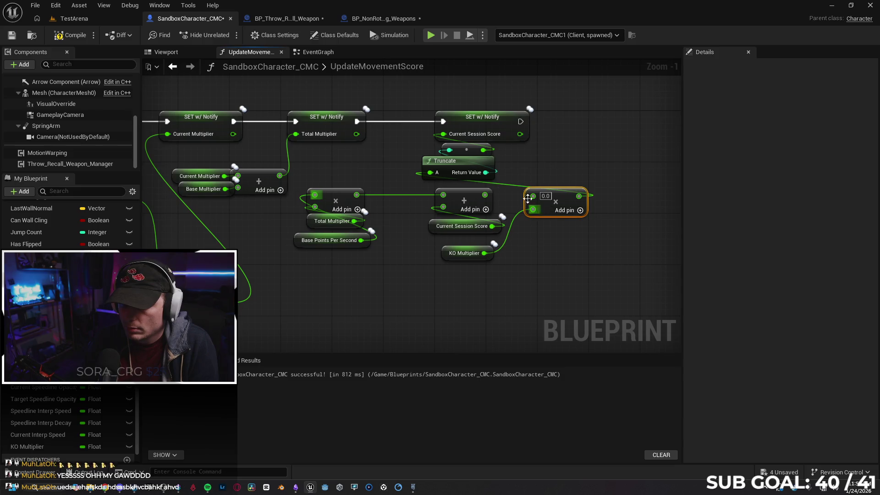
{"action": "left_click", "coordinate": [513, 184]}
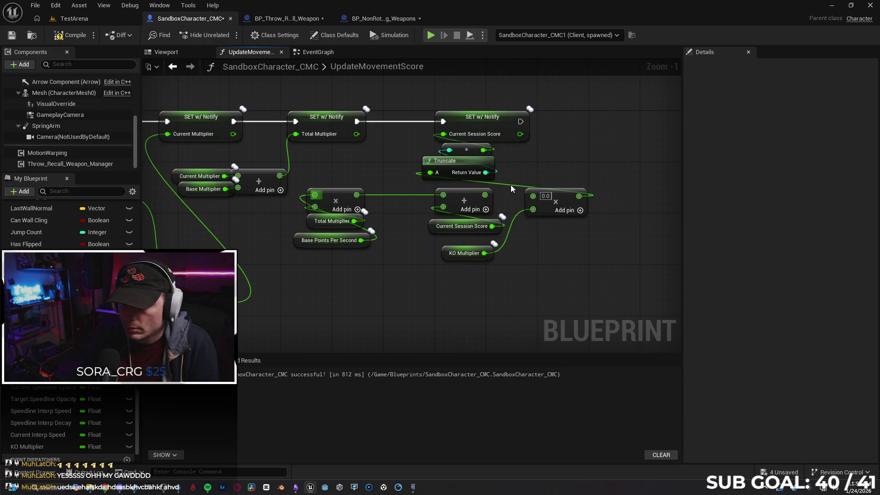
{"action": "left_click", "coordinate": [512, 186], "text": "alt"}
Step: Feed Add into Truncate and route the points through the KO Multiplier multiply into Add, then play
{"action": "left_click_drag", "start_coordinate": [430, 176], "coordinate": [431, 174]}
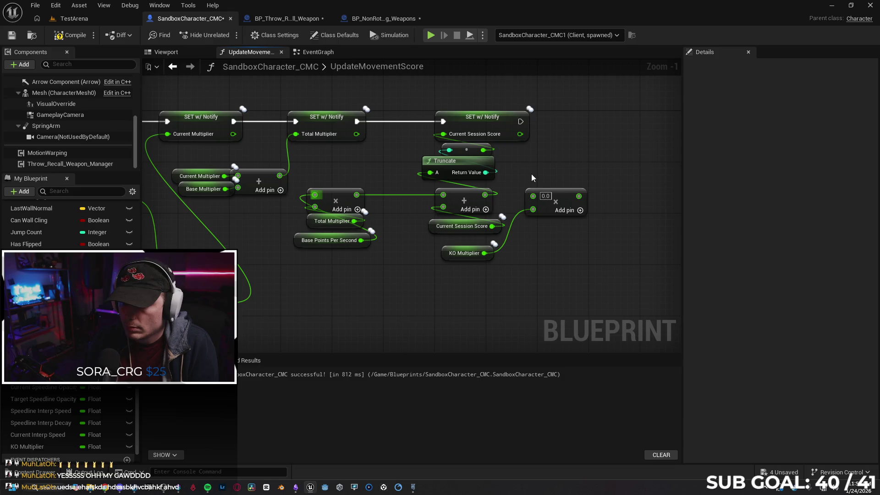
{"action": "mouse_move", "coordinate": [542, 215]}
{"action": "left_mouse_down"}
{"action": "mouse_move", "coordinate": [541, 257]}
{"action": "mouse_move", "coordinate": [424, 258]}
{"action": "left_mouse_up"}
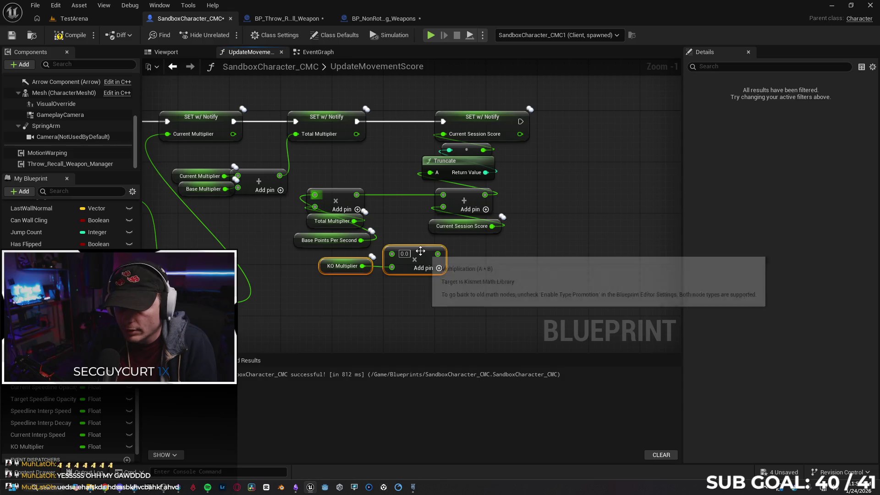
{"action": "left_click_drag", "start_coordinate": [355, 194], "coordinate": [392, 254]}
{"action": "left_click_drag", "start_coordinate": [428, 190], "coordinate": [442, 193]}
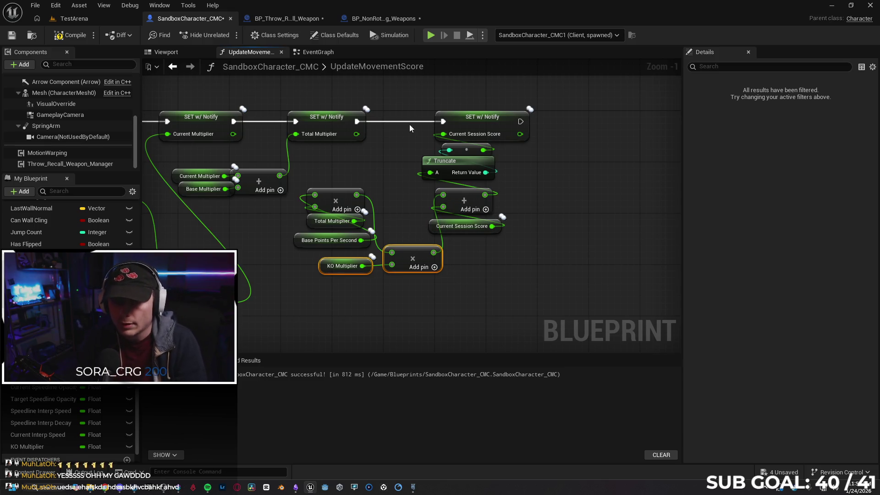
{"action": "left_click", "coordinate": [432, 35]}
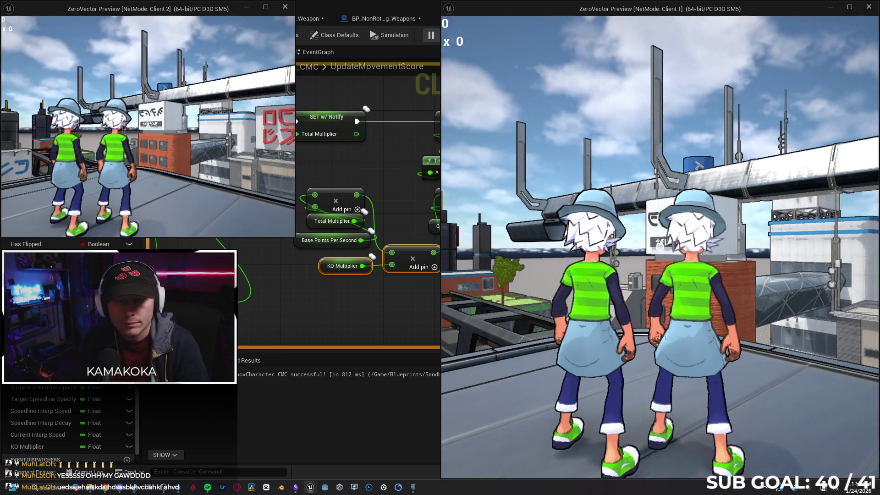
Step: Run and attack with Client 2 until its score climbs to 332, then stop the test
{"action": "key", "text": "w"}
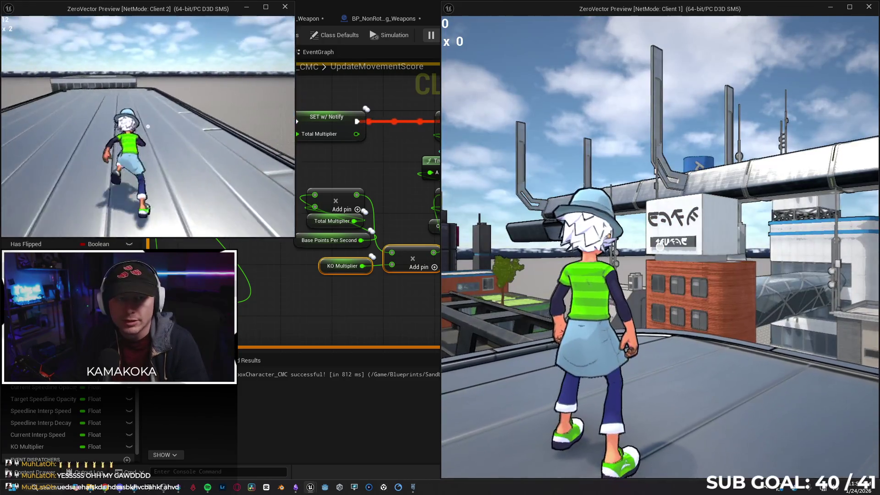
{"action": "left_click", "coordinate": [148, 126]}
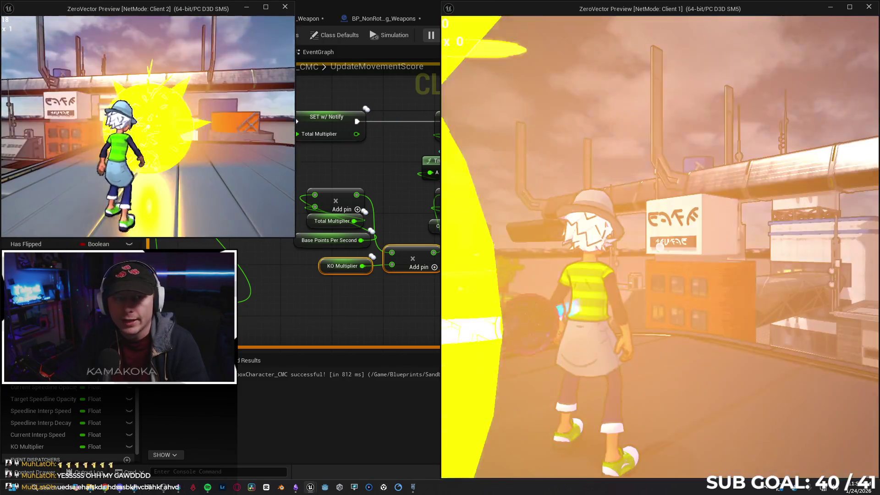
{"action": "key", "text": "w"}
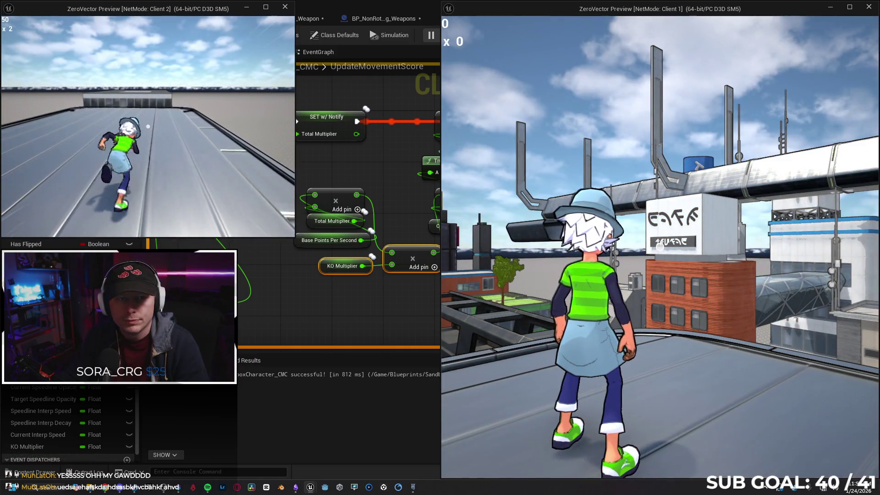
{"action": "key", "text": "w"}
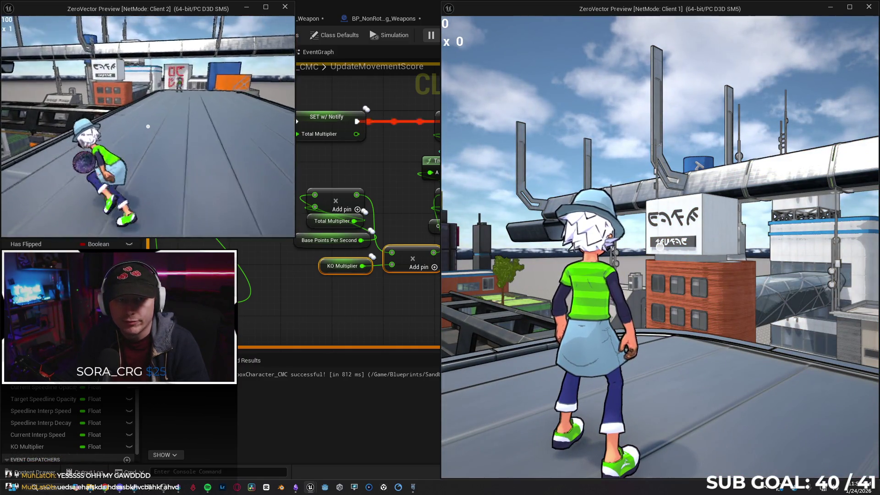
{"action": "key", "text": "w"}
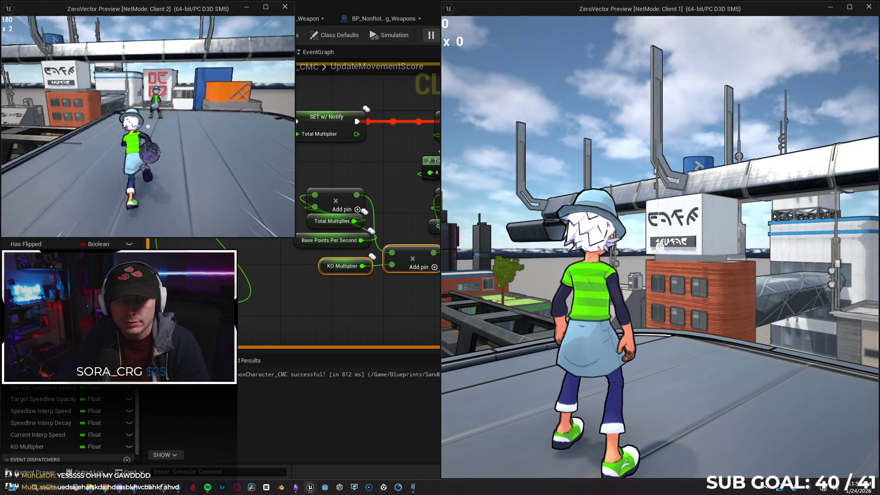
{"action": "key", "text": "w"}
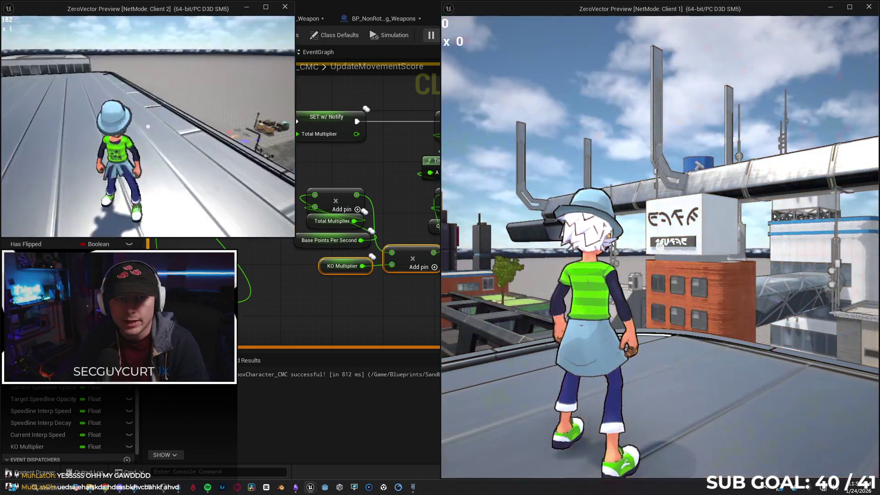
{"action": "key", "text": "w"}
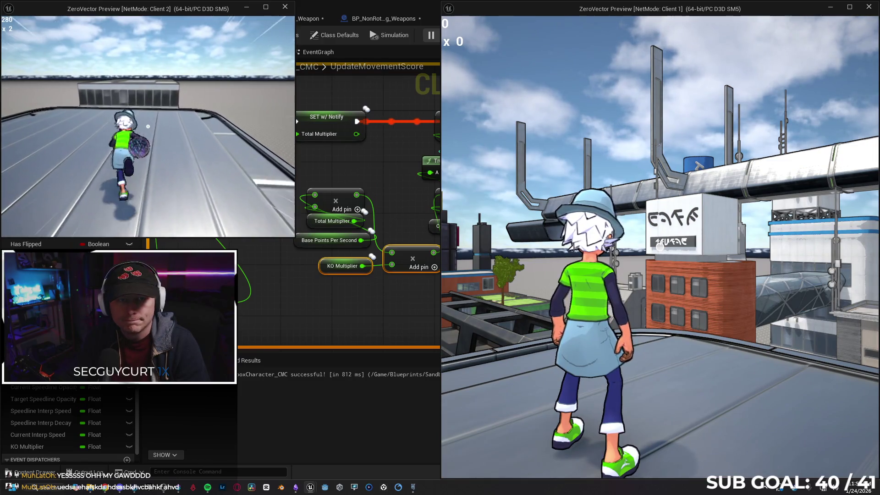
{"action": "key", "text": "w"}
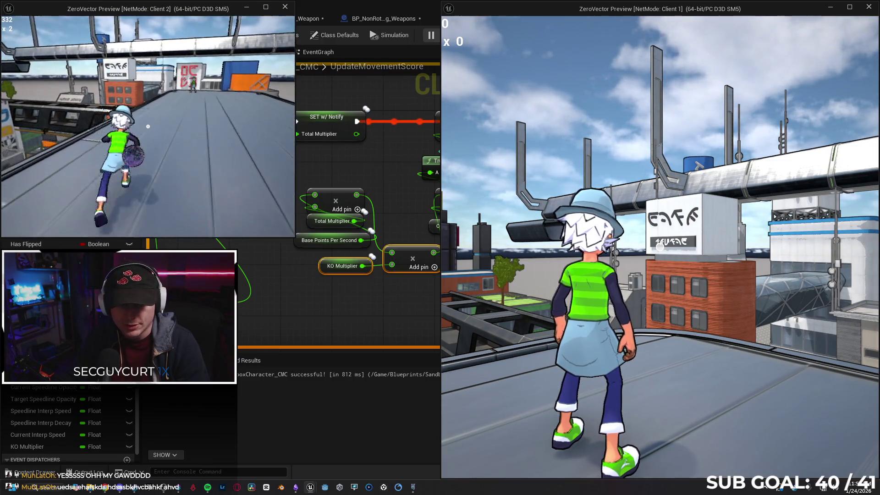
{"action": "key", "text": "Escape"}
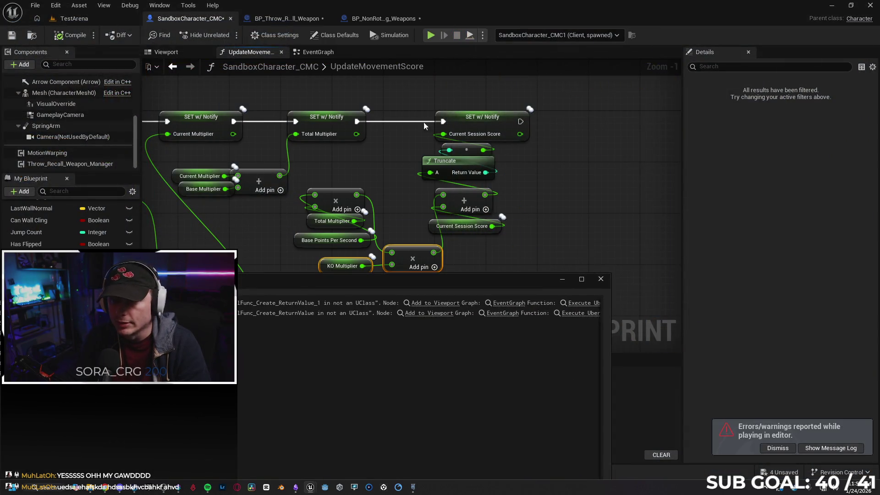
Step: Launch a new two-client session with the windows side by side and run Client 2 along the roof
{"action": "left_click", "coordinate": [597, 281]}
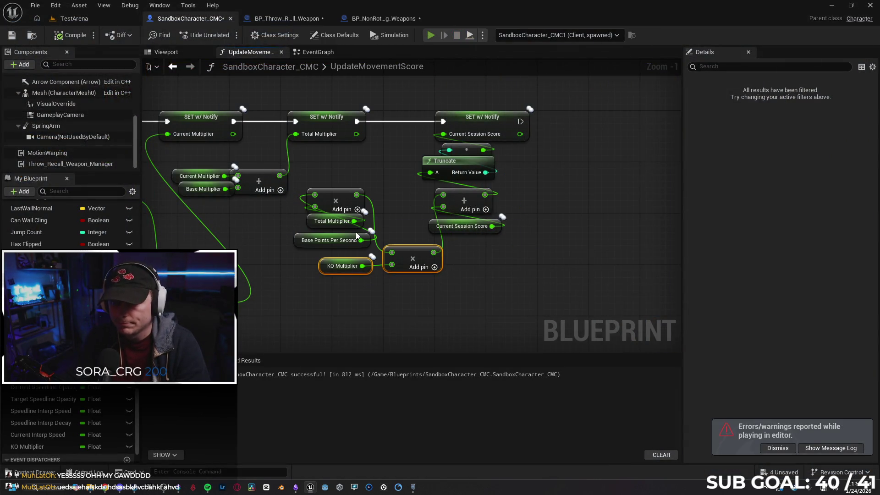
{"action": "key", "text": "alt+p"}
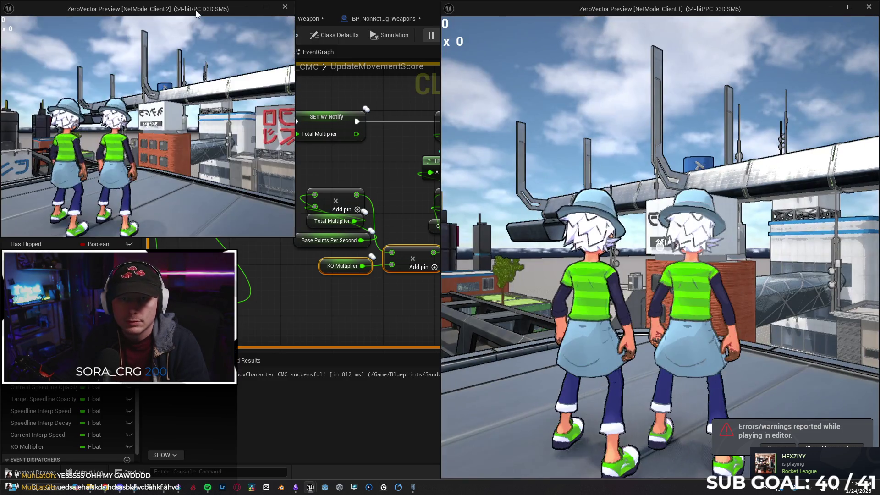
{"action": "mouse_move", "coordinate": [136, 9]}
{"action": "left_mouse_down"}
{"action": "mouse_move", "coordinate": [92, 123]}
{"action": "mouse_move", "coordinate": [0, 193]}
{"action": "left_mouse_up"}
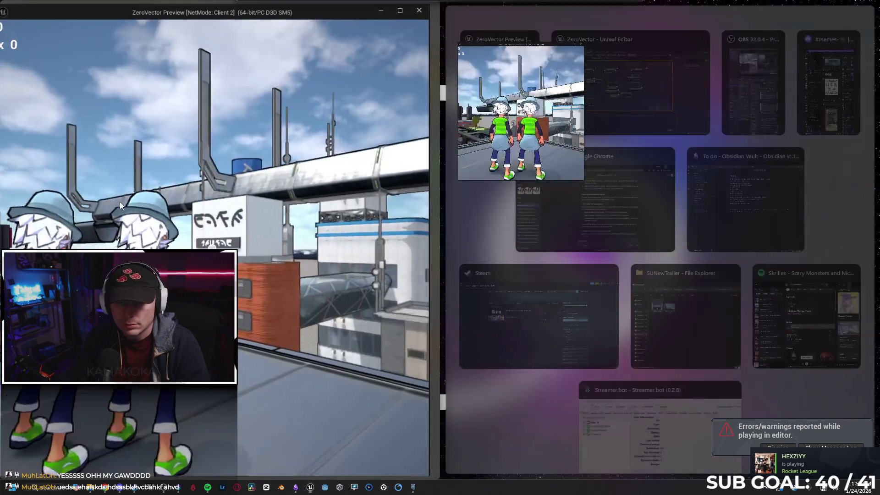
{"action": "left_click", "coordinate": [486, 92]}
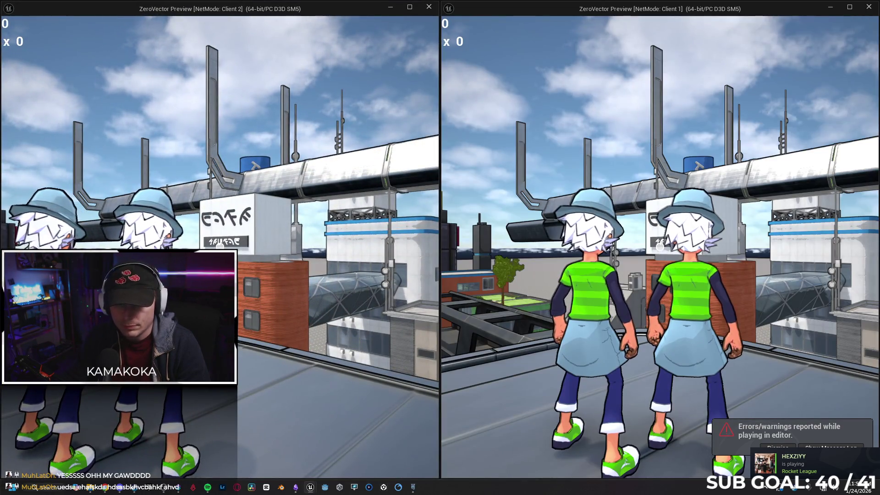
{"action": "key", "text": "w"}
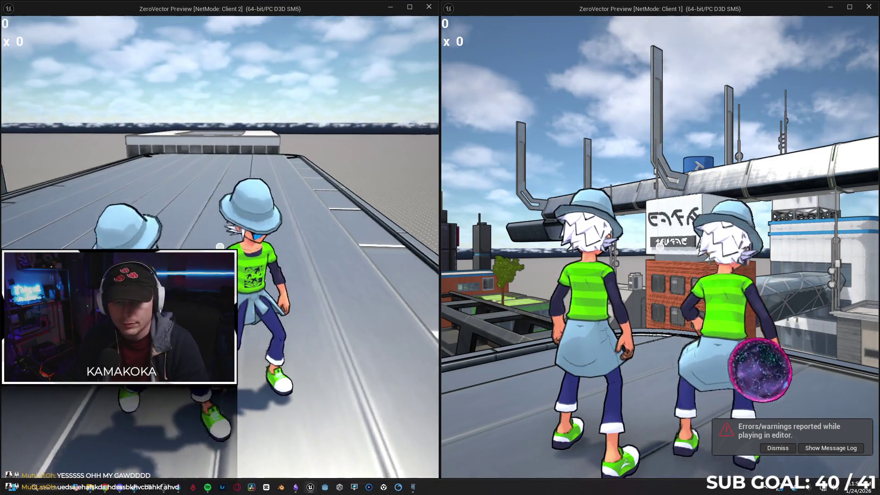
{"action": "key", "text": "w"}
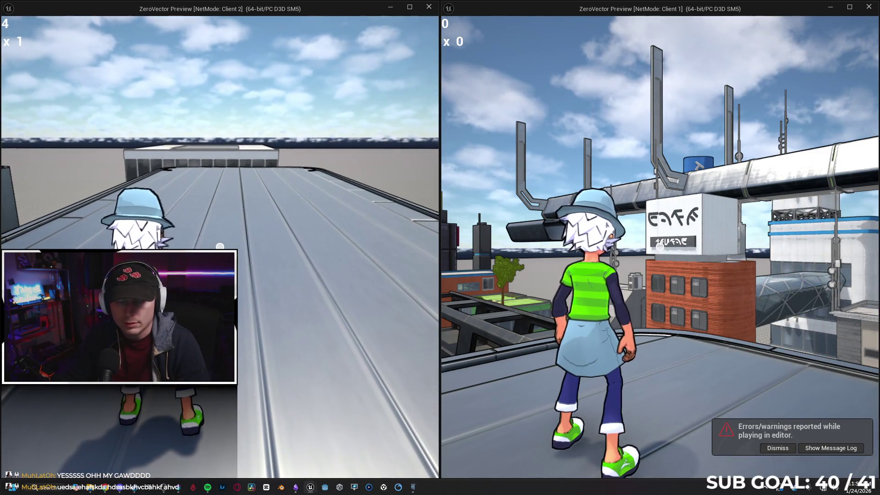
{"action": "key", "text": "w"}
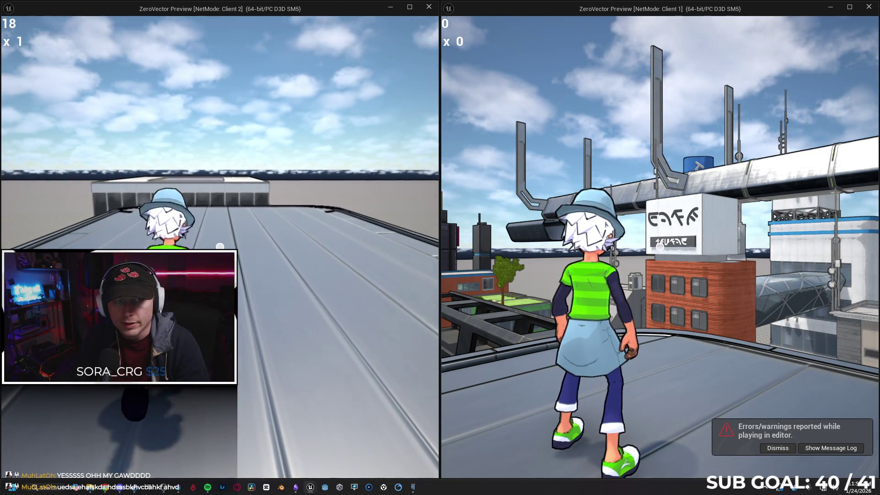
{"action": "key", "text": "w"}
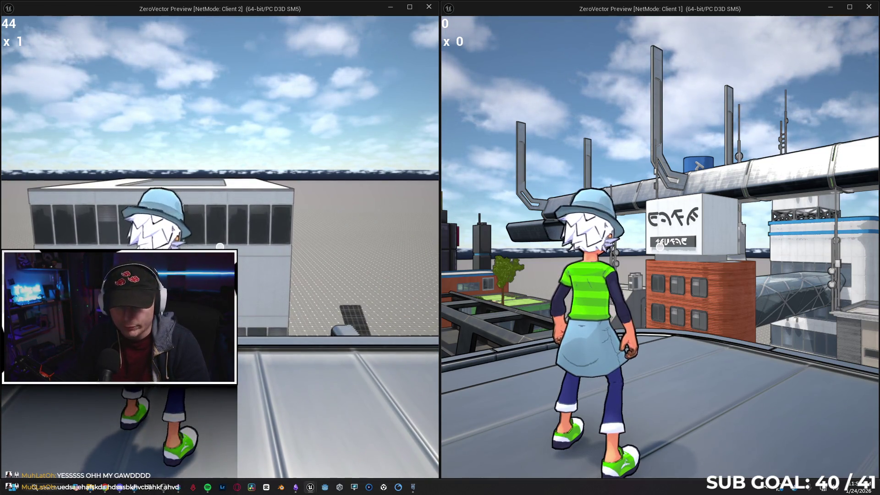
Step: Fire Client 1's projectile at Client 2, then run Client 2 to a score of 158 at x 1 and stop
{"action": "key", "text": "super"}
{"action": "left_click", "coordinate": [589, 279]}
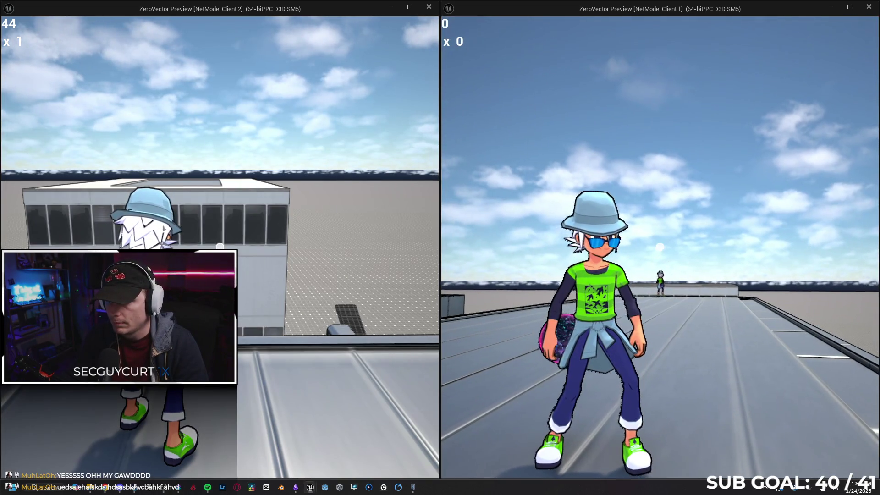
{"action": "left_click", "coordinate": [660, 247]}
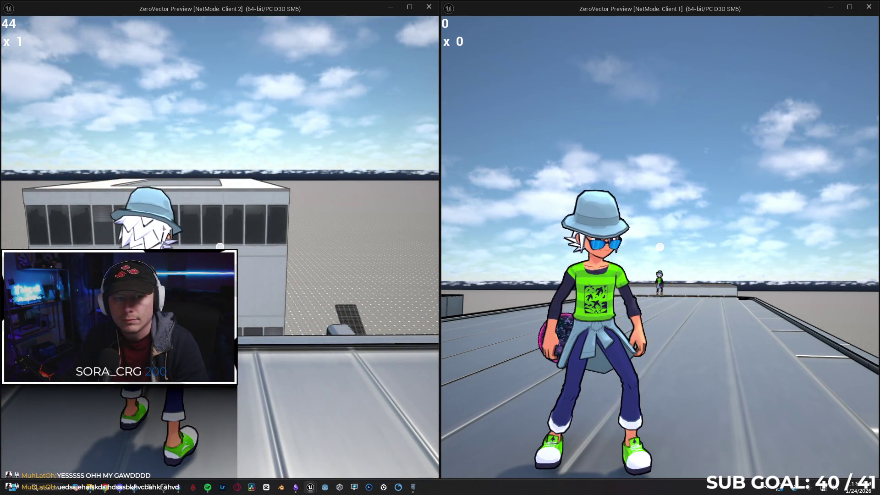
{"action": "key", "text": "super"}
{"action": "left_click", "coordinate": [402, 156]}
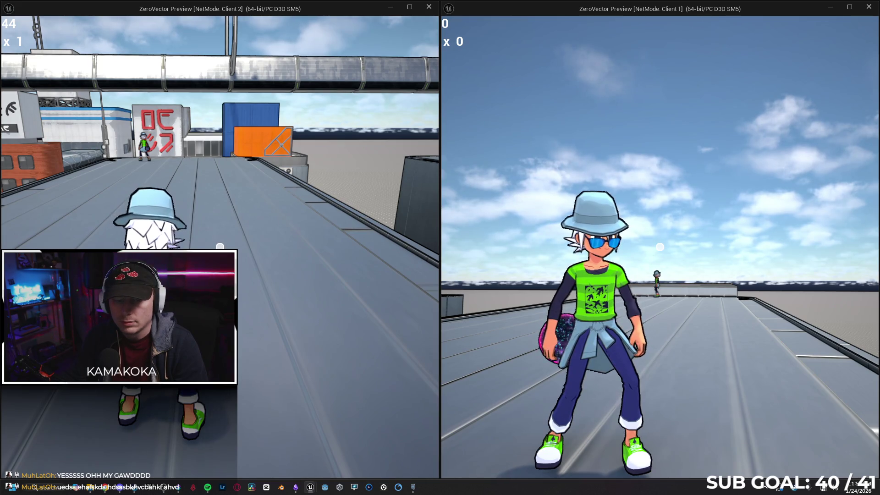
{"action": "key", "text": "super"}
{"action": "left_click", "coordinate": [462, 270]}
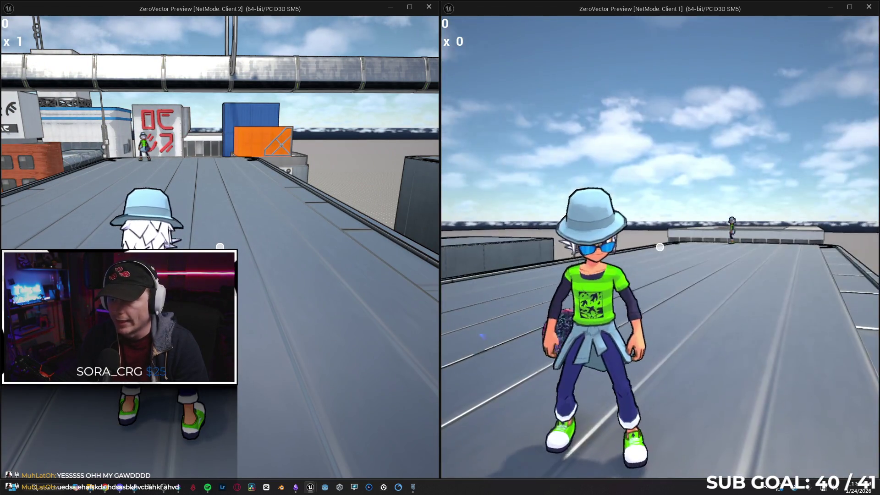
{"action": "left_click", "coordinate": [660, 247]}
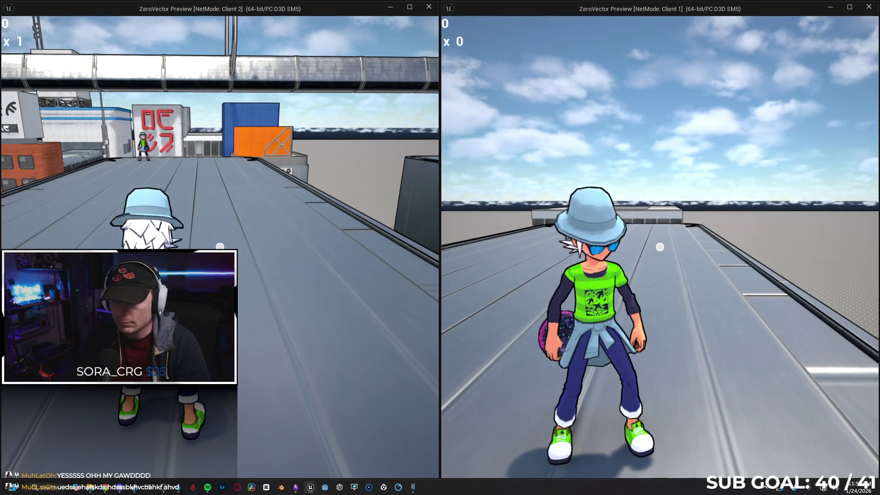
{"action": "key", "text": "super"}
{"action": "key", "text": "super"}
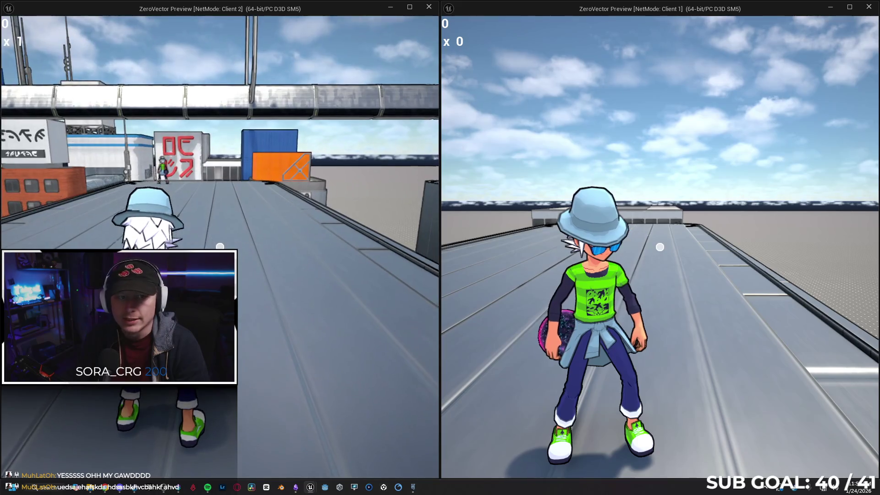
{"action": "key", "text": "w"}
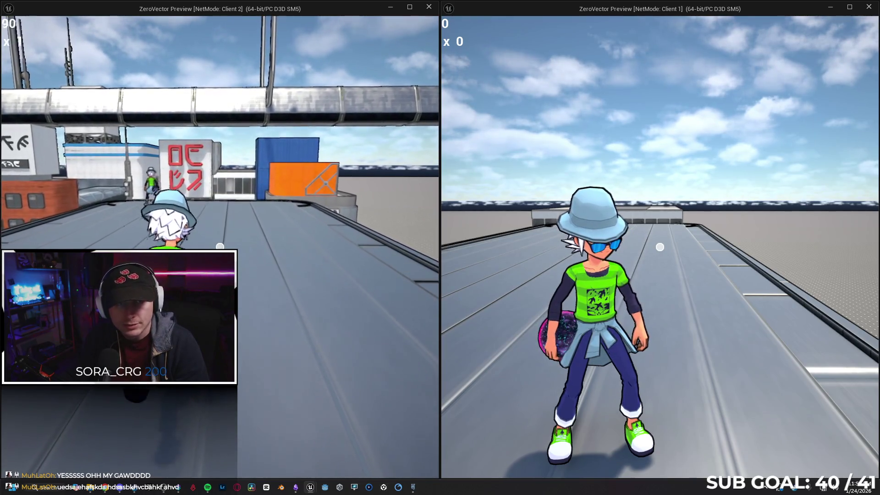
{"action": "key", "text": "w"}
{"action": "key", "text": "w"}
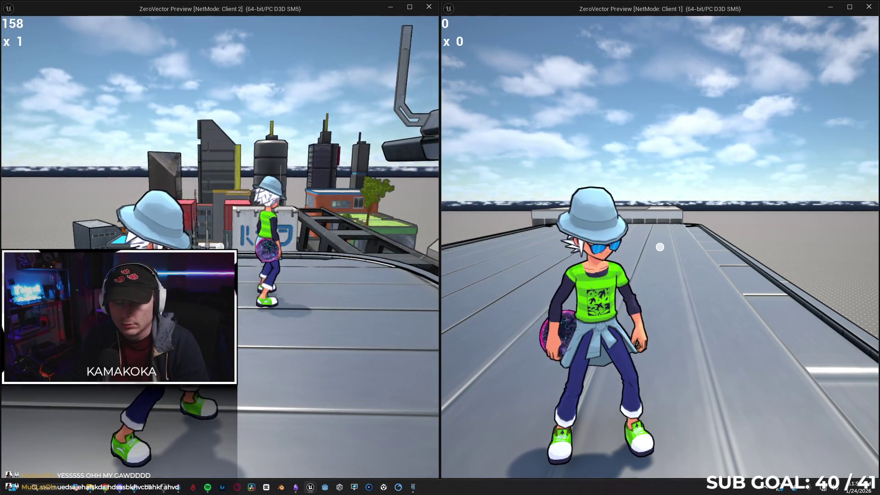
{"action": "key", "text": "d"}
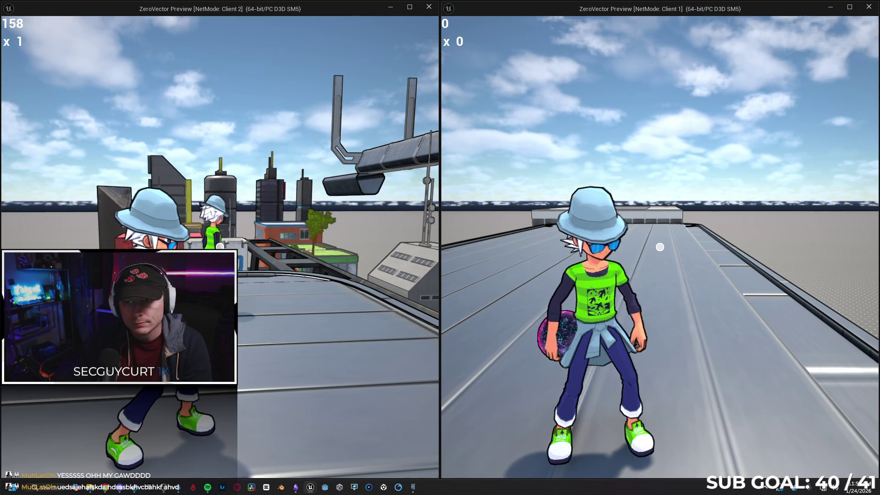
{"action": "key", "text": "Escape"}
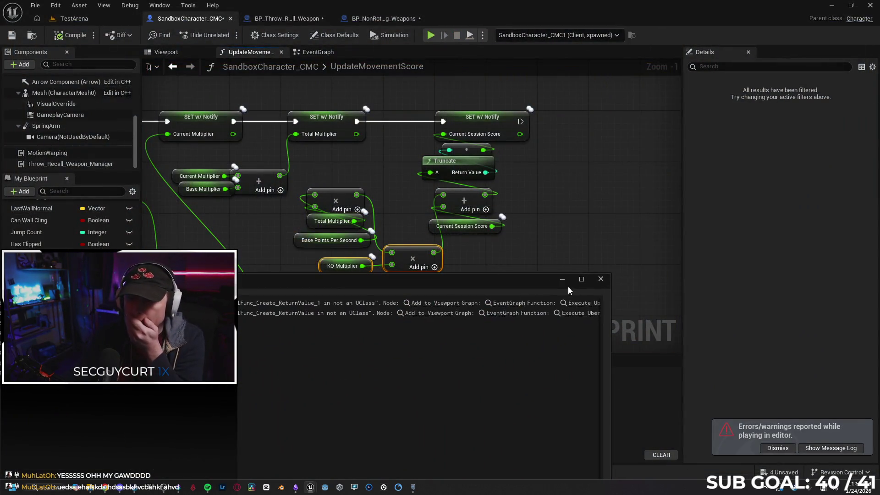
Step: Save and close the BP_Throw_Recall_Weapon and BP_NonRotating_Weapons blueprints
{"action": "left_click", "coordinate": [600, 280]}
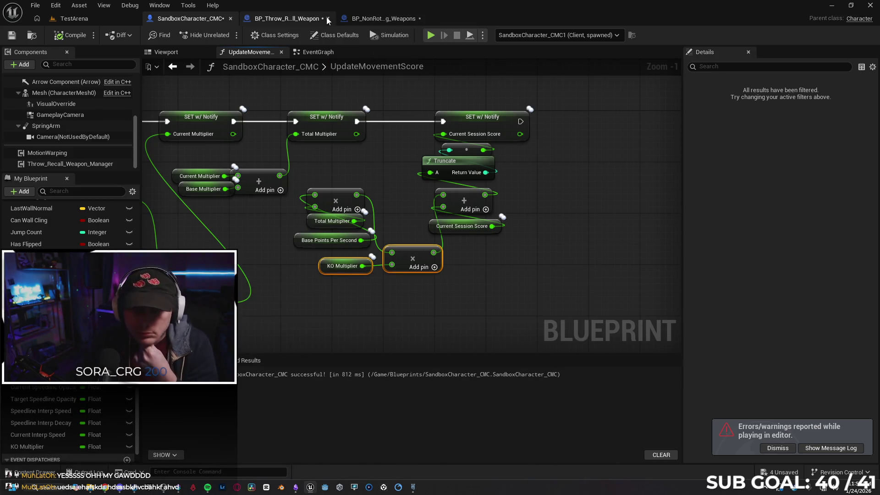
{"action": "left_click", "coordinate": [275, 18]}
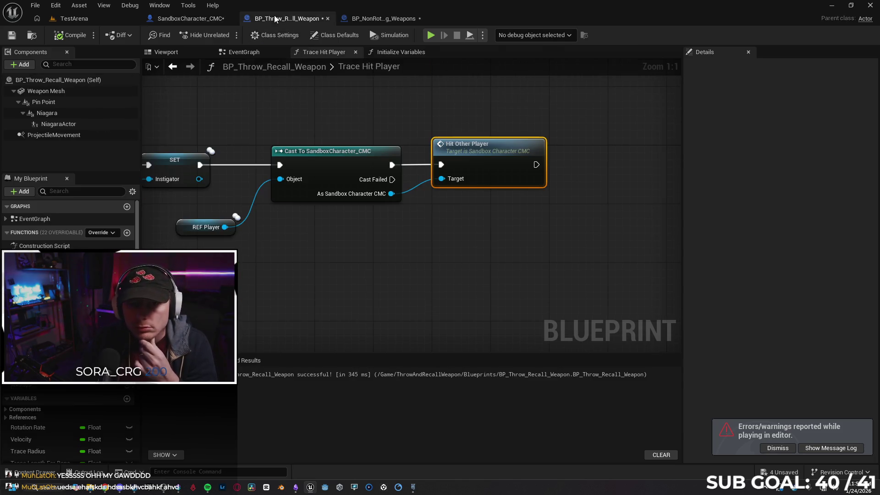
{"action": "left_click", "coordinate": [11, 35]}
{"action": "left_click", "coordinate": [366, 19]}
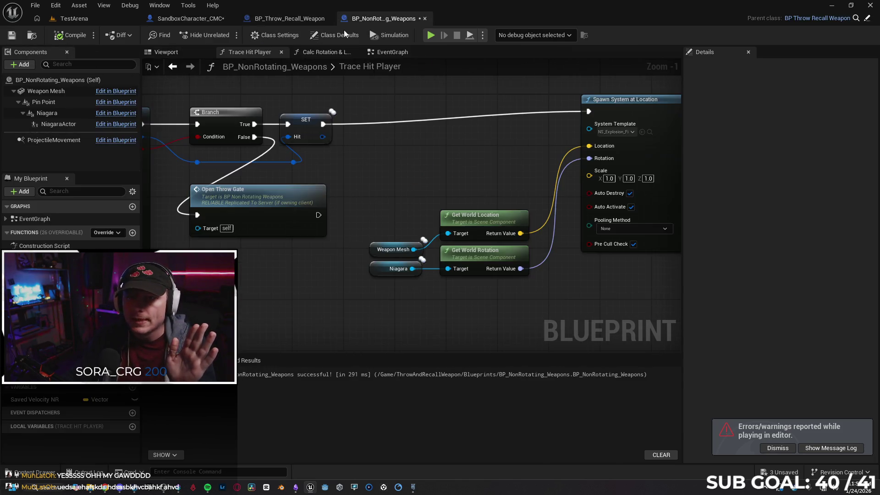
{"action": "left_click", "coordinate": [11, 35]}
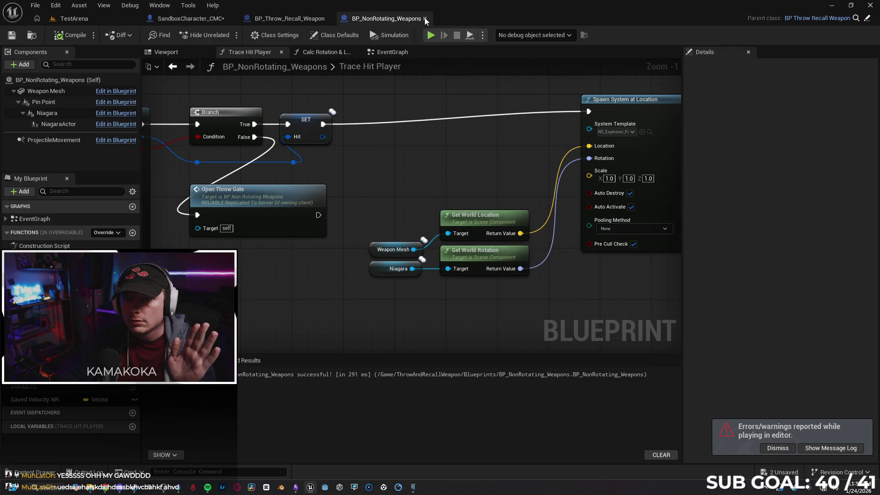
{"action": "left_click", "coordinate": [425, 18]}
{"action": "left_click", "coordinate": [330, 19]}
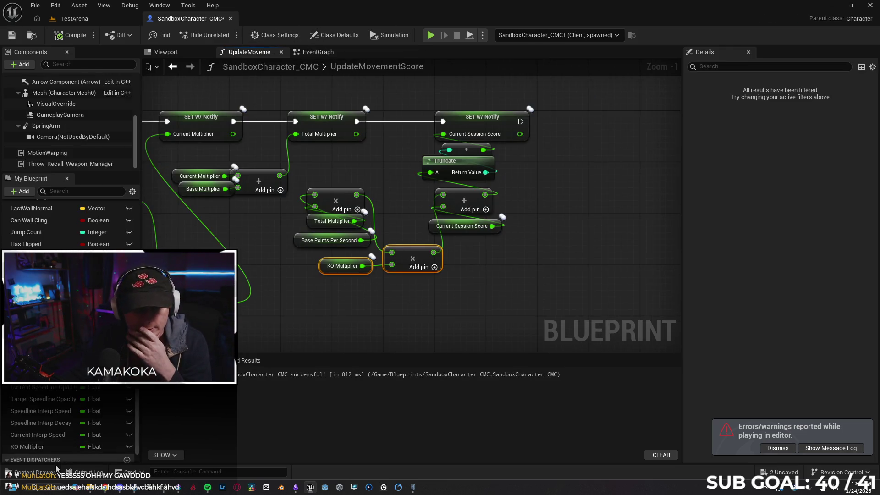
Step: Open the ScoreUI widget blueprint from Content > UI in the Content Drawer
{"action": "left_click", "coordinate": [42, 476]}
{"action": "scroll", "coordinate": [55, 206], "scroll_direction": "up", "scroll_amount": 15}
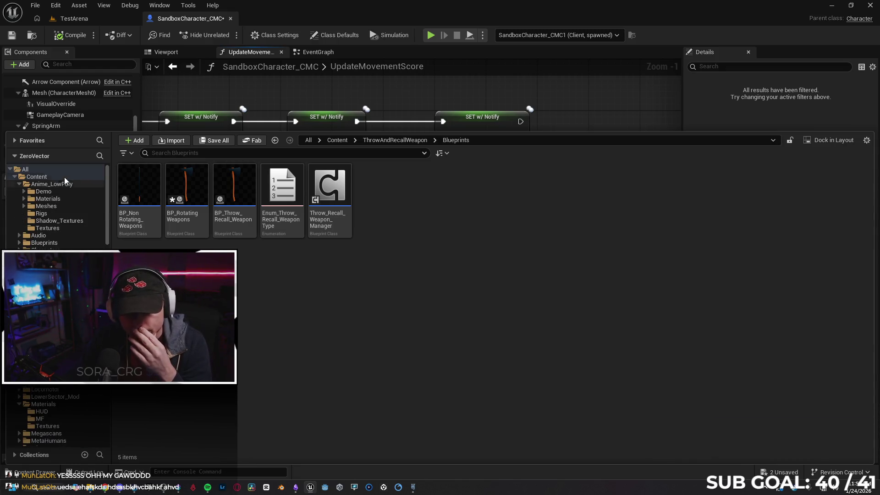
{"action": "left_click", "coordinate": [37, 177]}
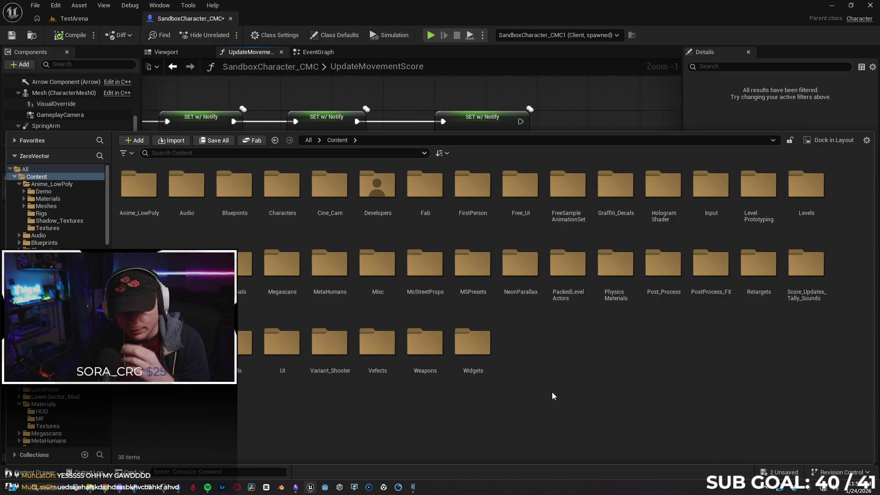
{"action": "double_click", "coordinate": [281, 351]}
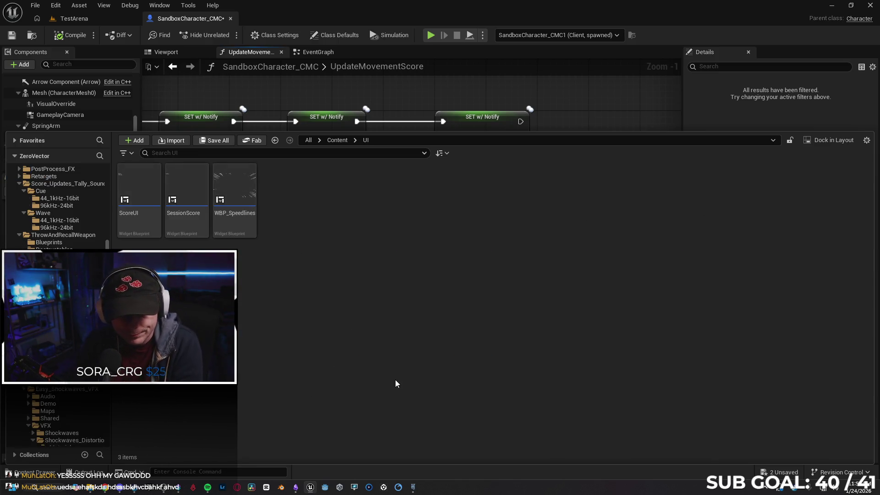
{"action": "left_click", "coordinate": [139, 193]}
{"action": "left_click", "coordinate": [212, 154]}
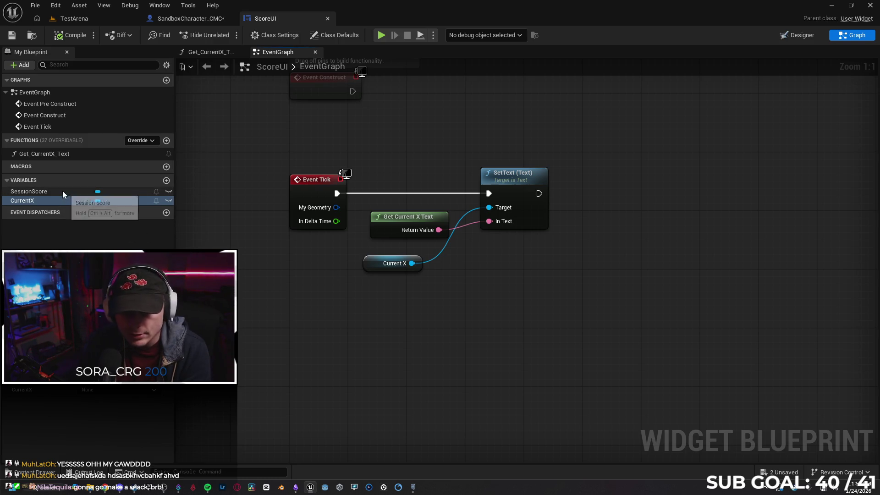
Step: Duplicate the CurrentX text block in the ScoreUI designer with Ctrl+D
{"action": "left_click", "coordinate": [46, 202]}
{"action": "mouse_move", "coordinate": [406, 338]}
{"action": "left_mouse_down"}
{"action": "mouse_move", "coordinate": [376, 318]}
{"action": "mouse_move", "coordinate": [440, 299]}
{"action": "mouse_move", "coordinate": [456, 370]}
{"action": "mouse_move", "coordinate": [408, 296]}
{"action": "left_mouse_up"}
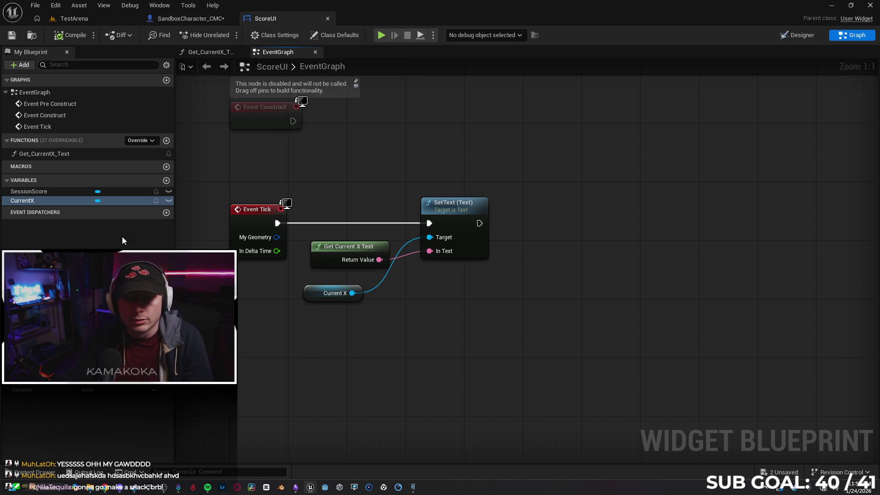
{"action": "left_click", "coordinate": [190, 19]}
{"action": "left_click", "coordinate": [316, 18]}
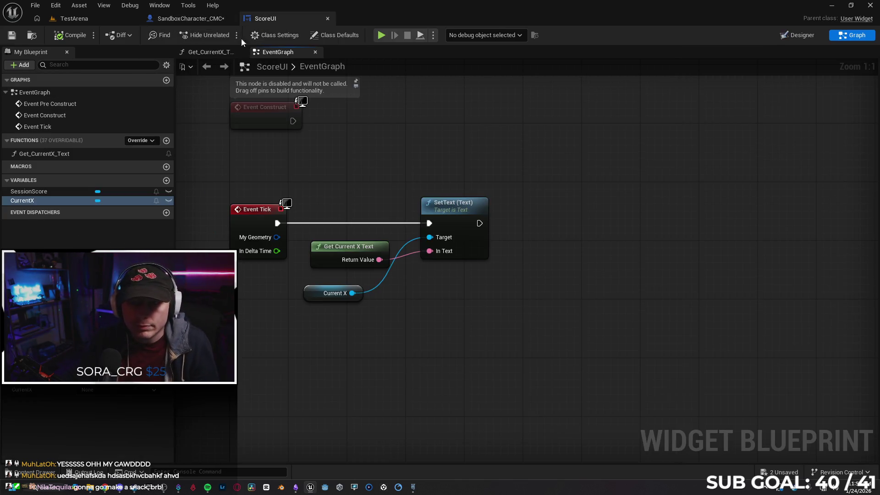
{"action": "left_click", "coordinate": [802, 36]}
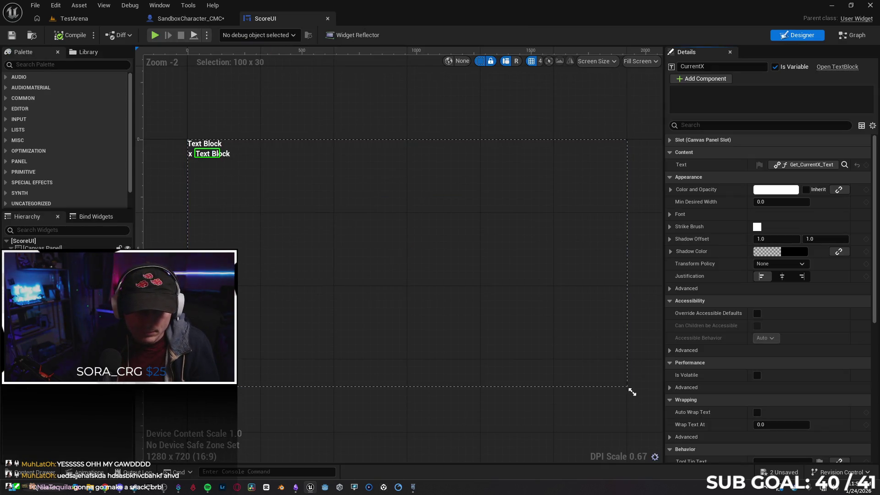
{"action": "right_click", "coordinate": [82, 387]}
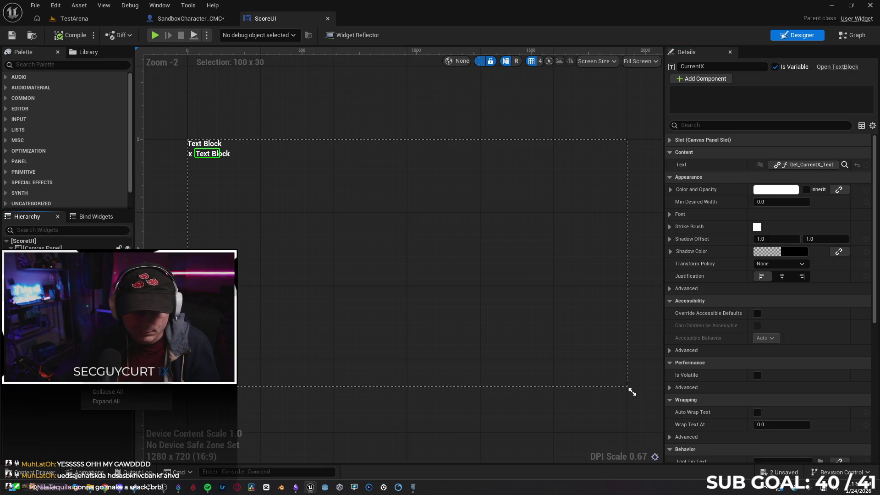
{"action": "key", "text": "Escape"}
{"action": "key", "text": "ctrl+d"}
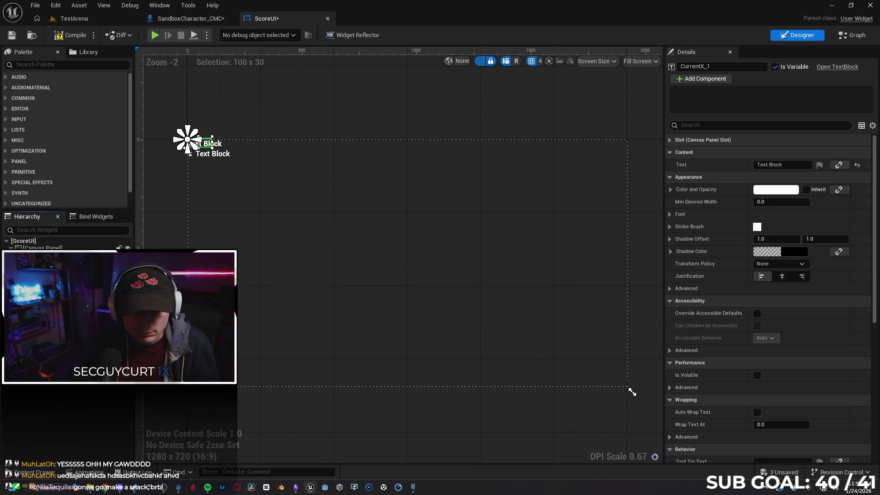
Step: Rename the duplicated text block to 'Current KO X'
{"action": "left_click", "coordinate": [716, 67]}
{"action": "type", "text": "Current K"}
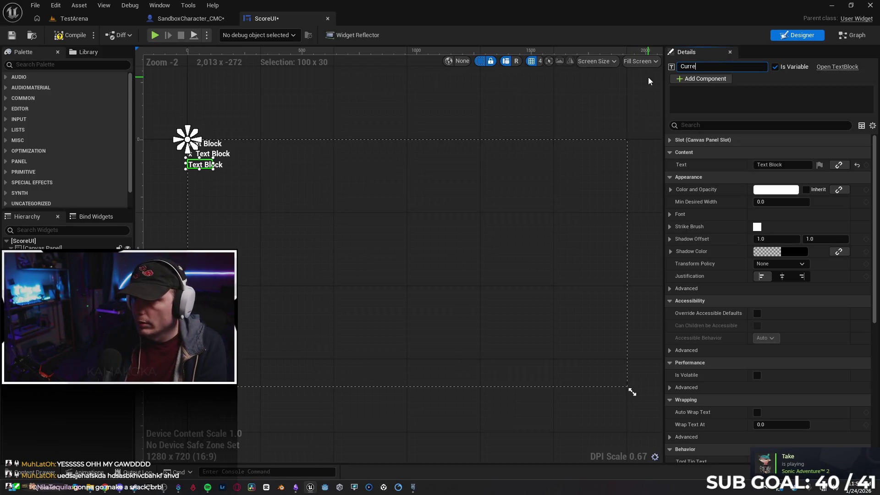
{"action": "type", "text": "O X"}
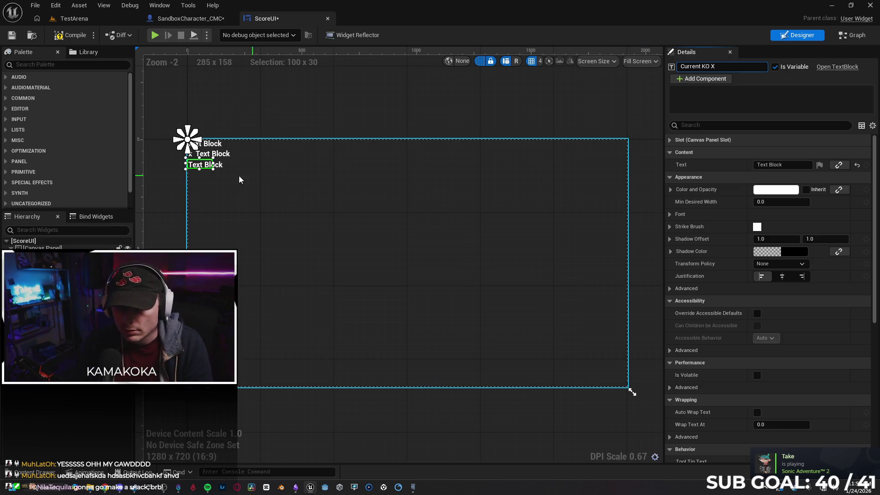
{"action": "left_click", "coordinate": [261, 193]}
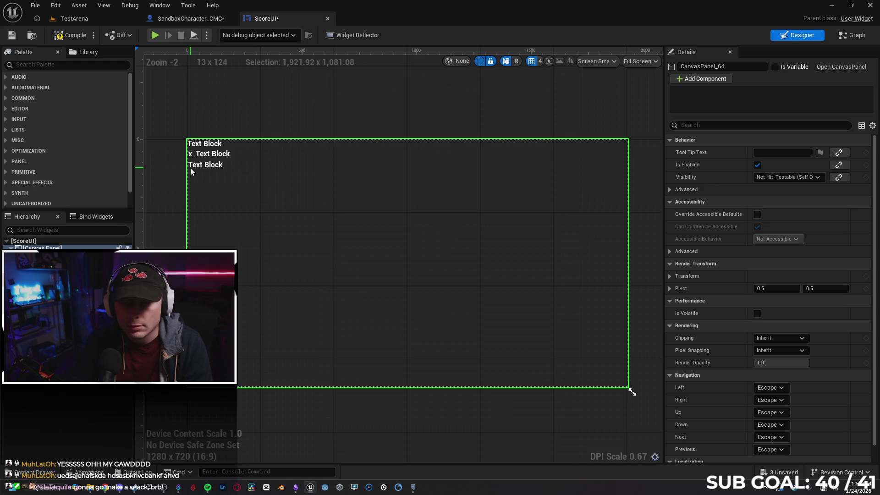
{"action": "left_click", "coordinate": [201, 164]}
{"action": "left_click", "coordinate": [851, 39]}
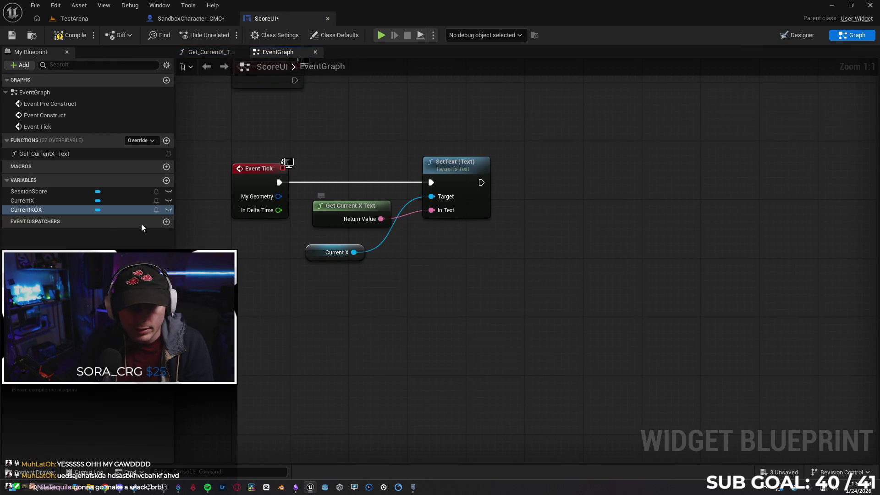
Step: Delete the Get Current X Text and Current X nodes from the event graph
{"action": "left_click", "coordinate": [357, 205]}
{"action": "left_click", "coordinate": [381, 293]}
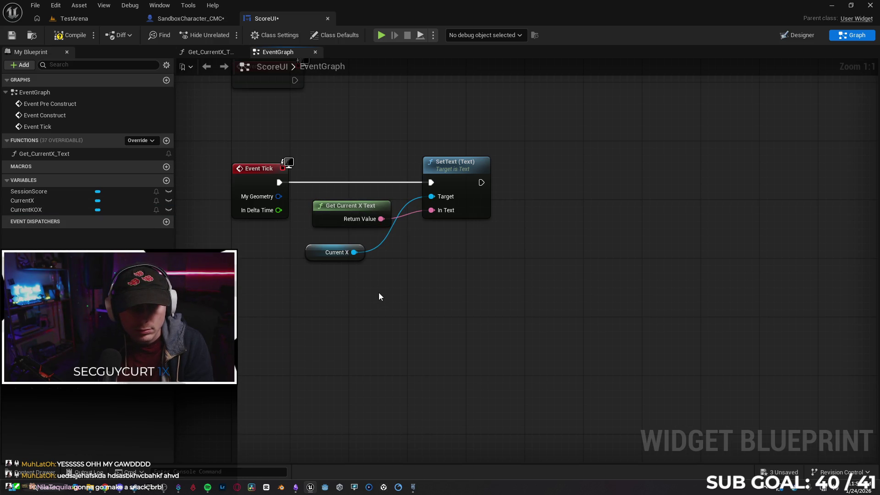
{"action": "left_click_drag", "start_coordinate": [379, 284], "coordinate": [328, 220]}
{"action": "key", "text": "Delete"}
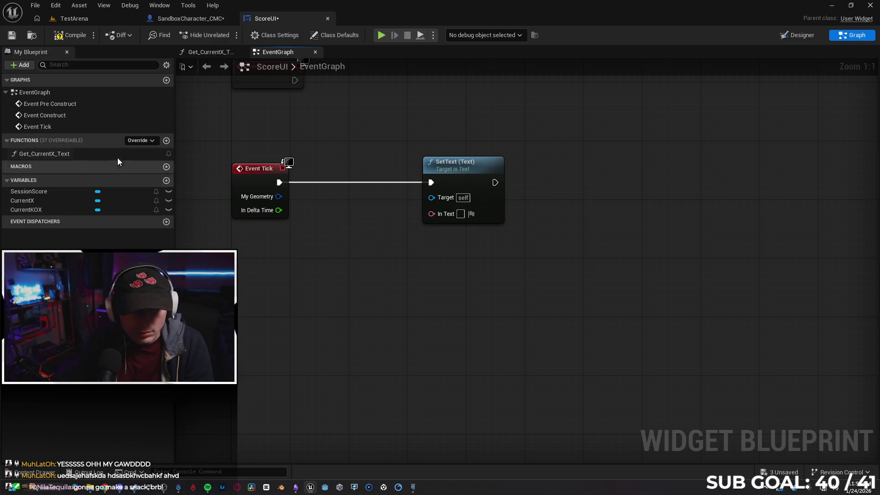
Step: Open the Get_CurrentX_Text function graph and tidy its node layout
{"action": "left_click", "coordinate": [110, 156]}
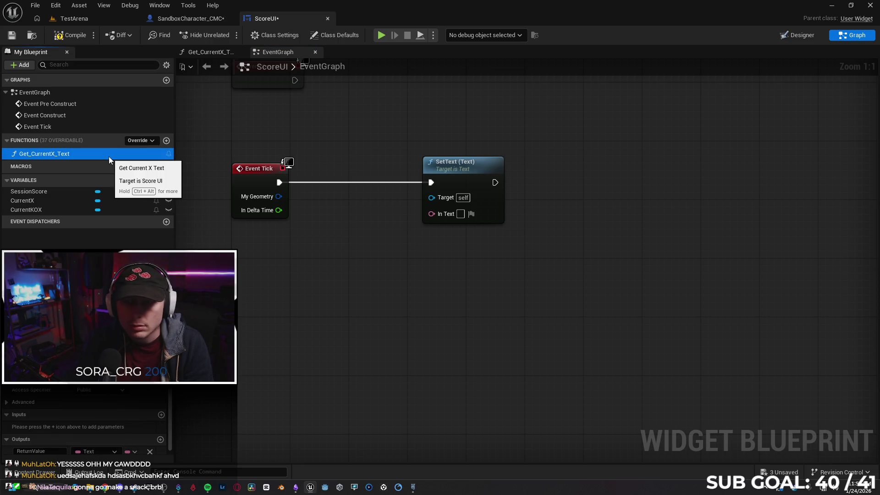
{"action": "double_click", "coordinate": [109, 156]}
{"action": "left_click_drag", "start_coordinate": [429, 329], "coordinate": [347, 319]}
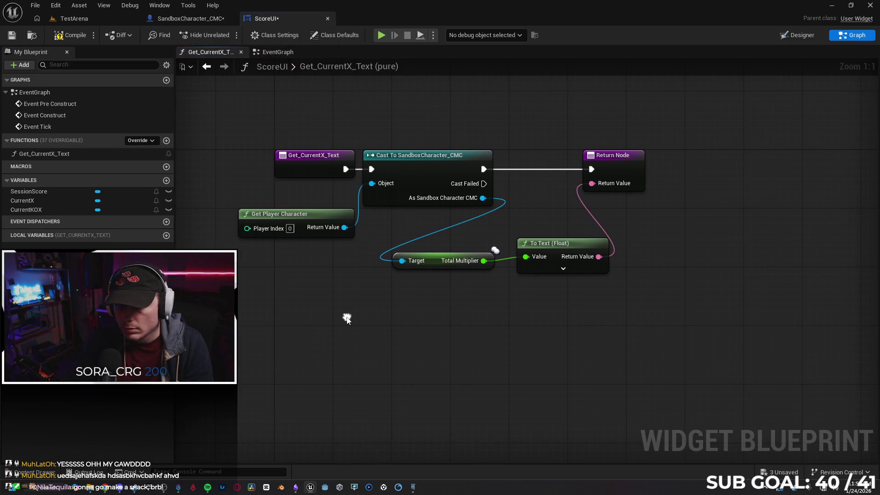
{"action": "left_click_drag", "start_coordinate": [309, 171], "coordinate": [287, 171]}
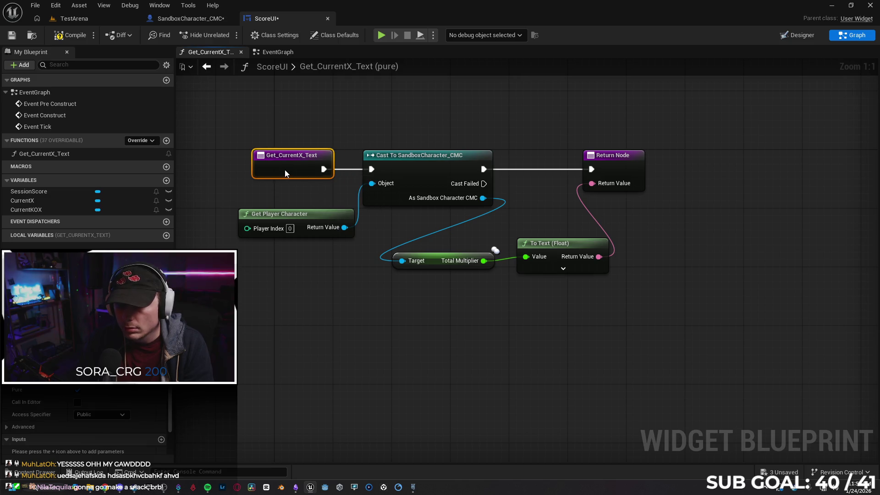
{"action": "left_click", "coordinate": [292, 276]}
{"action": "mouse_move", "coordinate": [405, 115]}
{"action": "left_mouse_down"}
{"action": "mouse_move", "coordinate": [377, 218]}
{"action": "mouse_move", "coordinate": [345, 246]}
{"action": "left_mouse_up"}
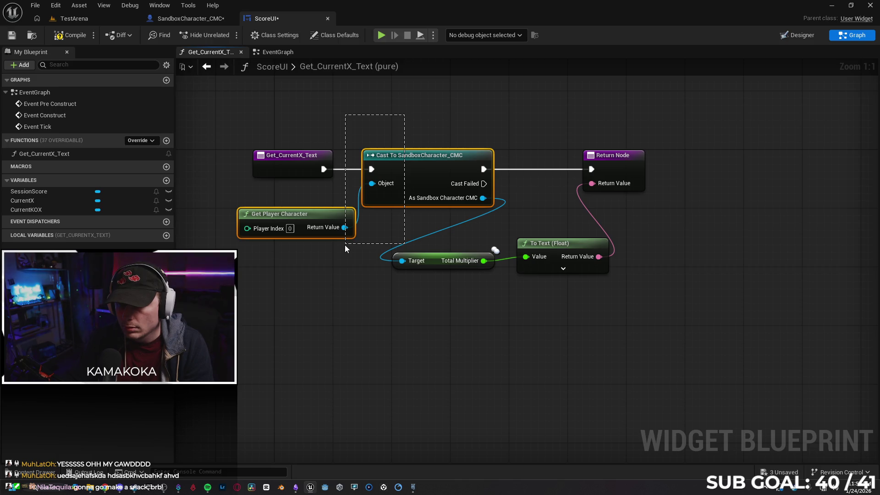
{"action": "left_click_drag", "start_coordinate": [346, 248], "coordinate": [376, 257]}
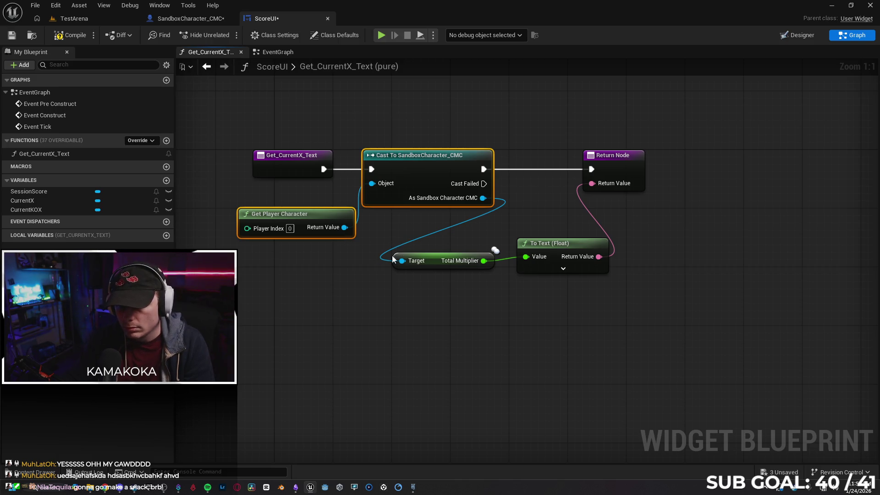
{"action": "left_click", "coordinate": [376, 257]}
Step: Disconnect the Total Multiplier getter from the To Text input
{"action": "left_click", "coordinate": [433, 262]}
{"action": "left_click", "coordinate": [607, 308]}
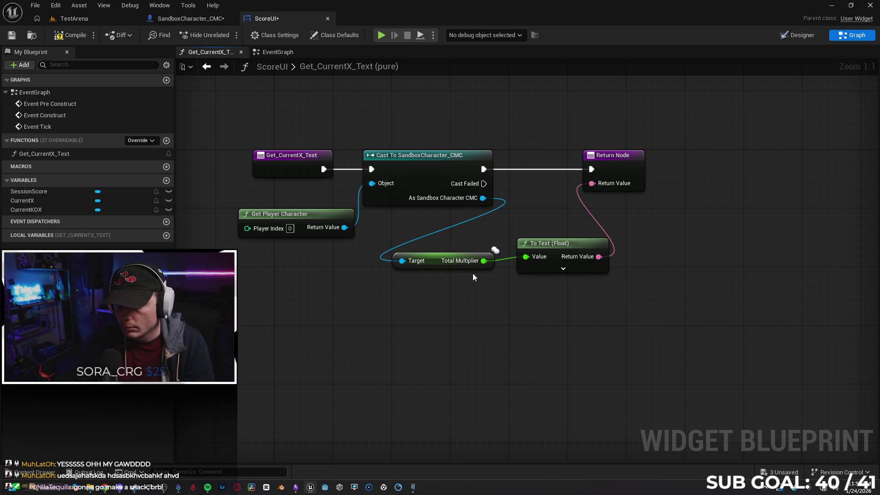
{"action": "left_click", "coordinate": [434, 262]}
{"action": "left_click", "coordinate": [461, 317]}
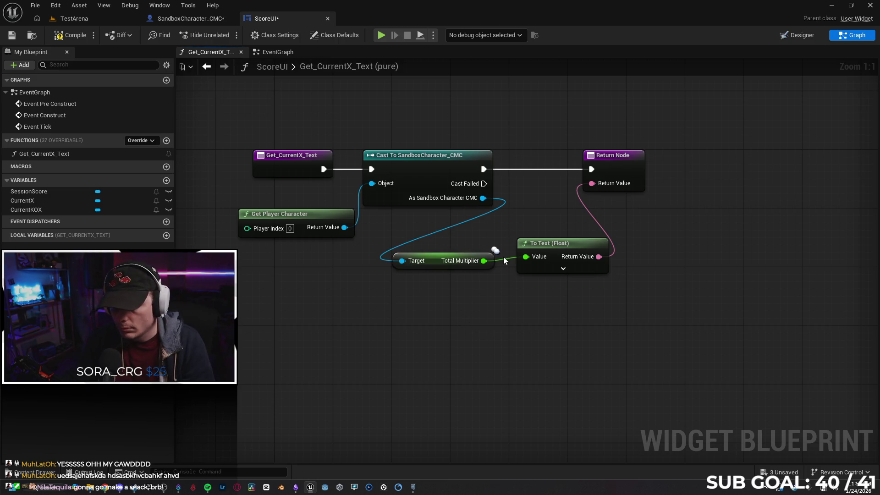
{"action": "left_click", "coordinate": [503, 261], "text": "alt"}
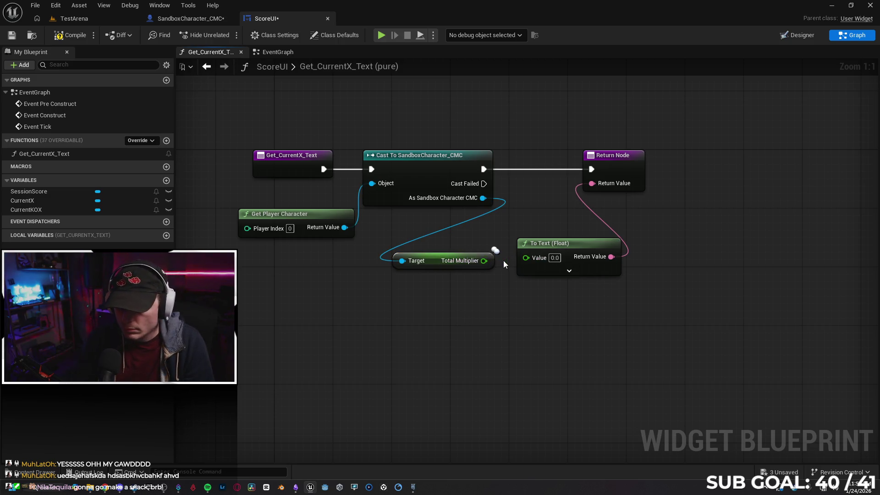
{"action": "left_click", "coordinate": [432, 265]}
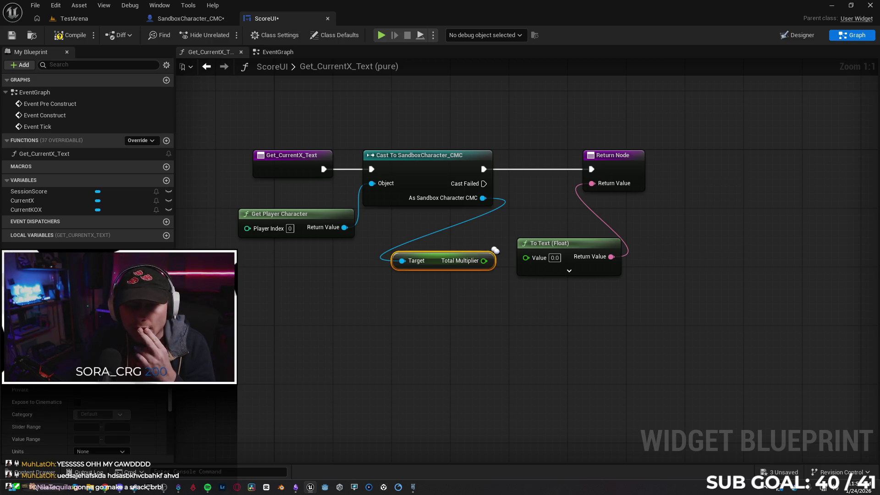
Step: Check SandboxCharacter_CMC's KO Multiplier variable, then delete the Total Multiplier node
{"action": "left_click", "coordinate": [189, 19]}
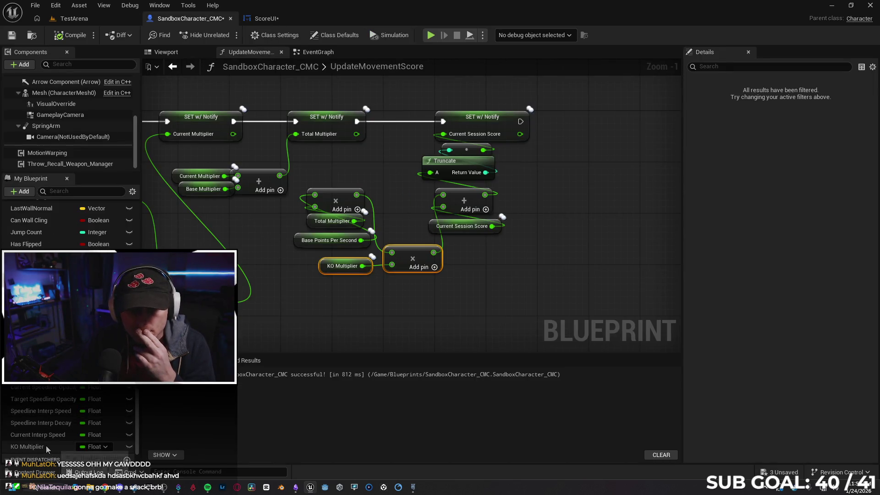
{"action": "mouse_move", "coordinate": [28, 447]}
{"action": "left_mouse_down"}
{"action": "mouse_move", "coordinate": [264, 72]}
{"action": "mouse_move", "coordinate": [293, 19]}
{"action": "mouse_move", "coordinate": [282, 18]}
{"action": "mouse_move", "coordinate": [390, 332]}
{"action": "left_mouse_up"}
{"action": "left_click", "coordinate": [499, 309]}
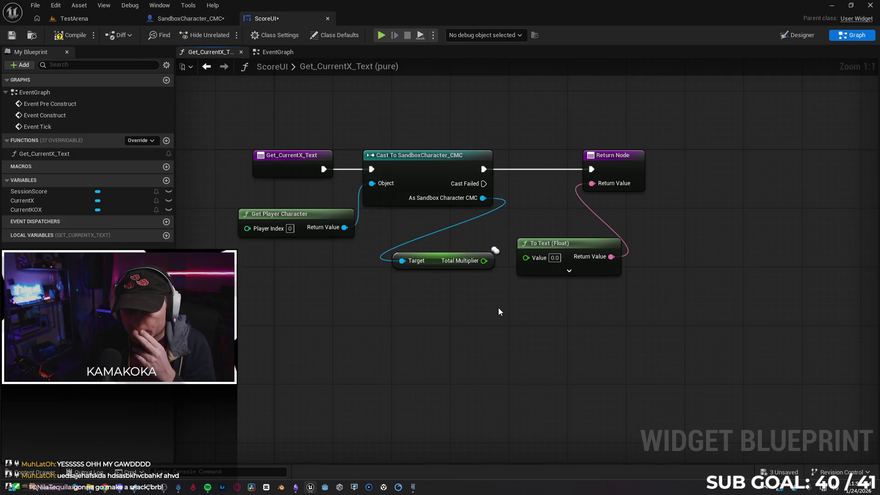
{"action": "left_click", "coordinate": [435, 265]}
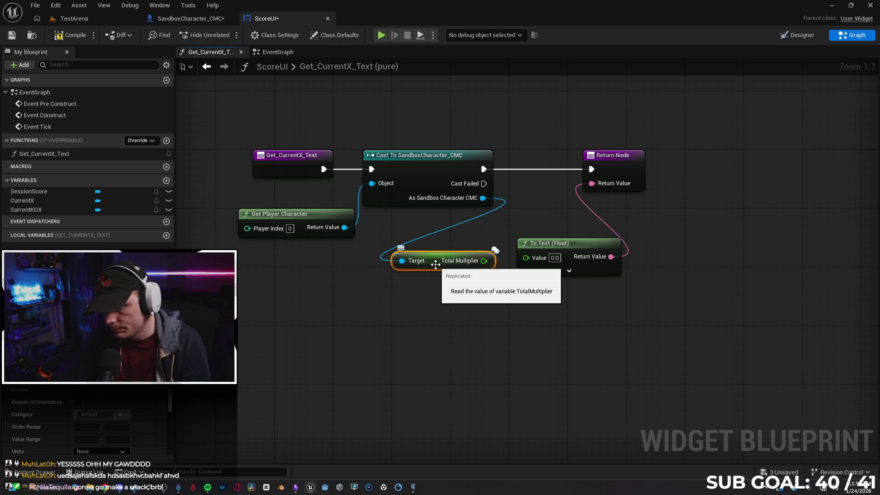
{"action": "key", "text": "Delete"}
Step: Add a KO Multiplier getter from the cast output and wire it into To Text
{"action": "left_click_drag", "start_coordinate": [482, 197], "coordinate": [384, 306]}
{"action": "type", "text": "total"}
{"action": "key", "text": "BackSpace"}
{"action": "key", "text": "BackSpace"}
{"action": "key", "text": "BackSpace"}
{"action": "key", "text": "BackSpace"}
{"action": "key", "text": "BackSpace"}
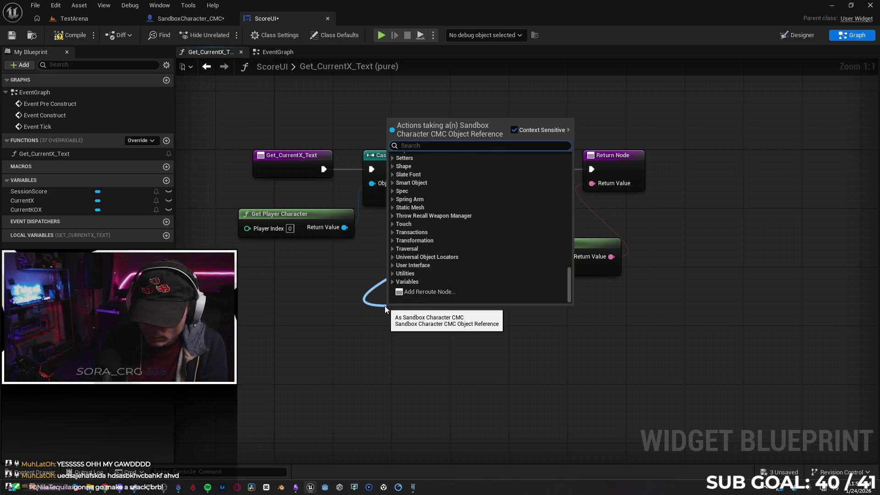
{"action": "type", "text": "ko"}
{"action": "key", "text": "Return"}
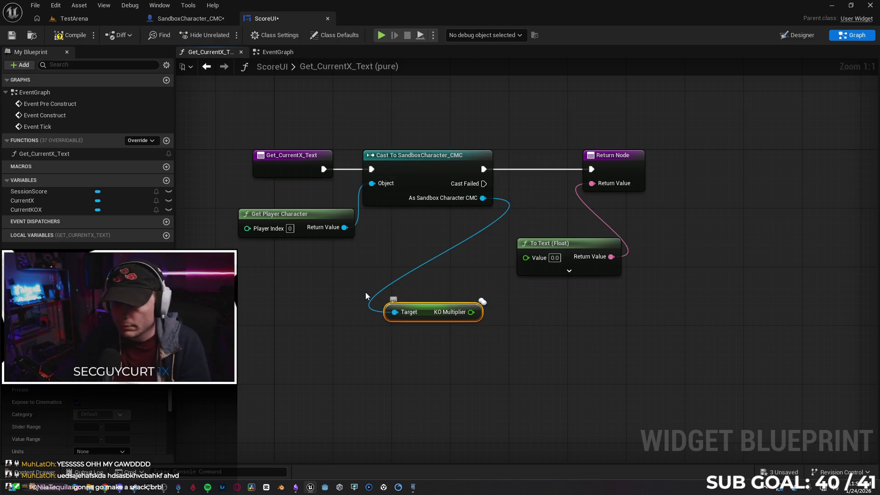
{"action": "mouse_move", "coordinate": [477, 312]}
{"action": "left_mouse_down"}
{"action": "mouse_move", "coordinate": [513, 266]}
{"action": "mouse_move", "coordinate": [530, 261]}
{"action": "left_mouse_up"}
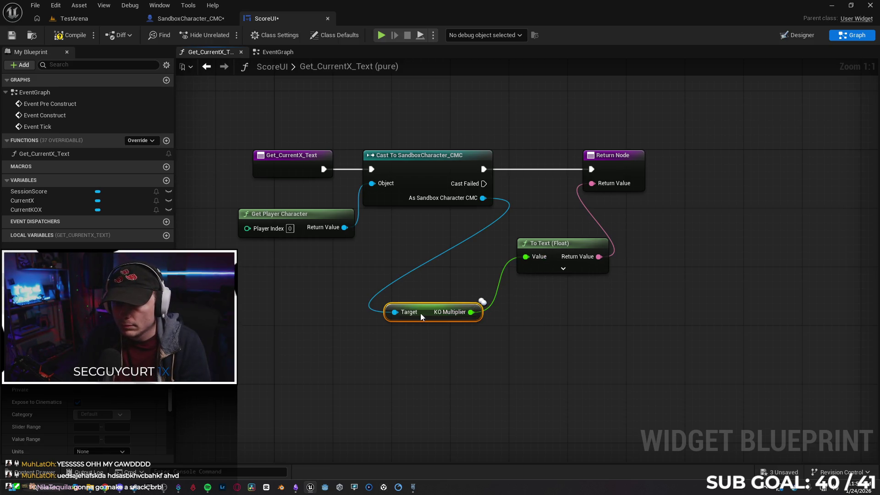
{"action": "left_click_drag", "start_coordinate": [430, 313], "coordinate": [430, 262]}
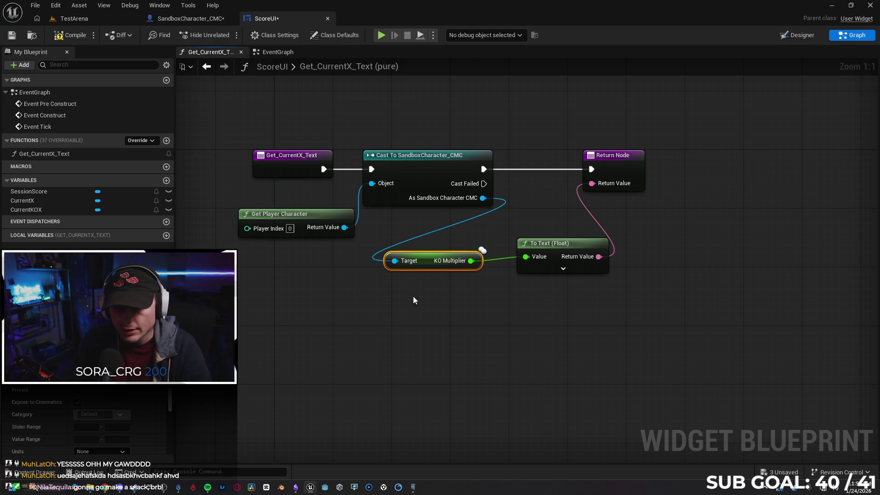
{"action": "left_click", "coordinate": [271, 53]}
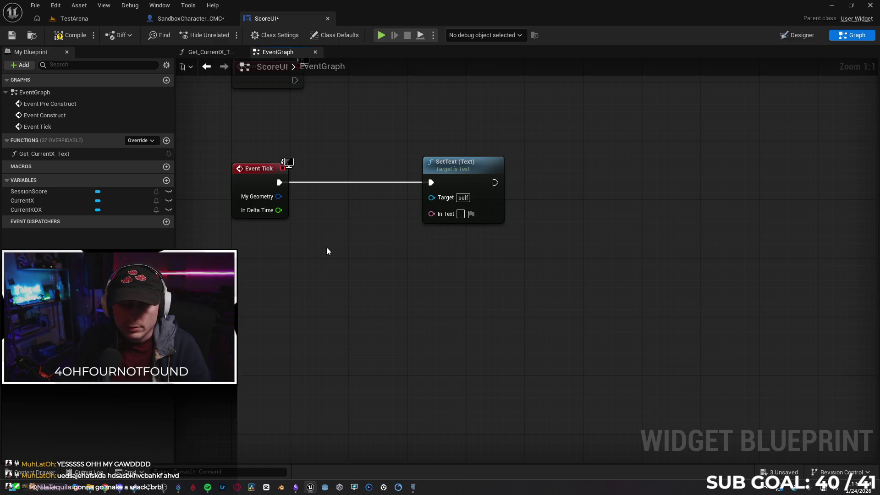
Step: Inspect the CurrentX text block in Designer and glance at SandboxCharacter_CMC
{"action": "left_click_drag", "start_coordinate": [325, 251], "coordinate": [378, 273]}
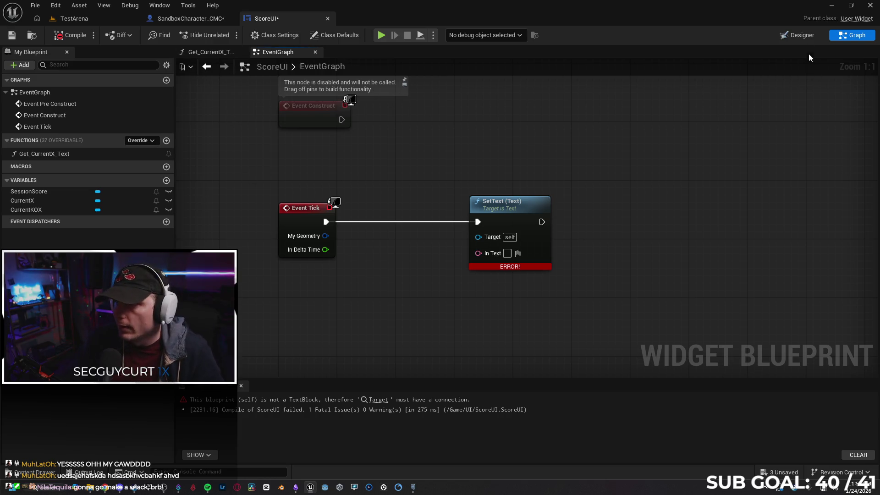
{"action": "key", "text": "shift+F4"}
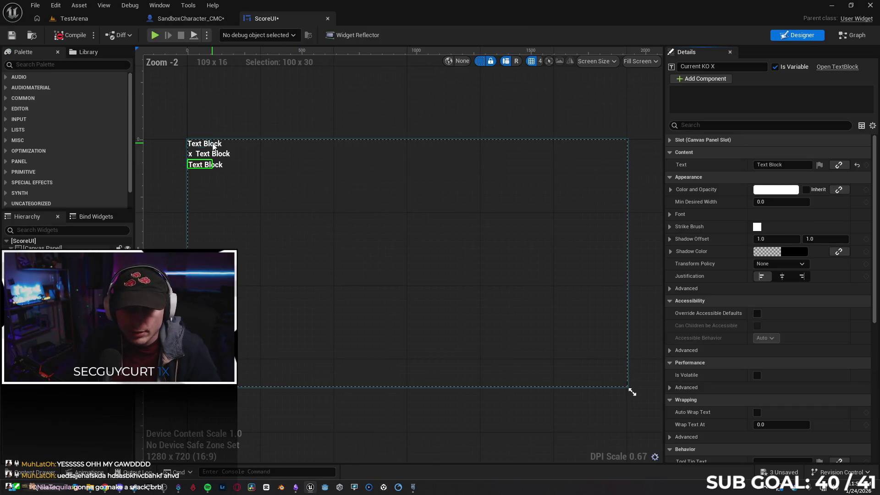
{"action": "left_click", "coordinate": [212, 156]}
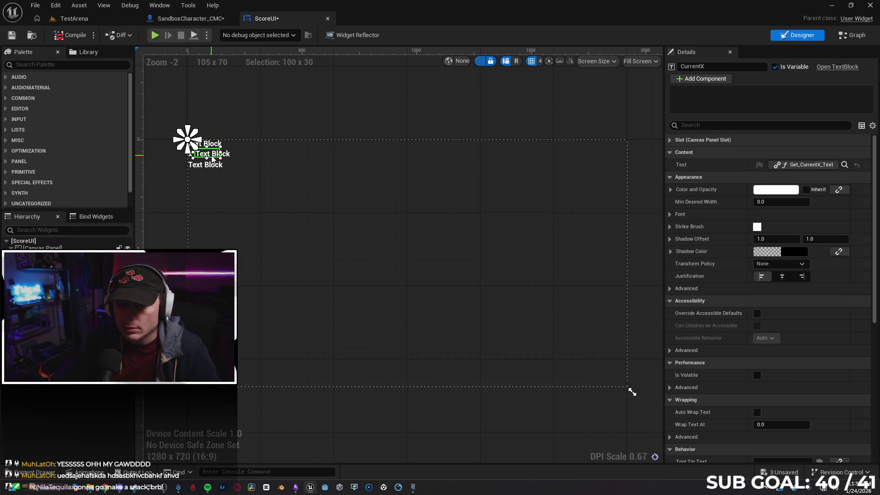
{"action": "key", "text": "shift+F4"}
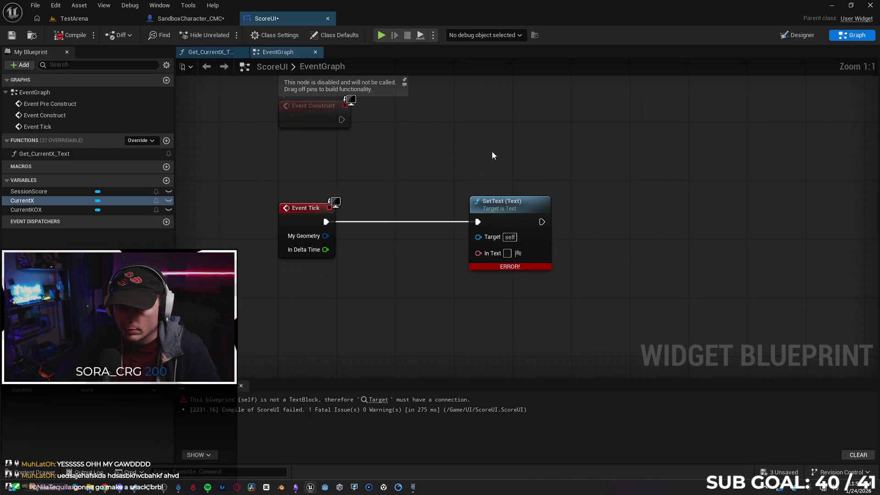
{"action": "mouse_move", "coordinate": [337, 127]}
{"action": "left_mouse_down"}
{"action": "mouse_move", "coordinate": [410, 305]}
{"action": "mouse_move", "coordinate": [448, 128]}
{"action": "mouse_move", "coordinate": [360, 158]}
{"action": "left_mouse_up"}
{"action": "left_click", "coordinate": [192, 19]}
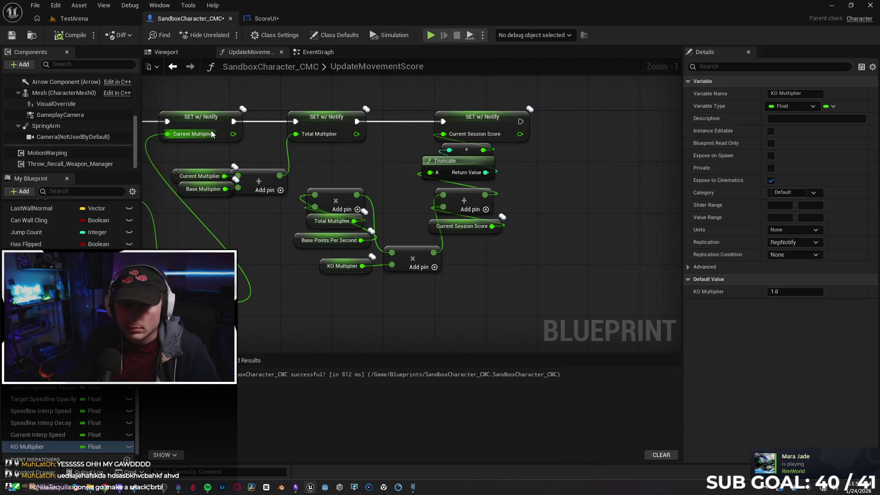
{"action": "left_click", "coordinate": [263, 18]}
{"action": "left_click", "coordinate": [220, 18]}
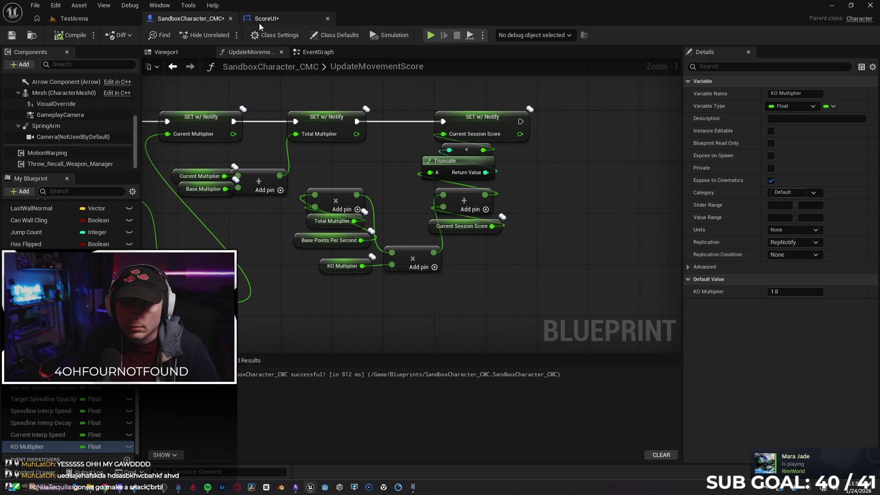
{"action": "left_click", "coordinate": [260, 21]}
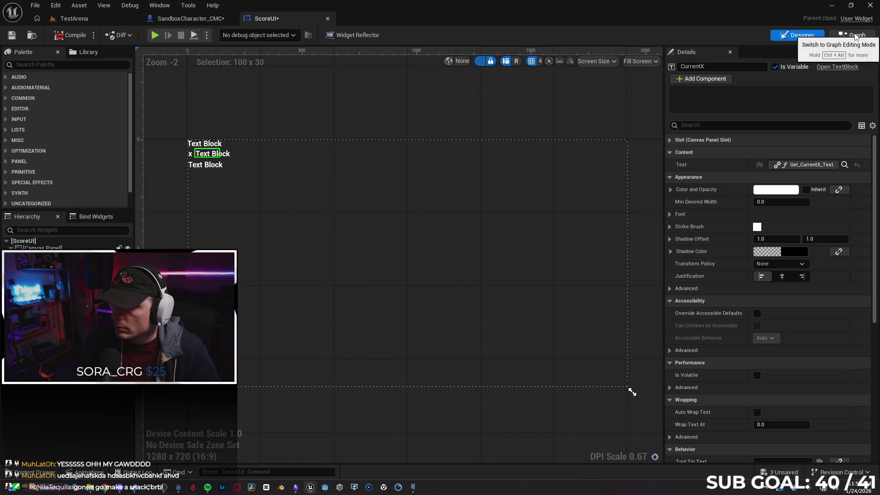
Step: Undo edits until Current X and Get Current X Text are wired into SetText again
{"action": "left_click", "coordinate": [855, 36]}
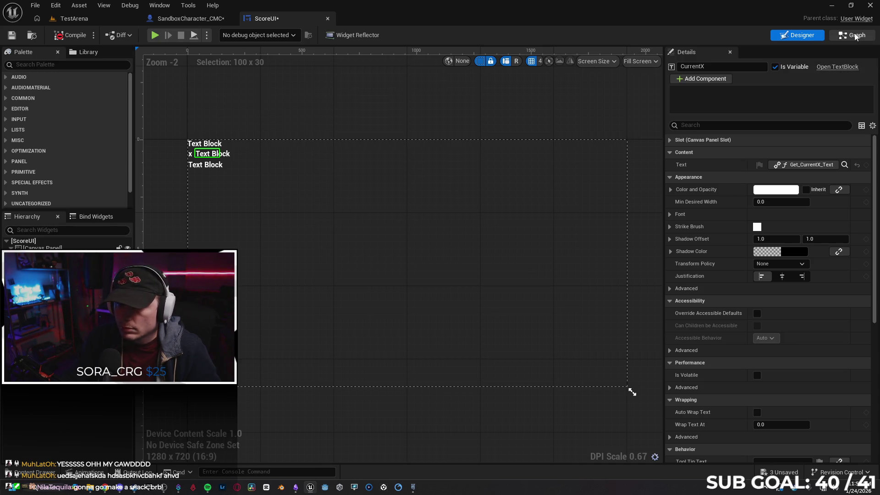
{"action": "mouse_move", "coordinate": [512, 151]}
{"action": "left_mouse_down"}
{"action": "mouse_move", "coordinate": [464, 230]}
{"action": "mouse_move", "coordinate": [525, 132]}
{"action": "left_mouse_up"}
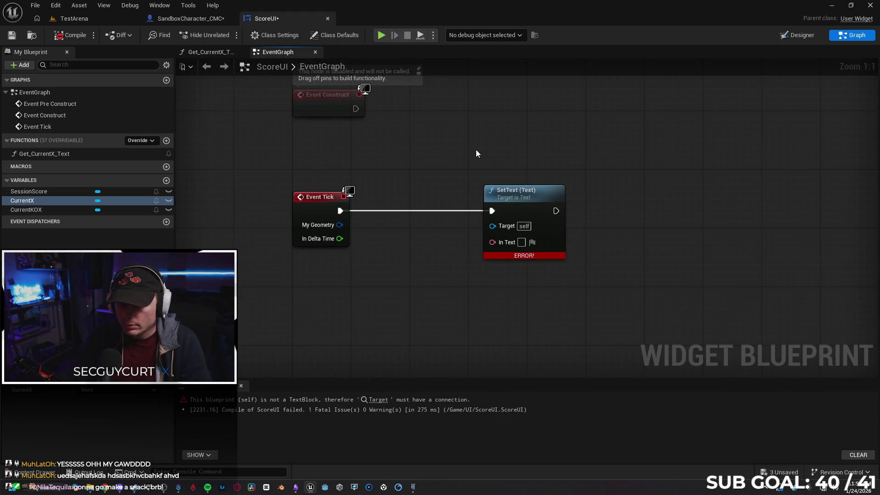
{"action": "key", "text": "ctrl+z"}
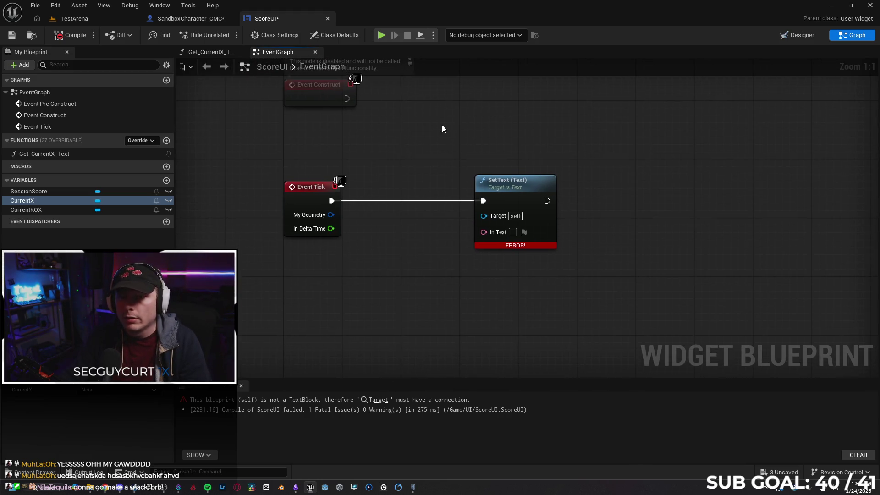
{"action": "key", "text": "ctrl+z"}
{"action": "key", "text": "ctrl+z"}
{"action": "key", "text": "ctrl+z"}
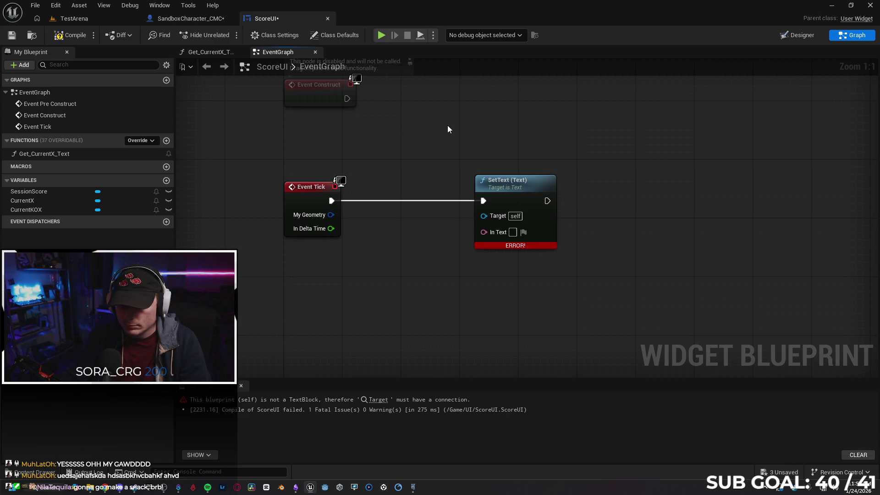
{"action": "key", "text": "ctrl+z"}
{"action": "left_click_drag", "start_coordinate": [641, 188], "coordinate": [520, 195]}
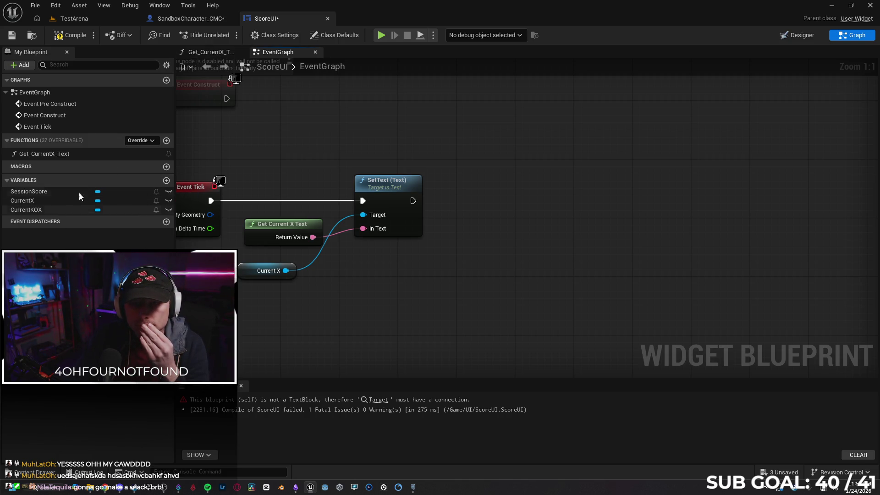
{"action": "mouse_move", "coordinate": [288, 122]}
{"action": "left_mouse_down"}
{"action": "mouse_move", "coordinate": [367, 122]}
{"action": "mouse_move", "coordinate": [359, 126]}
{"action": "left_mouse_up"}
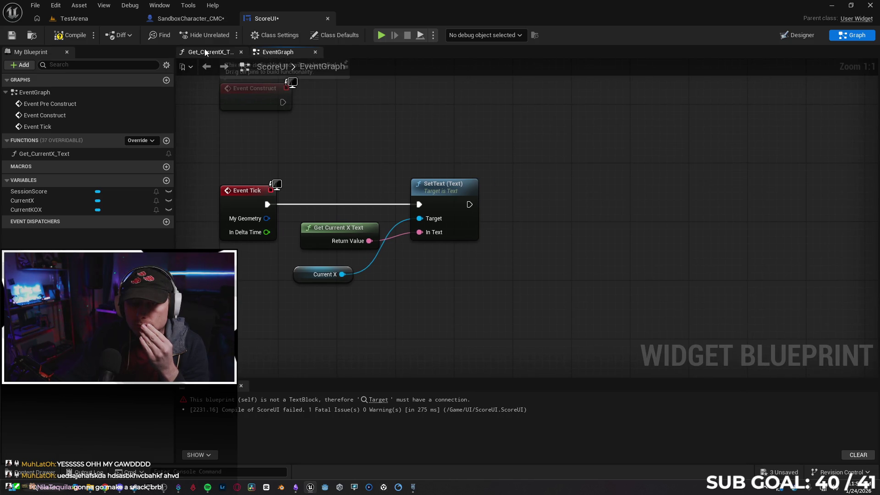
Step: Review the Get_CurrentX_Text function, then pull a new execution link from SetText
{"action": "left_click", "coordinate": [205, 52]}
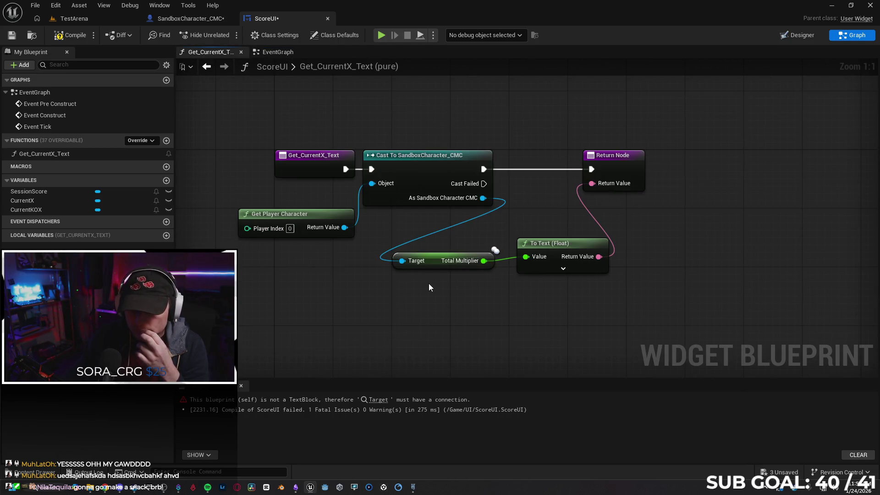
{"action": "left_click", "coordinate": [277, 52]}
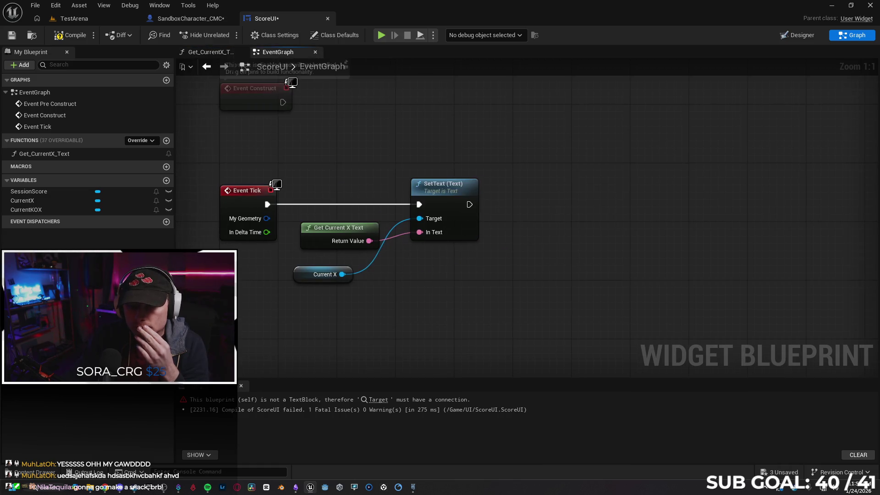
{"action": "left_click_drag", "start_coordinate": [614, 225], "coordinate": [593, 223]}
{"action": "left_click_drag", "start_coordinate": [449, 205], "coordinate": [541, 204]}
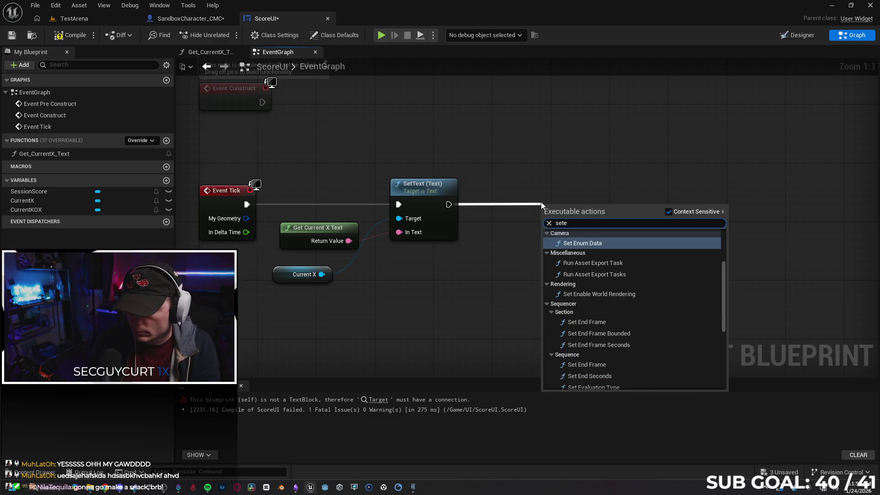
Step: Add a second SetText node after the first, targeting a CurrentKOX getter
{"action": "type", "text": "te"}
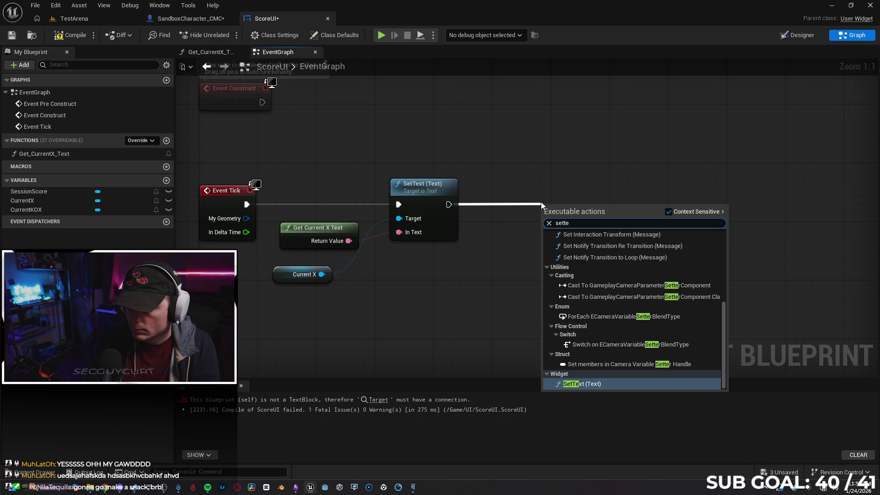
{"action": "key", "text": "Return"}
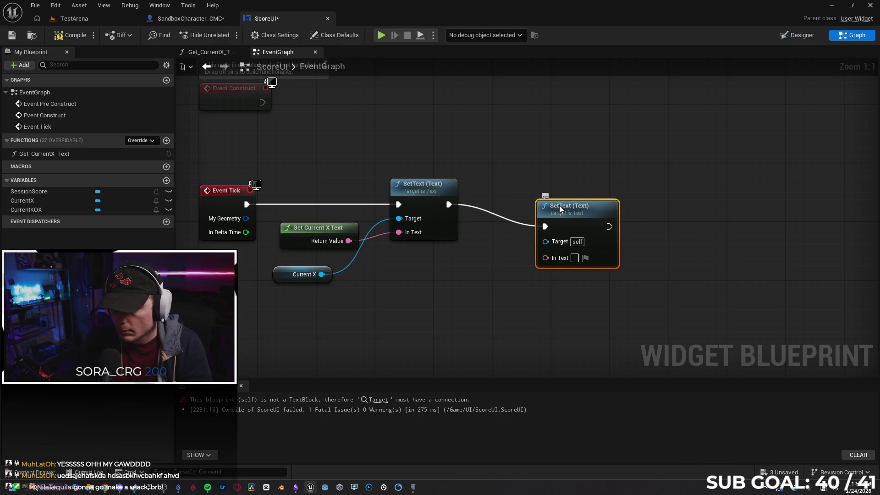
{"action": "left_click_drag", "start_coordinate": [560, 210], "coordinate": [561, 179]}
{"action": "mouse_move", "coordinate": [26, 209]}
{"action": "left_mouse_down"}
{"action": "mouse_move", "coordinate": [495, 315]}
{"action": "mouse_move", "coordinate": [416, 284]}
{"action": "mouse_move", "coordinate": [467, 287]}
{"action": "mouse_move", "coordinate": [545, 212]}
{"action": "left_mouse_up"}
{"action": "left_click", "coordinate": [457, 301]}
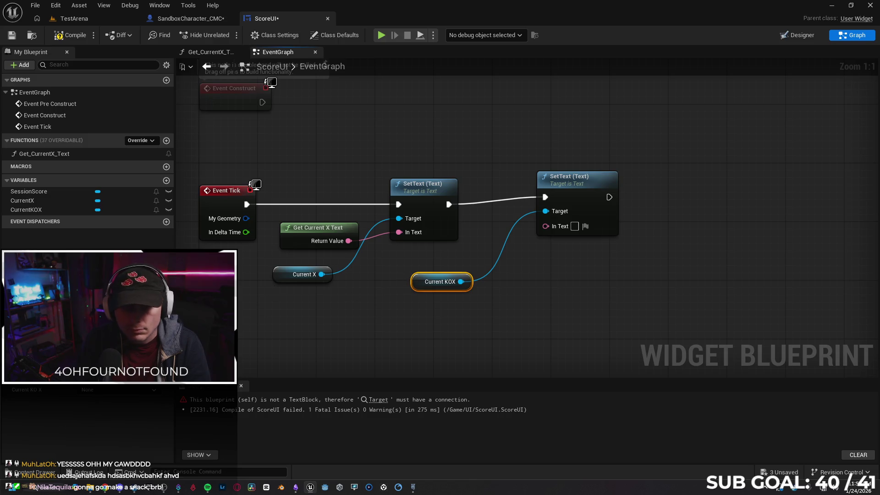
Step: Duplicate the Get_CurrentX_Text function
{"action": "left_click", "coordinate": [82, 156]}
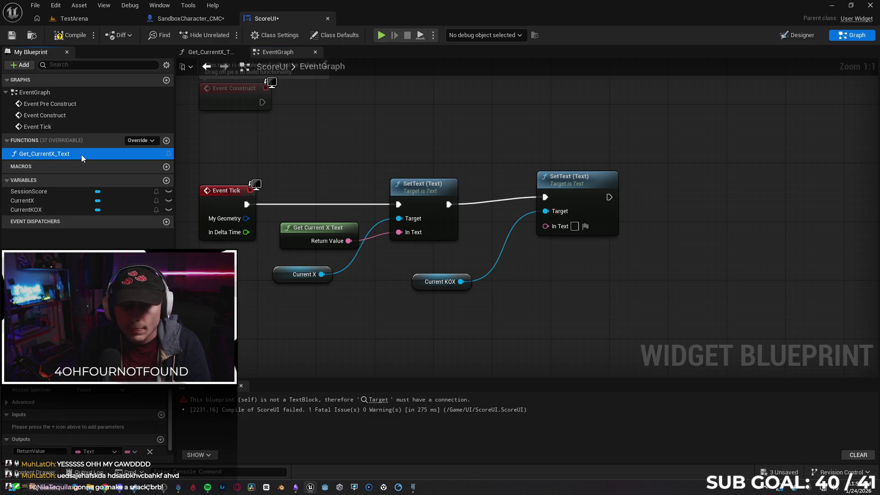
{"action": "double_click", "coordinate": [82, 156]}
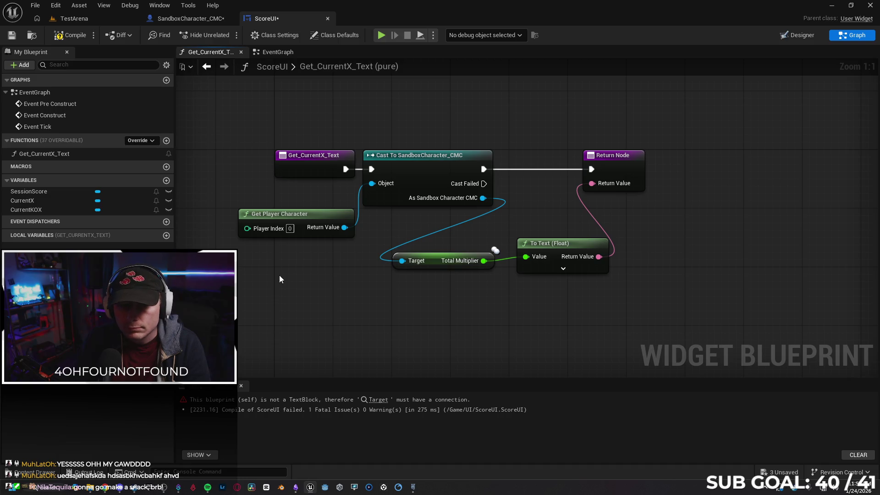
{"action": "left_click", "coordinate": [91, 153]}
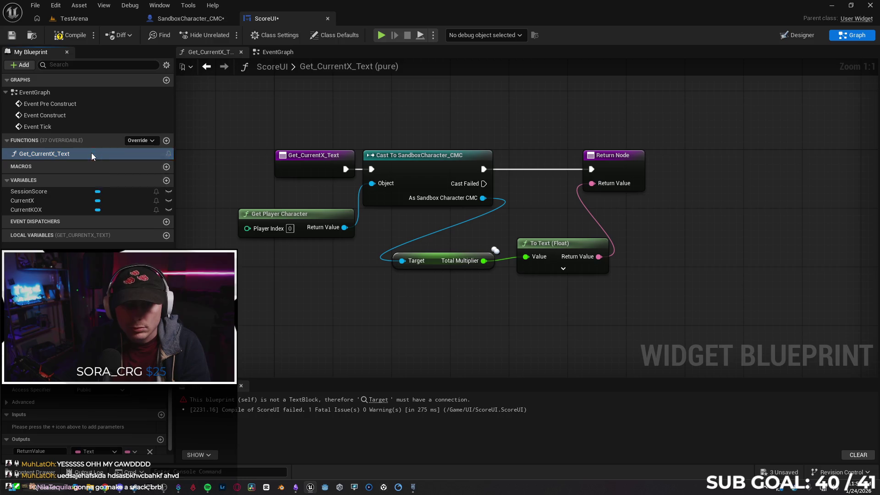
{"action": "right_click", "coordinate": [92, 153]}
{"action": "left_click", "coordinate": [144, 232]}
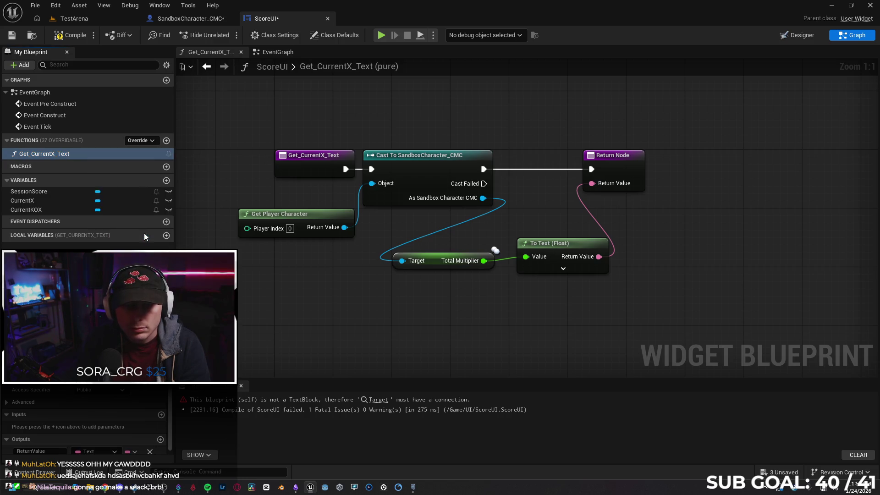
{"action": "left_click", "coordinate": [59, 167]}
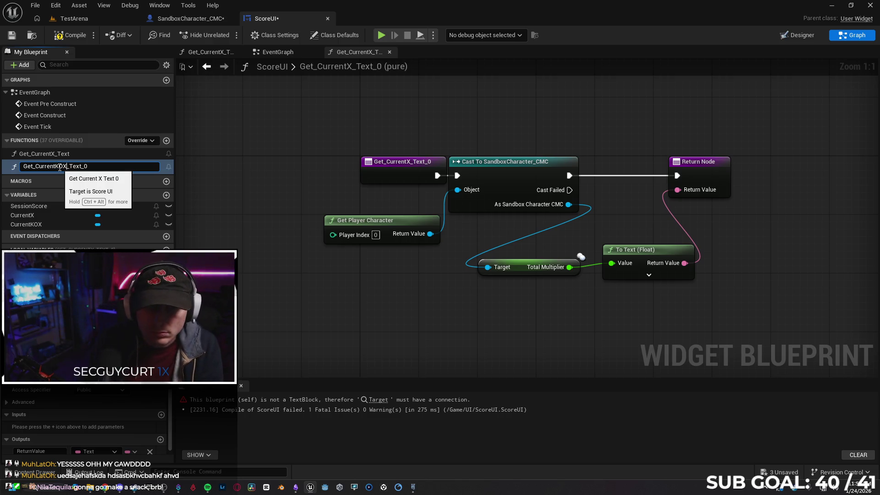
{"action": "key", "text": "Return"}
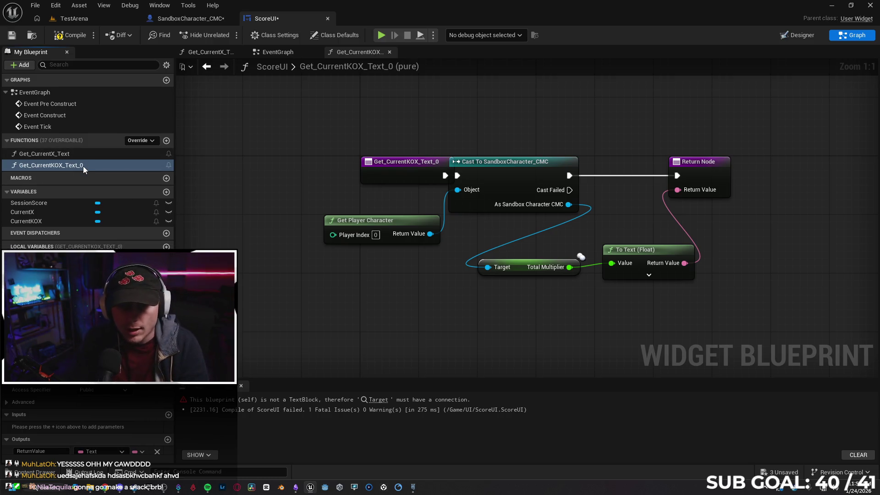
Step: Rename the duplicate function to Get_CurrentKOX_Text and drag it into the event graph
{"action": "left_click", "coordinate": [83, 166]}
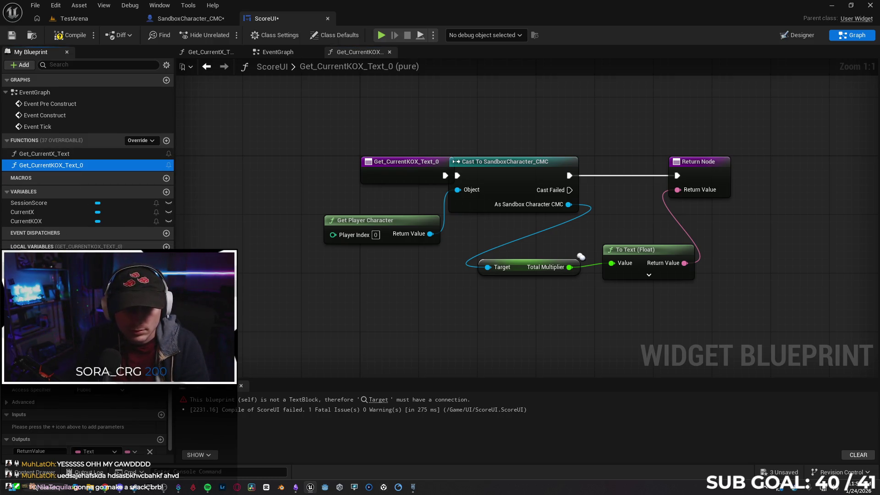
{"action": "right_click", "coordinate": [68, 167]}
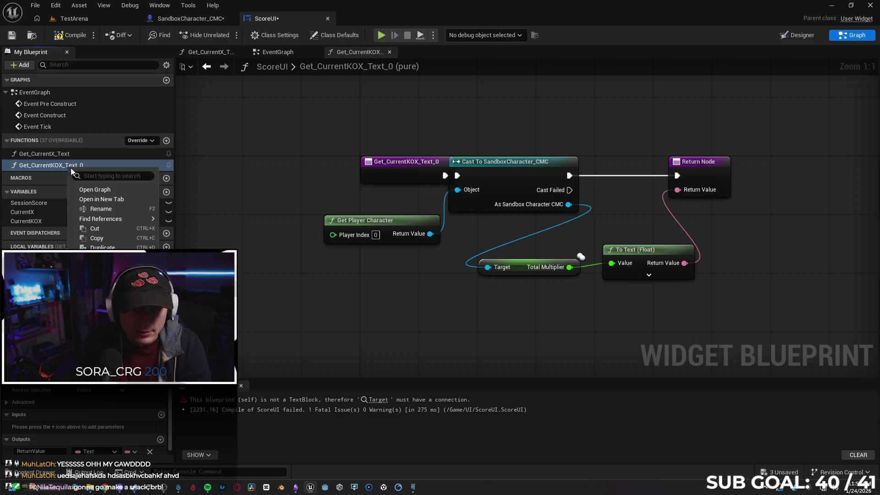
{"action": "left_click", "coordinate": [100, 206]}
{"action": "left_click", "coordinate": [107, 166]}
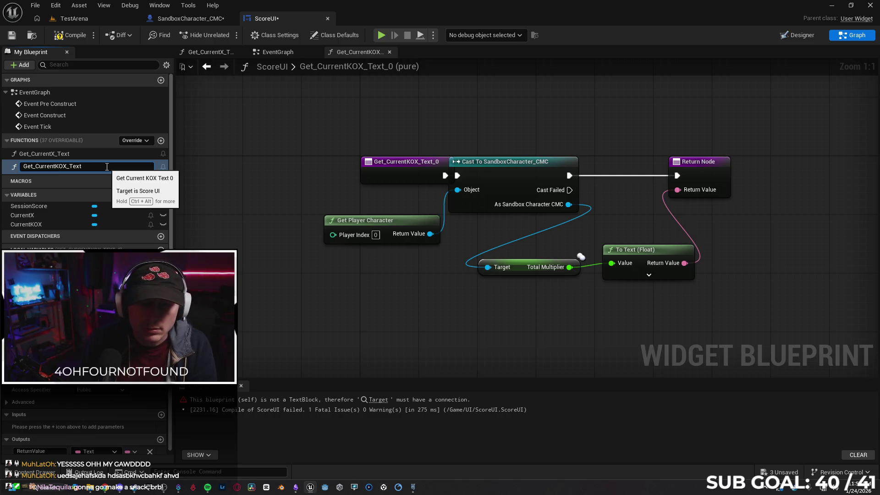
{"action": "key", "text": "Return"}
{"action": "left_click", "coordinate": [278, 52]}
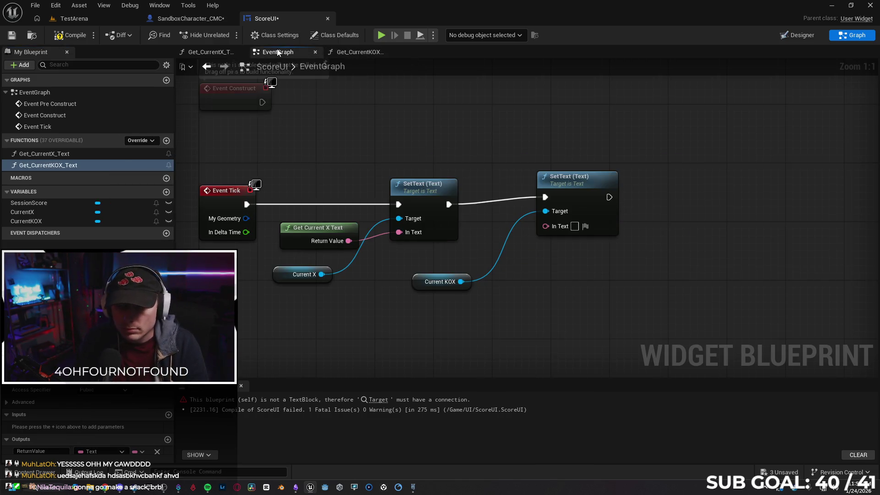
{"action": "left_click_drag", "start_coordinate": [68, 166], "coordinate": [403, 321]}
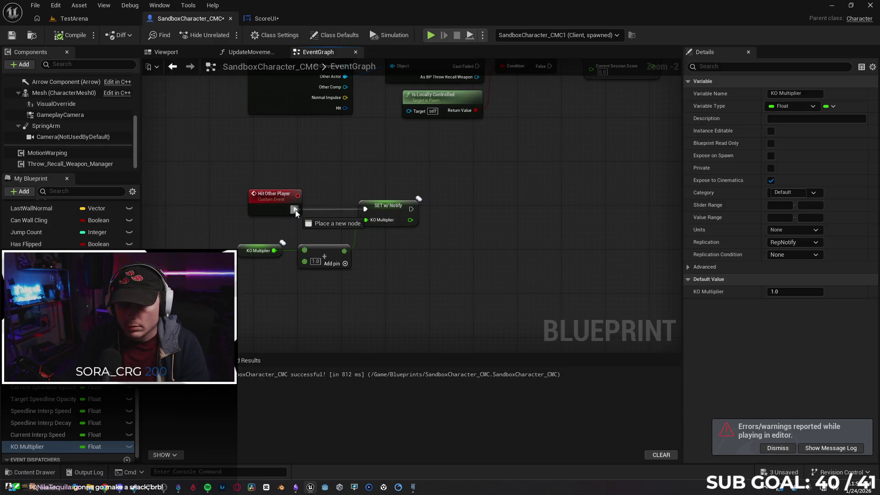
Step: Insert a 0.2 s Delay between Hit Other Player and SET KO Multiplier, then start two-client play
{"action": "left_click_drag", "start_coordinate": [323, 188], "coordinate": [328, 185]}
{"action": "type", "text": "delay"}
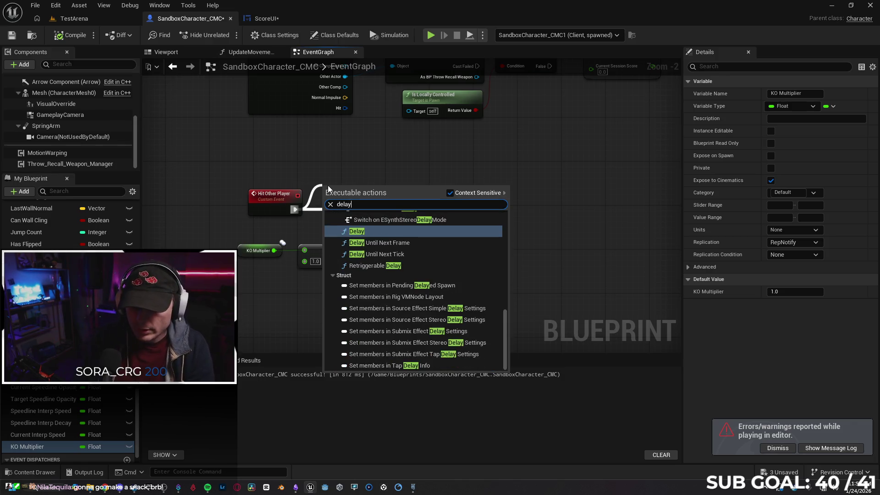
{"action": "key", "text": "Return"}
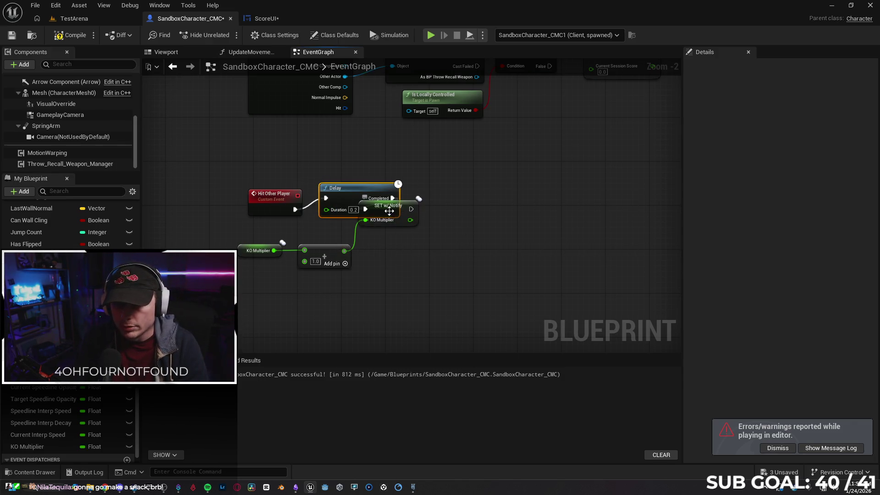
{"action": "left_click_drag", "start_coordinate": [400, 218], "coordinate": [483, 207]}
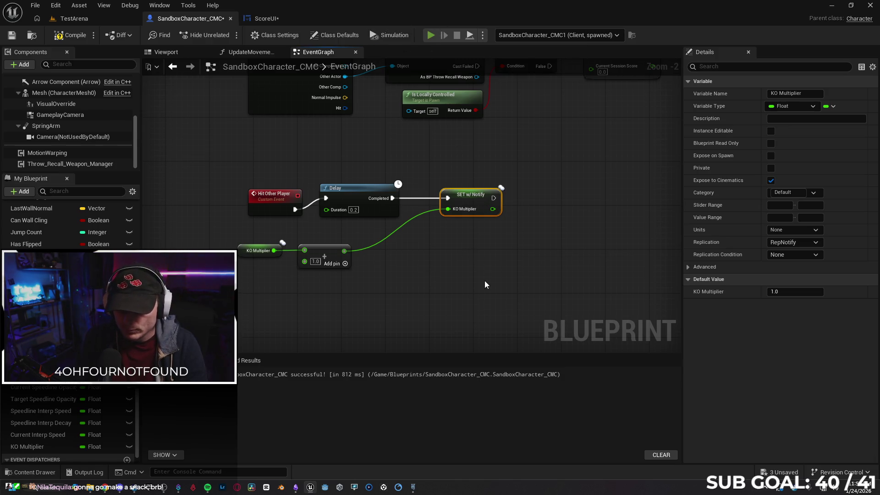
{"action": "key", "text": "alt+p"}
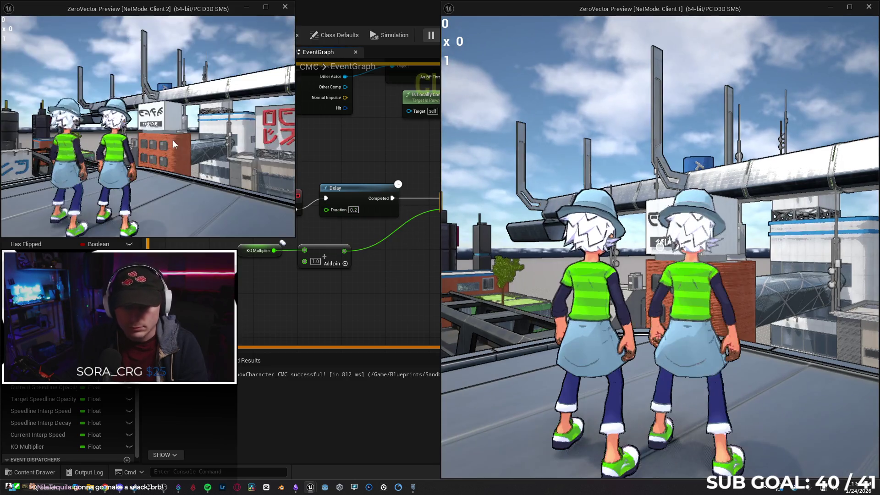
Step: As Client 2, throw fireballs to hit the Client 1 character
{"action": "left_click", "coordinate": [172, 141]}
{"action": "key", "text": "w"}
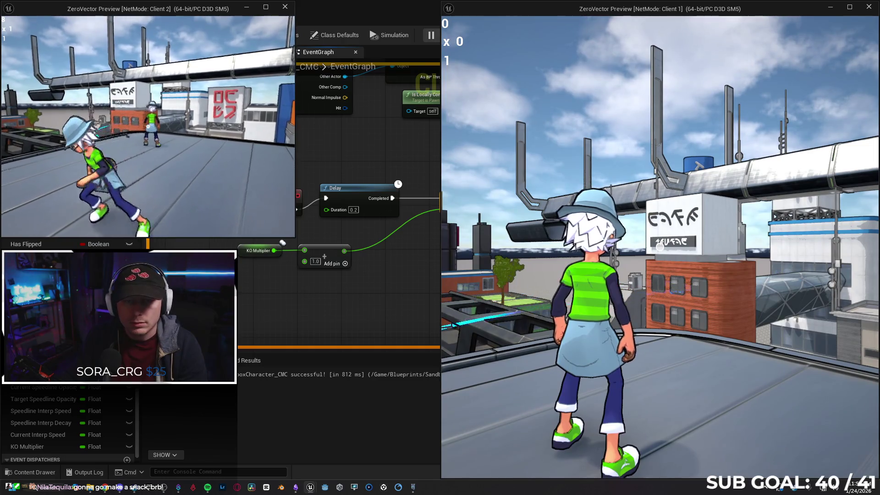
{"action": "left_click", "coordinate": [149, 126]}
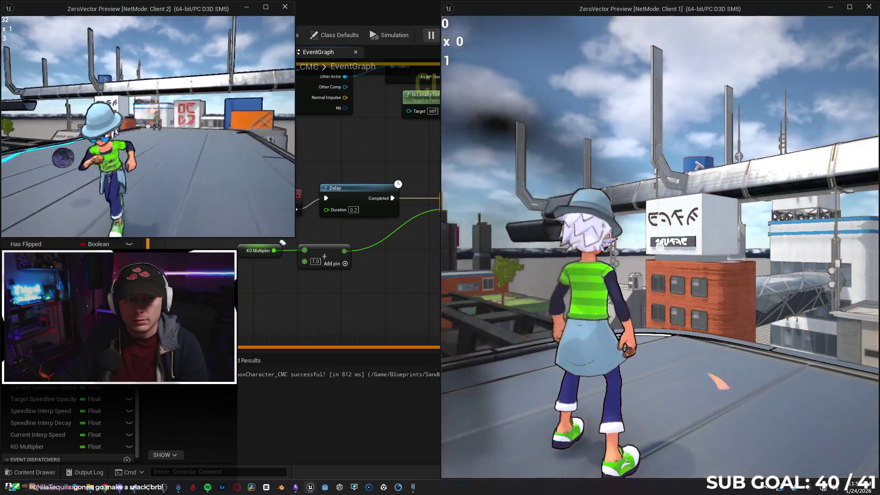
{"action": "left_click", "coordinate": [148, 127]}
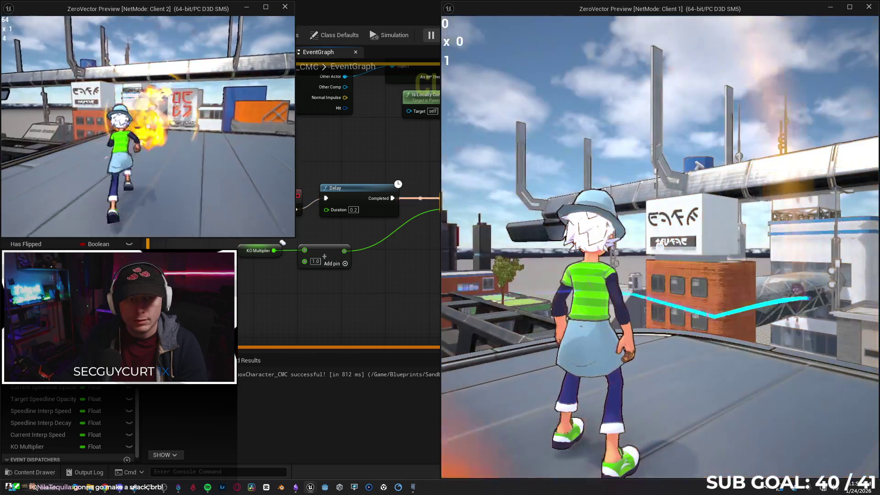
{"action": "left_click", "coordinate": [148, 126]}
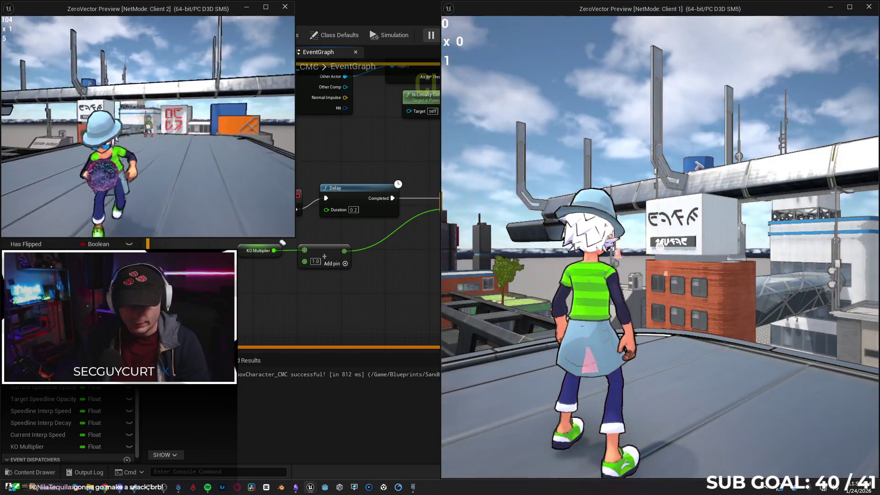
{"action": "key", "text": "alt+Tab"}
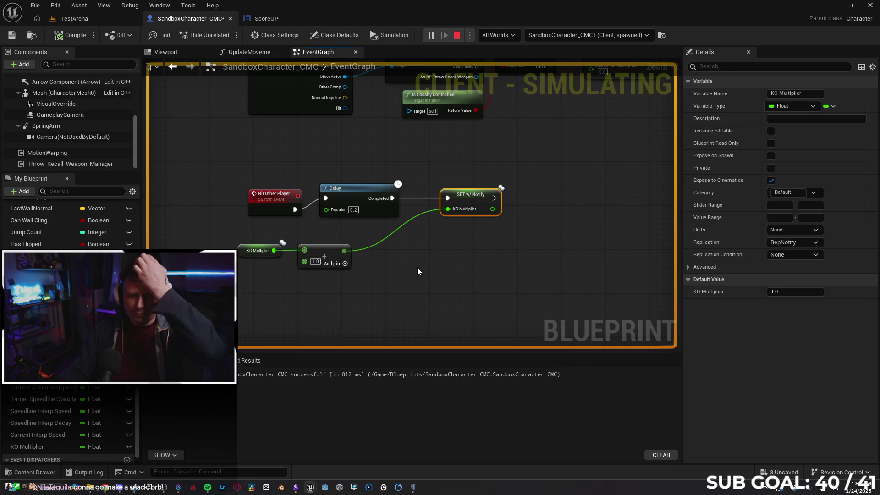
Step: Stop the session, inspect the KO Multiplier getter, Add and setter nodes, and replay two-client
{"action": "key", "text": "Escape"}
{"action": "left_click", "coordinate": [601, 278]}
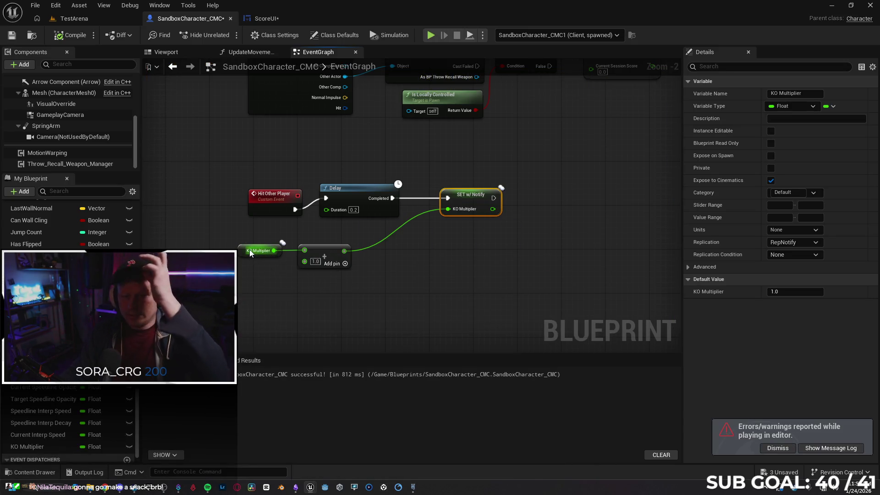
{"action": "left_click", "coordinate": [258, 251]}
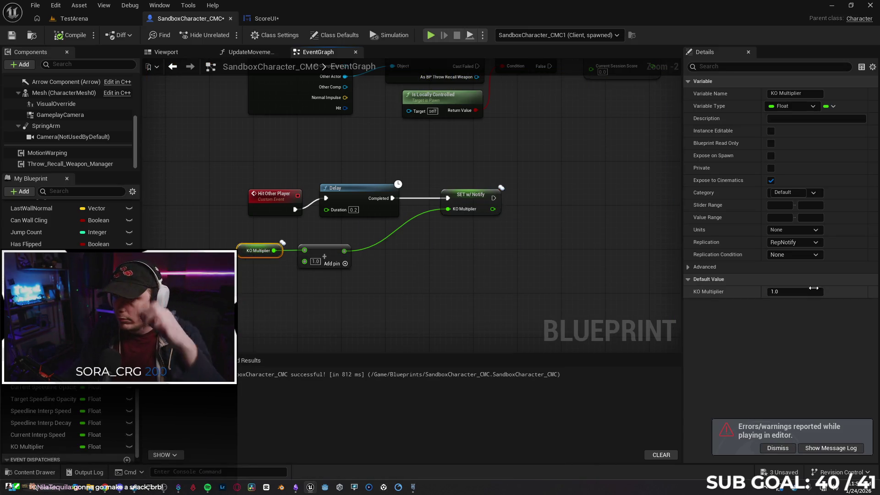
{"action": "left_click", "coordinate": [331, 252]}
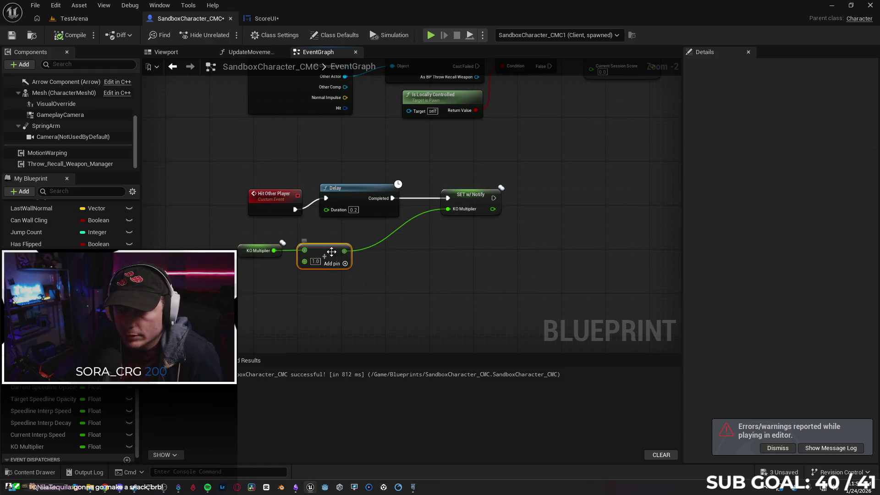
{"action": "left_click", "coordinate": [464, 202]}
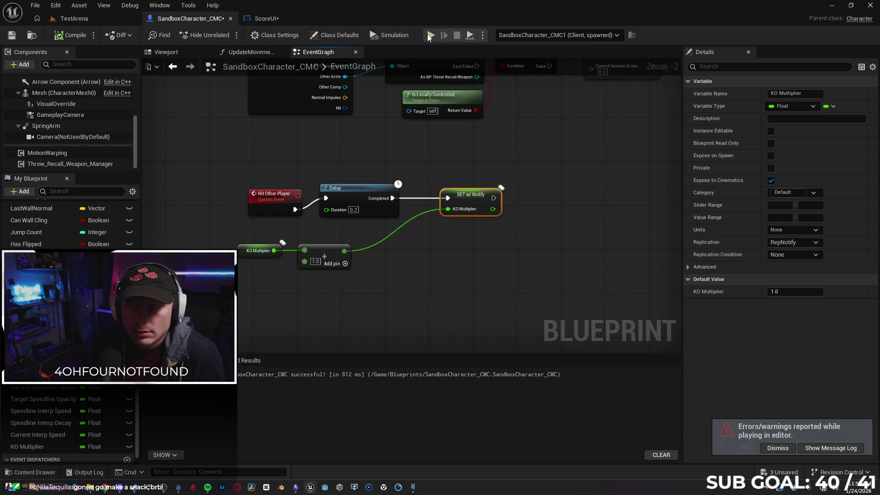
{"action": "key", "text": "alt+p"}
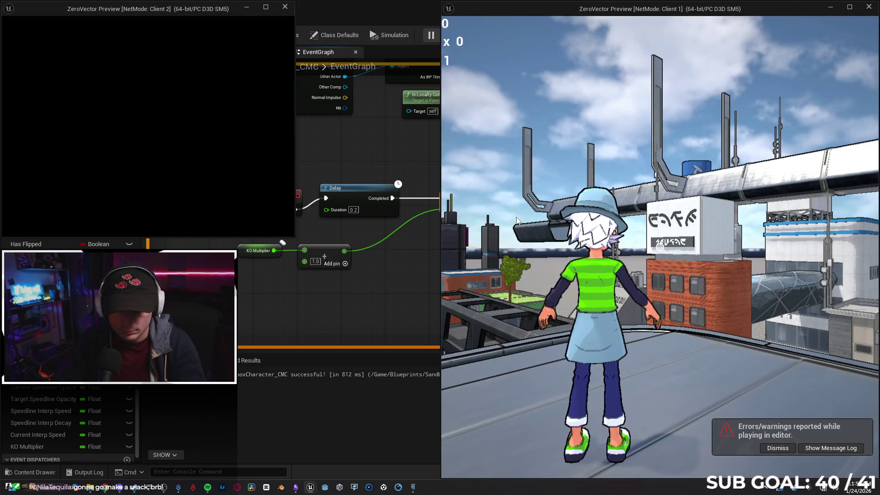
{"action": "left_click", "coordinate": [517, 220]}
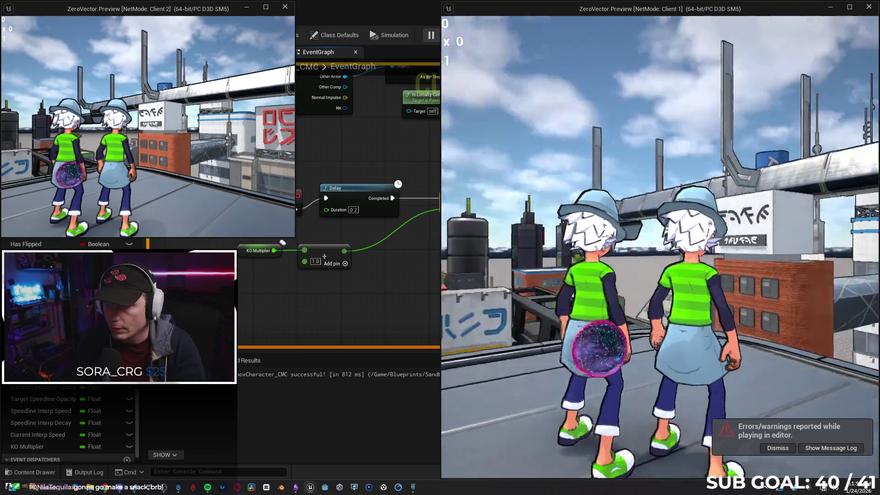
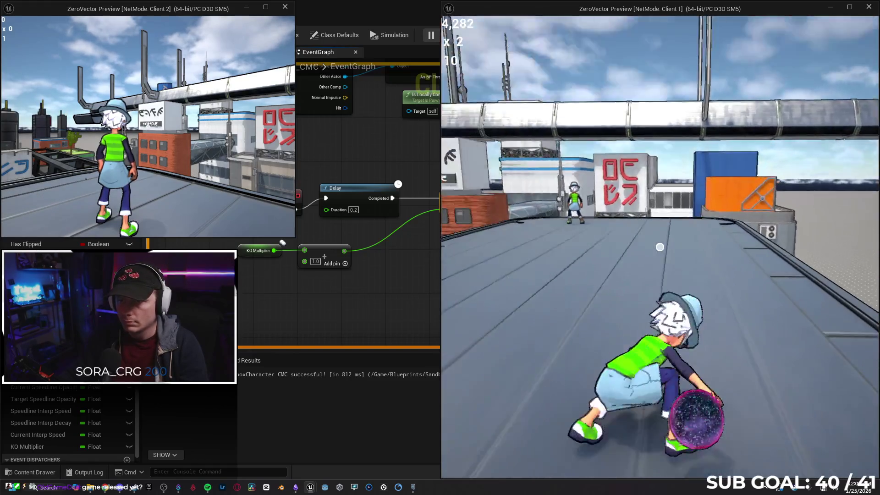
Step: End the play-in-editor session and dismiss the message log
{"action": "key", "text": "alt+Tab"}
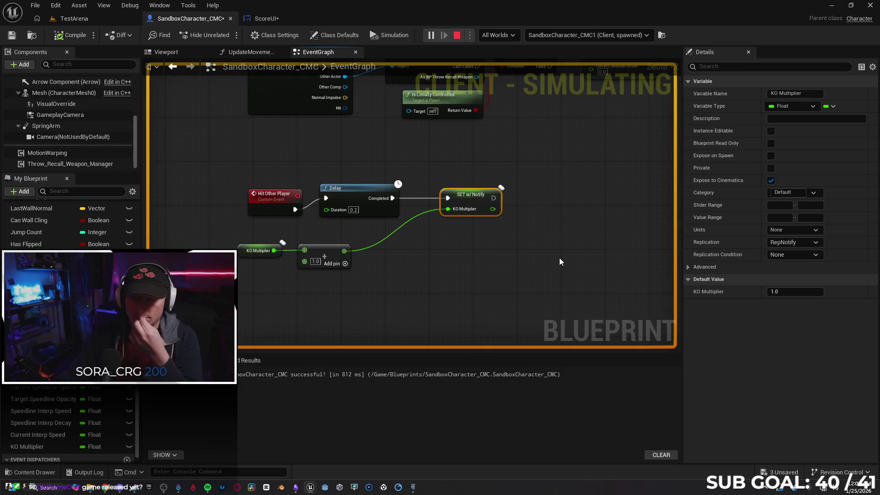
{"action": "key", "text": "Escape"}
{"action": "left_click", "coordinate": [601, 280]}
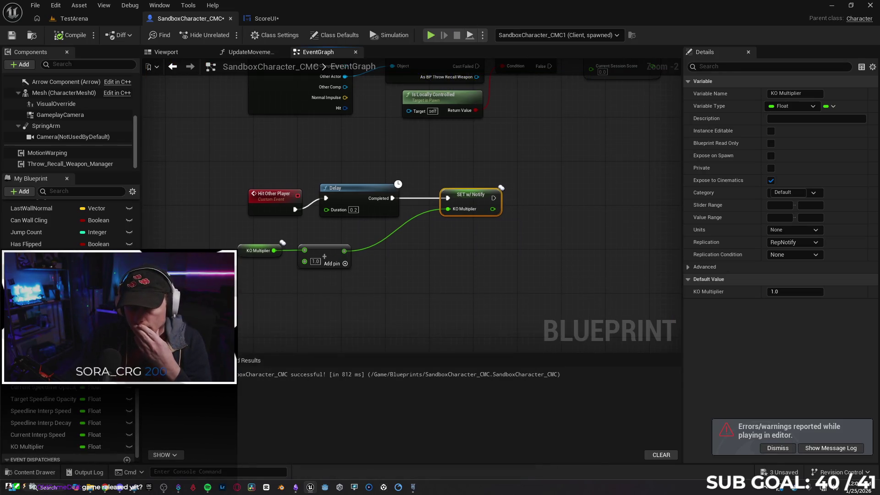
Step: Tidy the Hit Other Player event and KO Multiplier setter in the EventGraph
{"action": "left_click", "coordinate": [256, 230]}
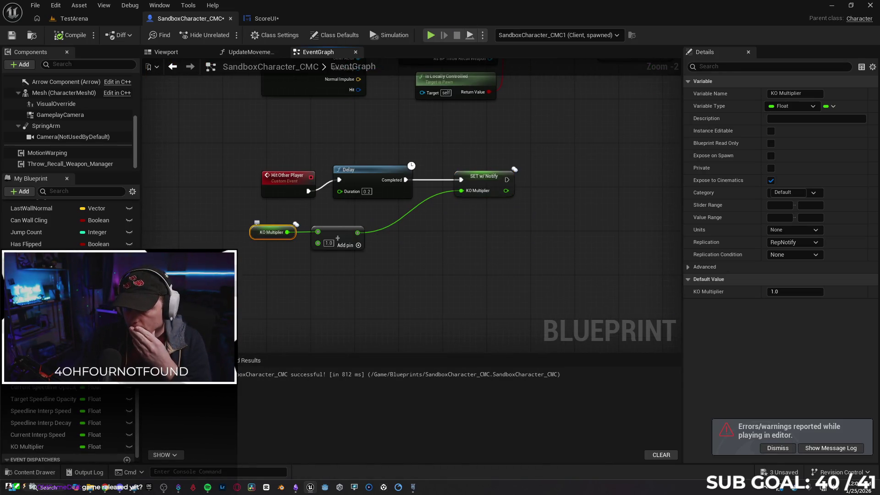
{"action": "left_click", "coordinate": [348, 234]}
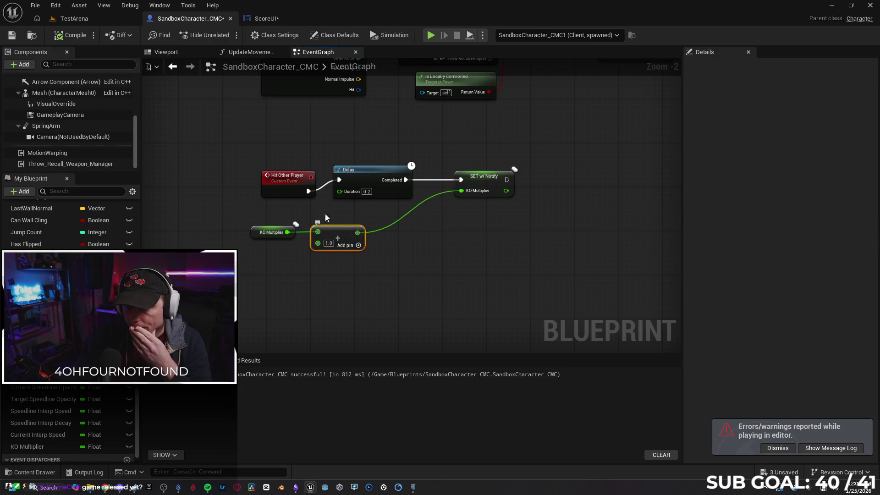
{"action": "left_click_drag", "start_coordinate": [279, 190], "coordinate": [278, 179]}
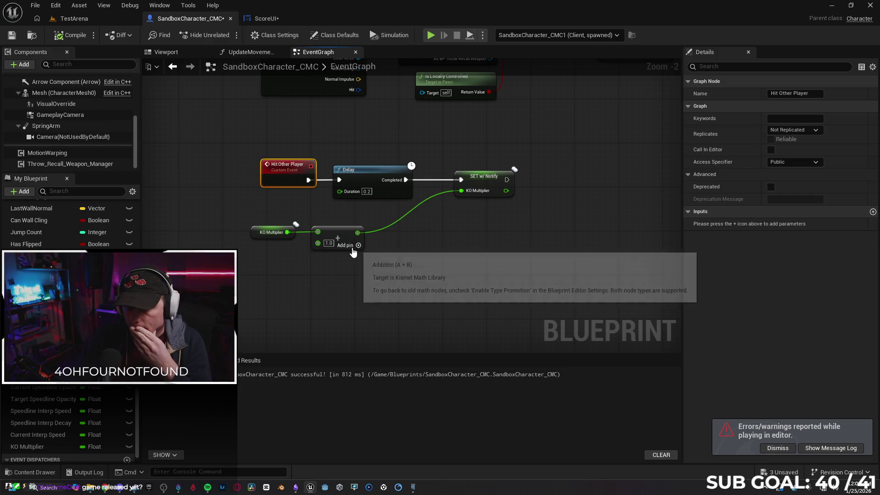
{"action": "left_click_drag", "start_coordinate": [494, 188], "coordinate": [481, 185]}
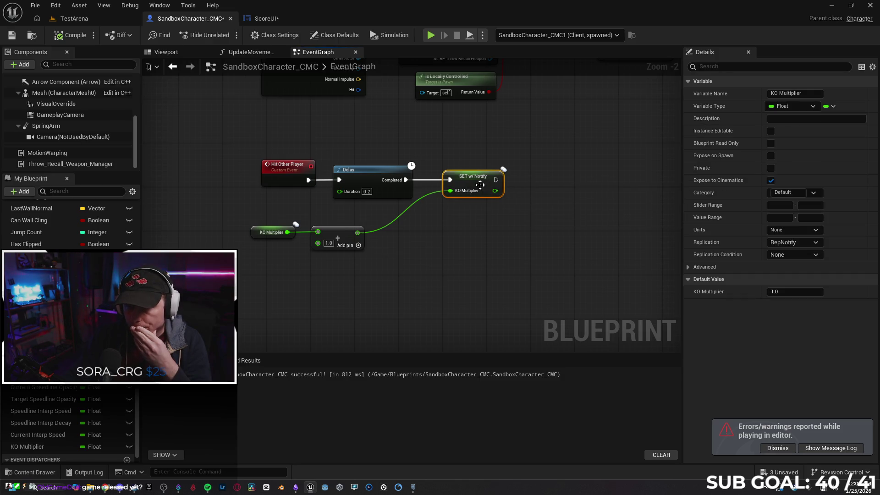
Step: Bring up UpdateMovementScore and inspect the KO Multiplier node in the score math
{"action": "left_click", "coordinate": [247, 52]}
{"action": "mouse_move", "coordinate": [313, 285]}
{"action": "left_mouse_down"}
{"action": "mouse_move", "coordinate": [443, 270]}
{"action": "mouse_move", "coordinate": [400, 251]}
{"action": "left_mouse_up"}
{"action": "left_click", "coordinate": [430, 257]}
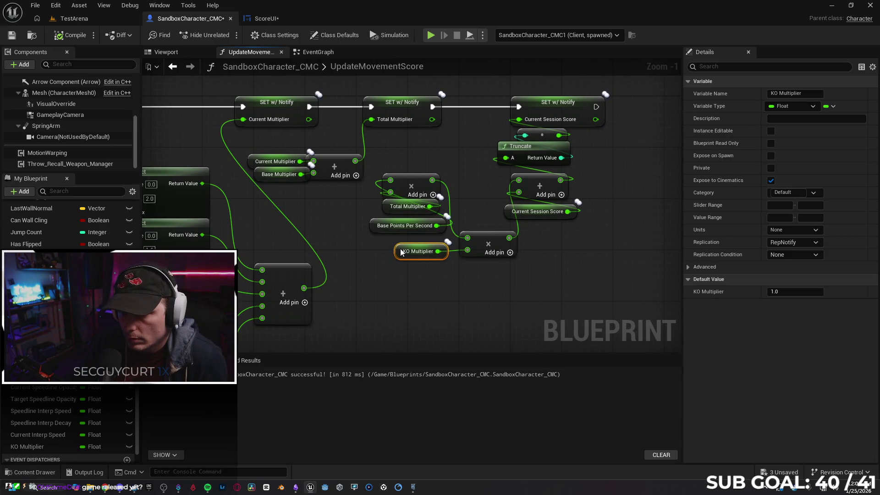
Step: Check ScoreUI's Get_CurrentKOX_Text, save and close the widget, and return to the EventGraph
{"action": "left_click", "coordinate": [461, 293]}
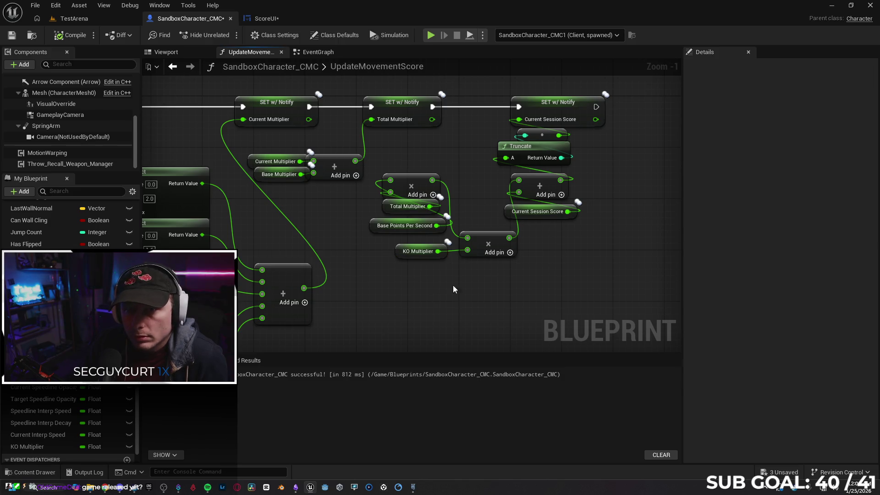
{"action": "left_click", "coordinate": [279, 20]}
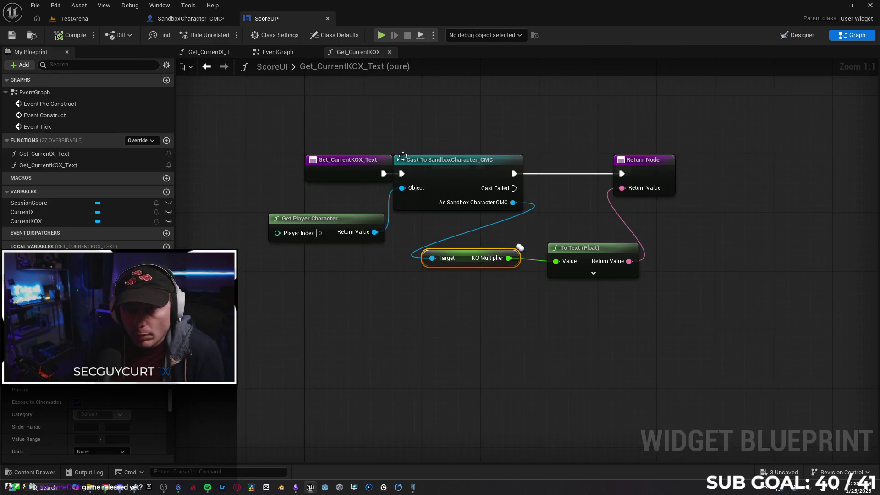
{"action": "left_click", "coordinate": [14, 37]}
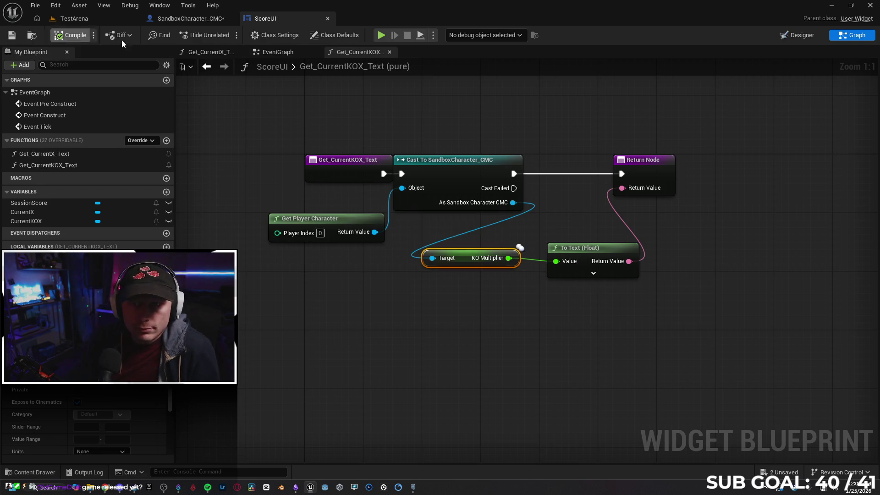
{"action": "left_click", "coordinate": [328, 18]}
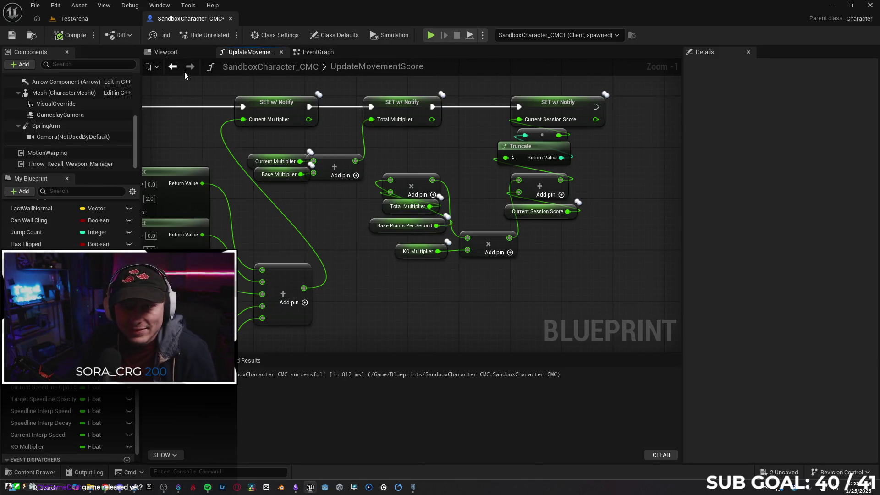
{"action": "left_click", "coordinate": [315, 53]}
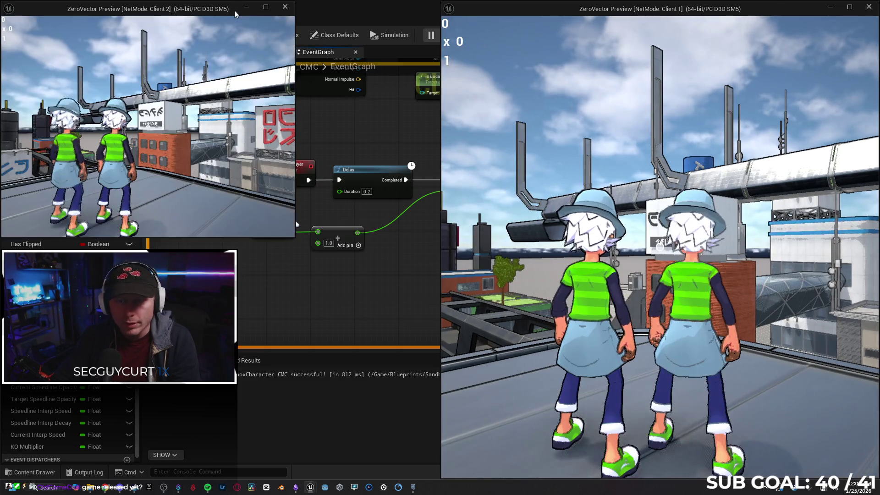
Step: Snap Client 2 to the left half and run it across the rooftops to build score
{"action": "mouse_move", "coordinate": [235, 10]}
{"action": "left_mouse_down"}
{"action": "mouse_move", "coordinate": [260, 50]}
{"action": "mouse_move", "coordinate": [23, 79]}
{"action": "left_mouse_up"}
{"action": "left_click", "coordinate": [205, 128]}
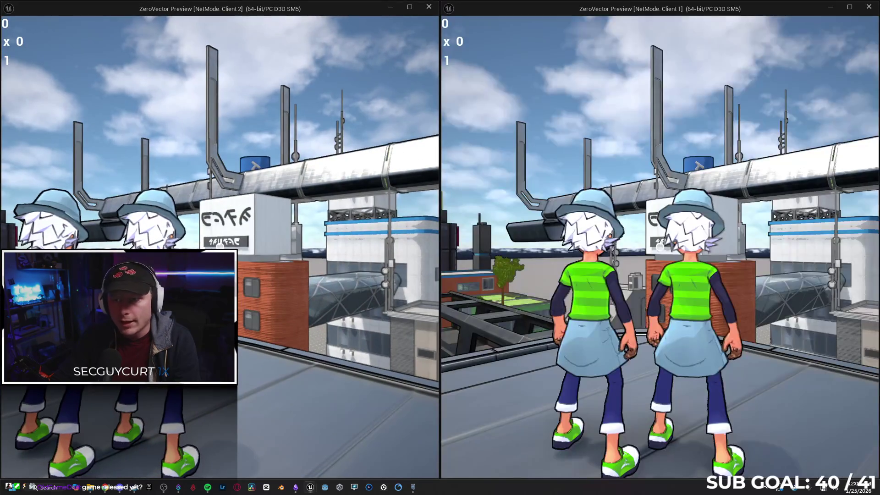
{"action": "key", "text": "w"}
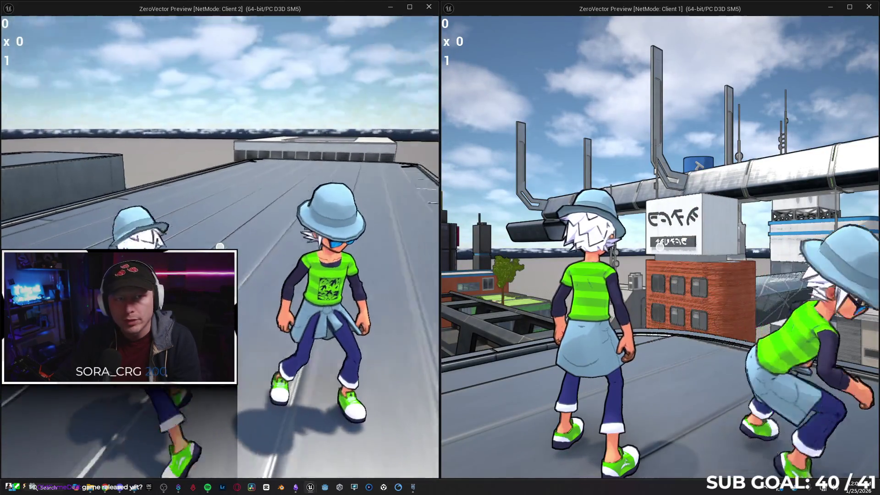
{"action": "key", "text": "w"}
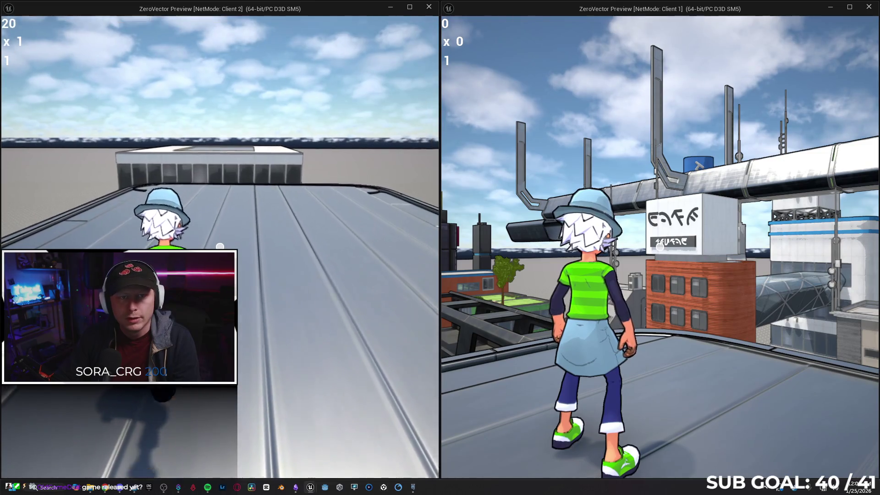
{"action": "key", "text": "w"}
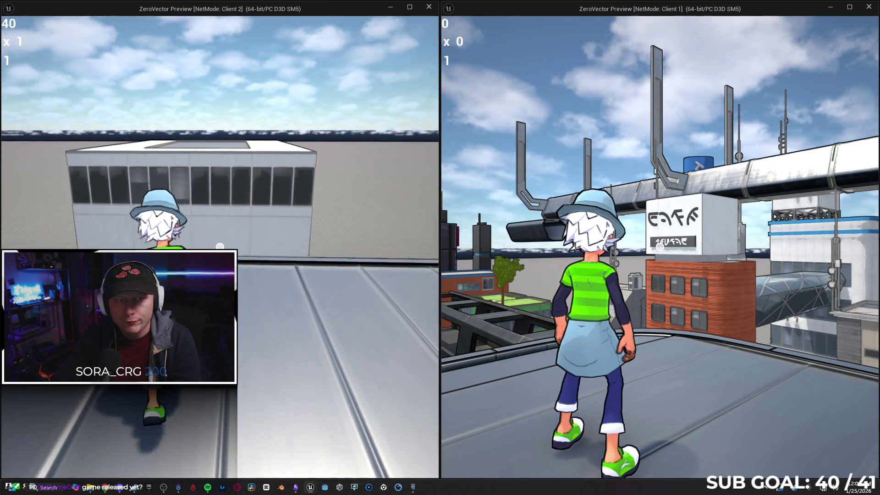
{"action": "key", "text": "w"}
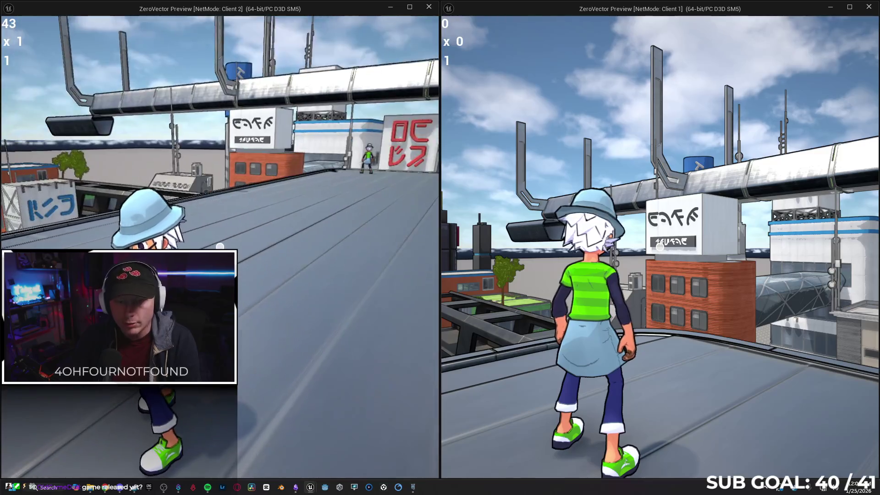
{"action": "key", "text": "w"}
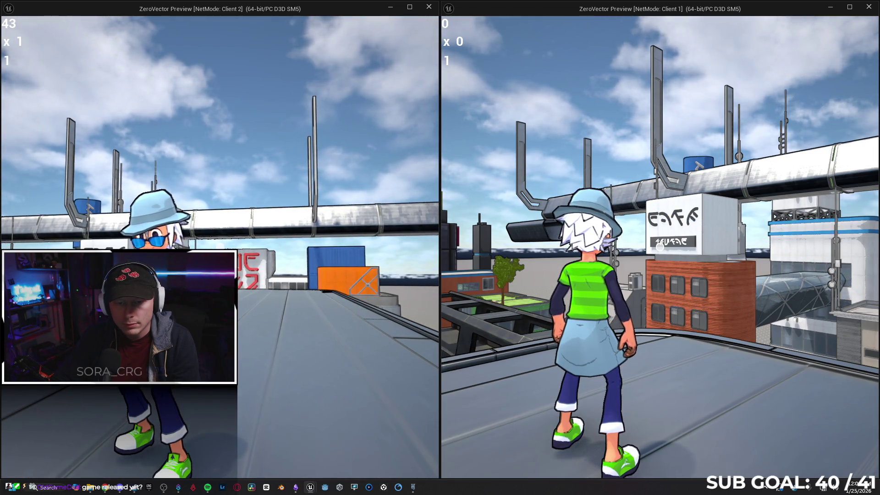
{"action": "key", "text": "w"}
{"action": "key", "text": "w"}
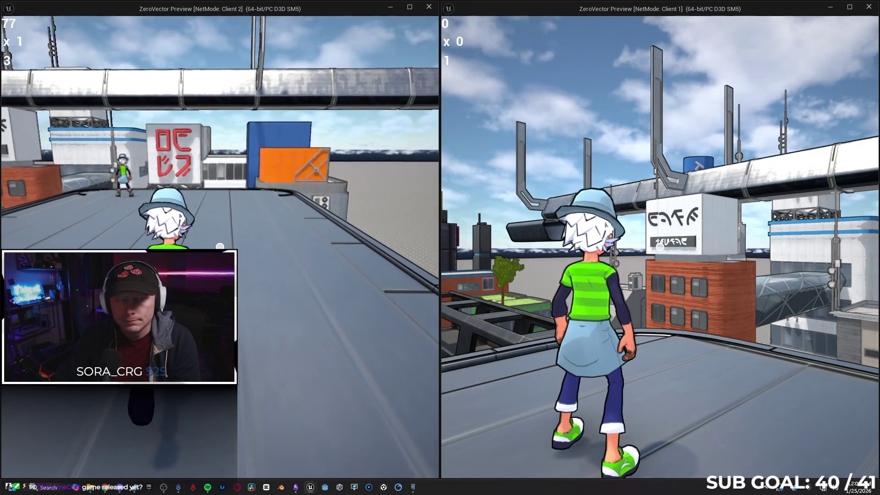
{"action": "key", "text": "w"}
{"action": "key", "text": "w"}
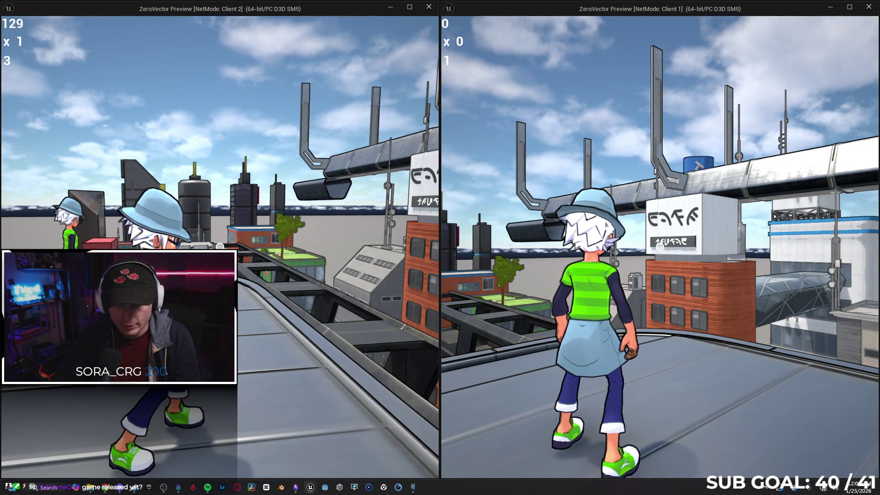
Step: With Client 1, throw orbs to knock out Client 2 and raise the score
{"action": "key", "text": "super"}
{"action": "left_click", "coordinate": [660, 248]}
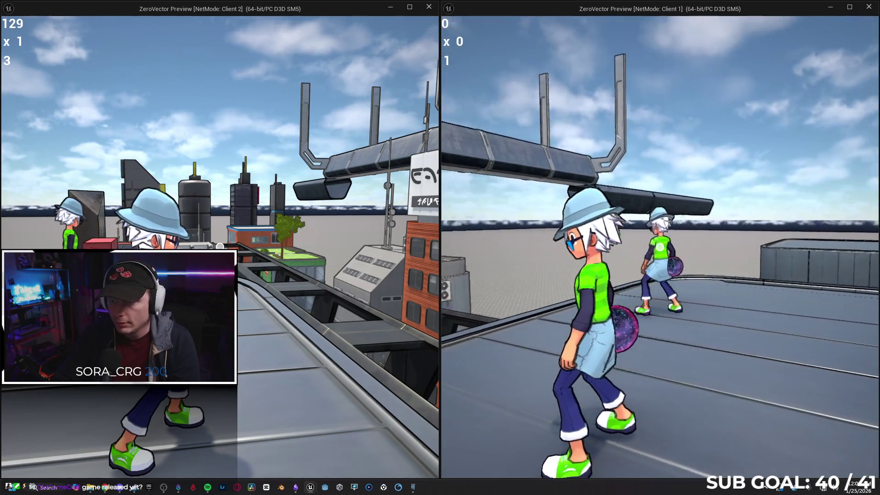
{"action": "left_click", "coordinate": [660, 248]}
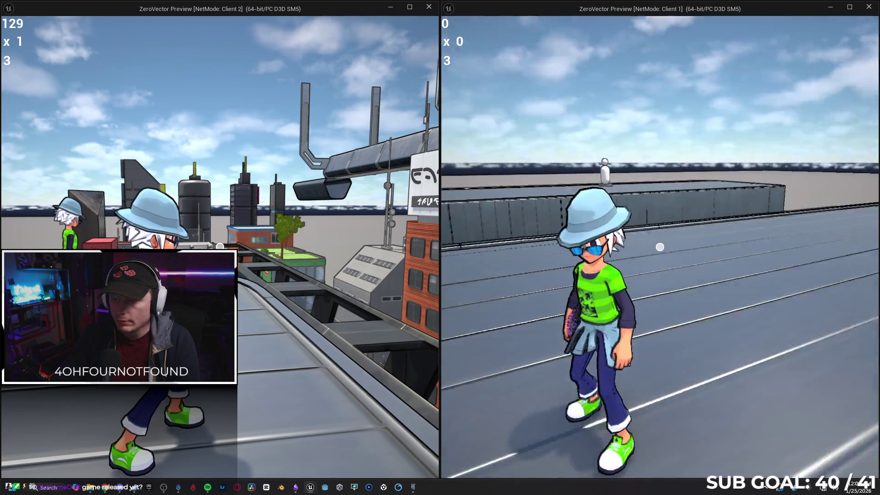
{"action": "left_click", "coordinate": [661, 248]}
{"action": "key", "text": "w"}
{"action": "key", "text": "w"}
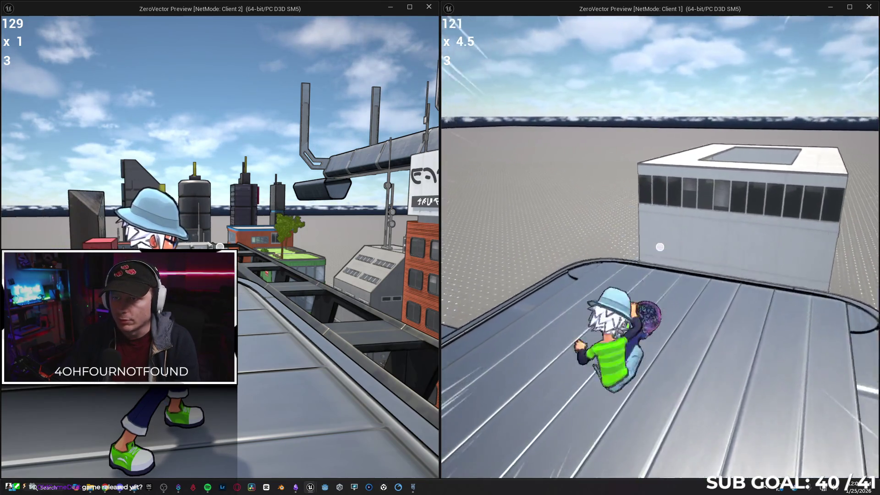
{"action": "key", "text": "w"}
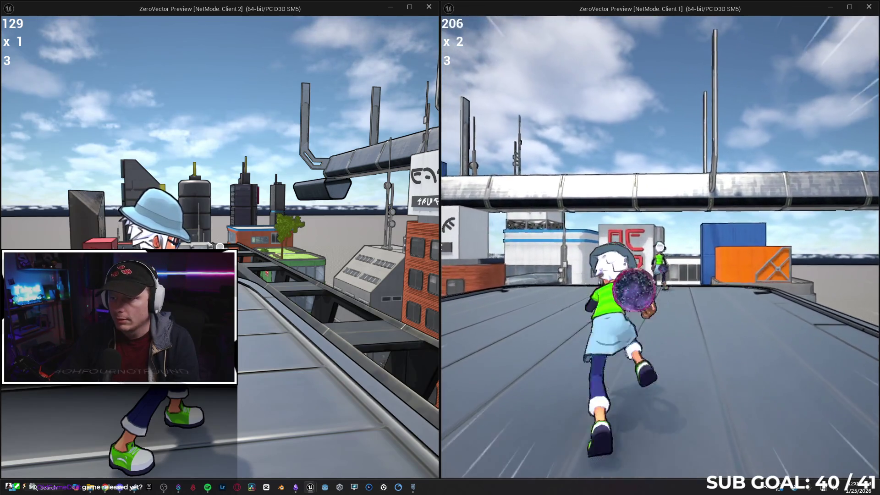
{"action": "key", "text": "w"}
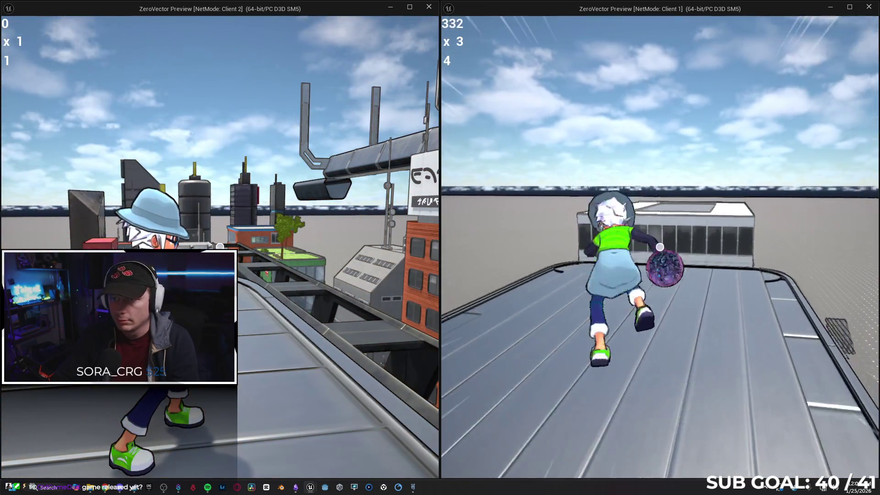
{"action": "key", "text": "w"}
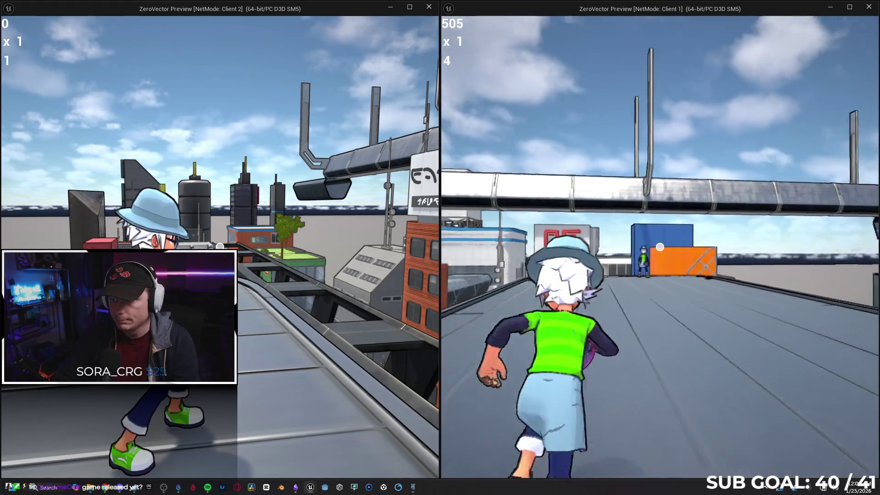
{"action": "key", "text": "w"}
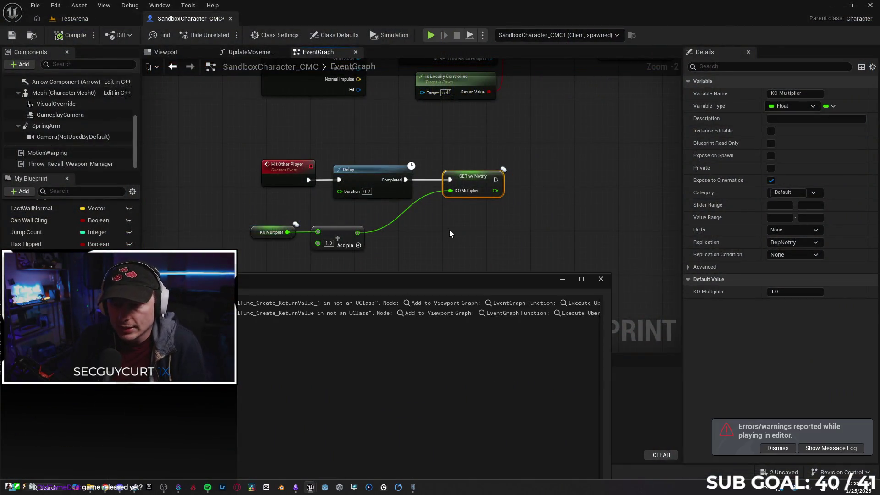
Step: Delete the Delay node so Hit Other Player feeds the KO Multiplier setter directly
{"action": "left_click", "coordinate": [601, 279]}
{"action": "left_click", "coordinate": [356, 170]}
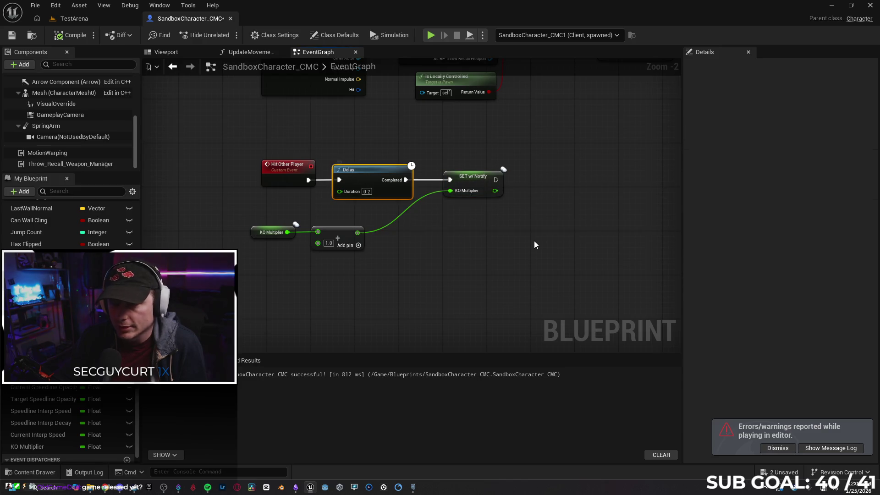
{"action": "key", "text": "Delete"}
{"action": "left_click_drag", "start_coordinate": [308, 180], "coordinate": [452, 181]}
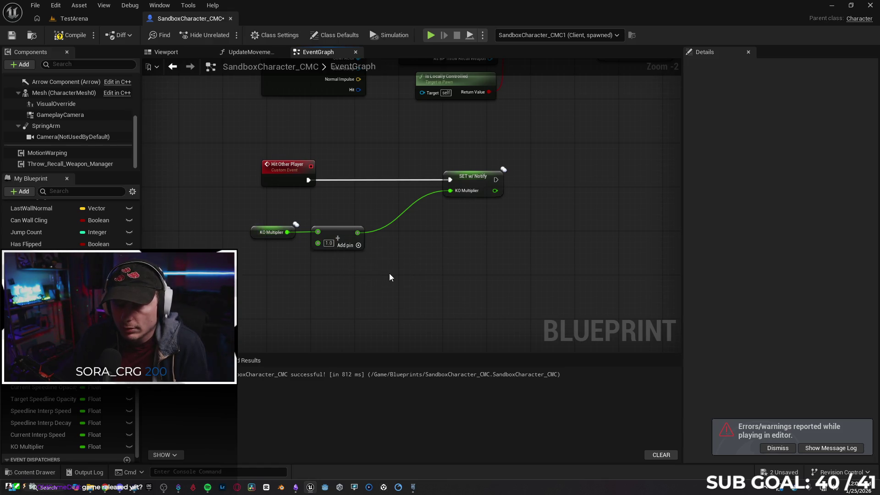
{"action": "left_click", "coordinate": [274, 226]}
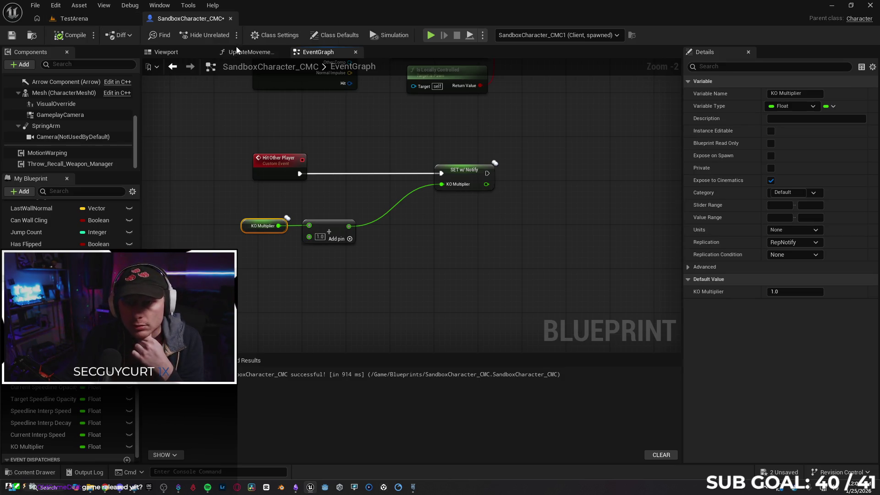
Step: In UpdateMovementScore, reposition the Base Points Per Second getter, Truncate and Add nodes
{"action": "left_click", "coordinate": [275, 51]}
{"action": "left_click_drag", "start_coordinate": [547, 276], "coordinate": [522, 271]}
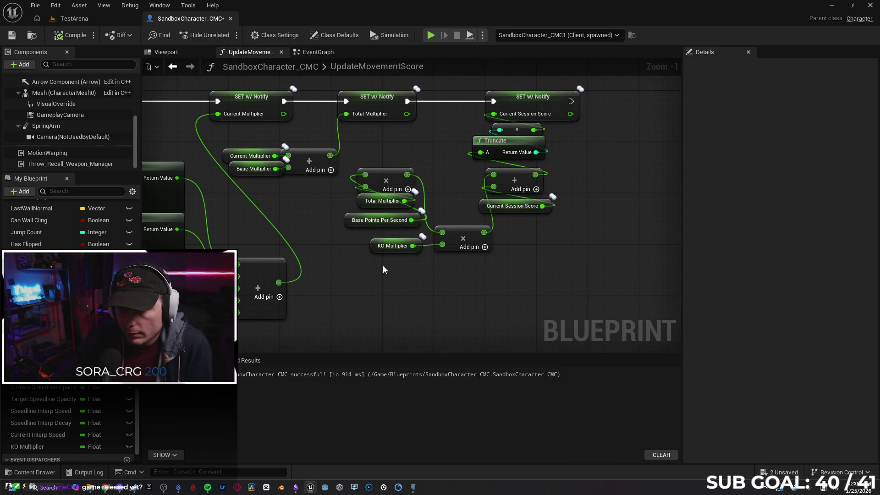
{"action": "left_click_drag", "start_coordinate": [421, 274], "coordinate": [413, 259]}
{"action": "left_click_drag", "start_coordinate": [341, 208], "coordinate": [340, 202]}
{"action": "left_click", "coordinate": [552, 262]}
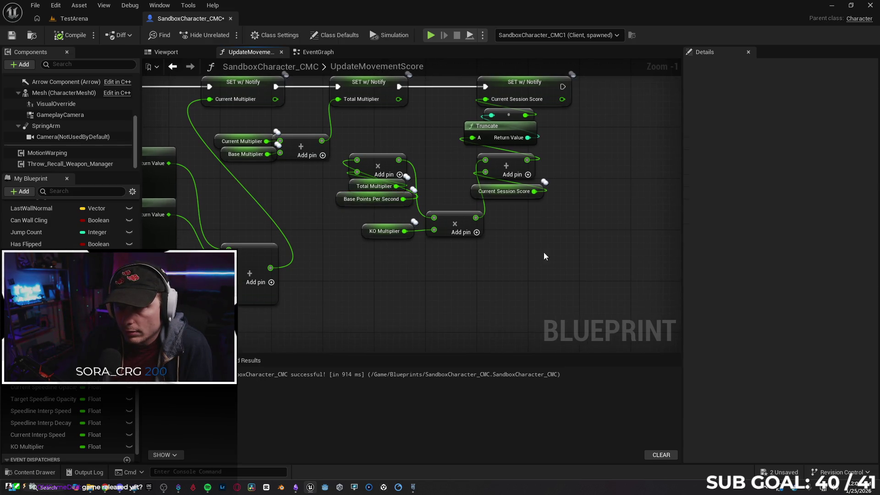
{"action": "left_click_drag", "start_coordinate": [508, 126], "coordinate": [505, 130]}
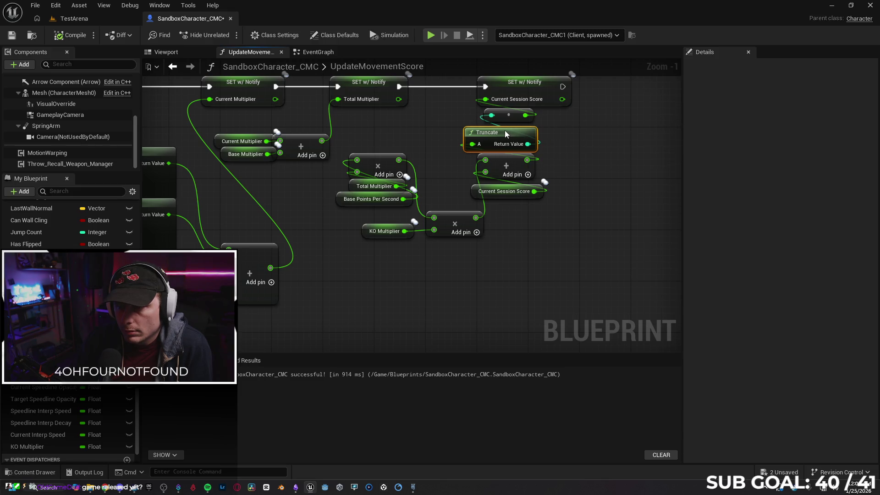
{"action": "mouse_move", "coordinate": [521, 210]}
{"action": "left_mouse_down"}
{"action": "mouse_move", "coordinate": [509, 173]}
{"action": "mouse_move", "coordinate": [549, 166]}
{"action": "mouse_move", "coordinate": [505, 163]}
{"action": "mouse_move", "coordinate": [527, 167]}
{"action": "left_mouse_up"}
{"action": "left_click", "coordinate": [560, 219]}
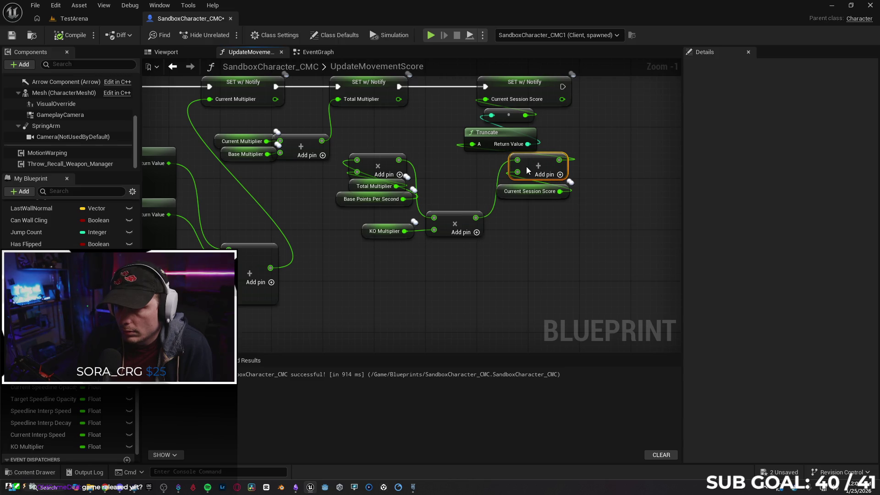
Step: Nudge the Current Session Score getter and inspect the KO Multiplier variable's properties
{"action": "left_click", "coordinate": [539, 219]}
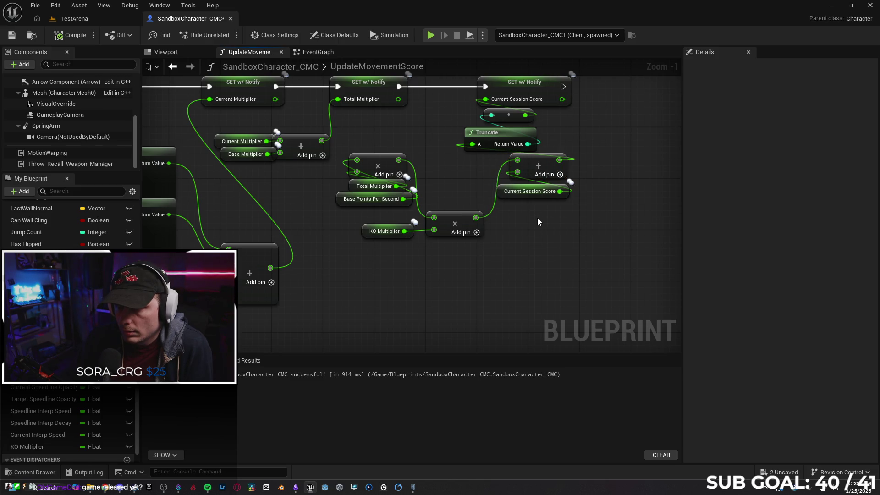
{"action": "left_click_drag", "start_coordinate": [498, 196], "coordinate": [501, 186]}
{"action": "left_click", "coordinate": [525, 220]}
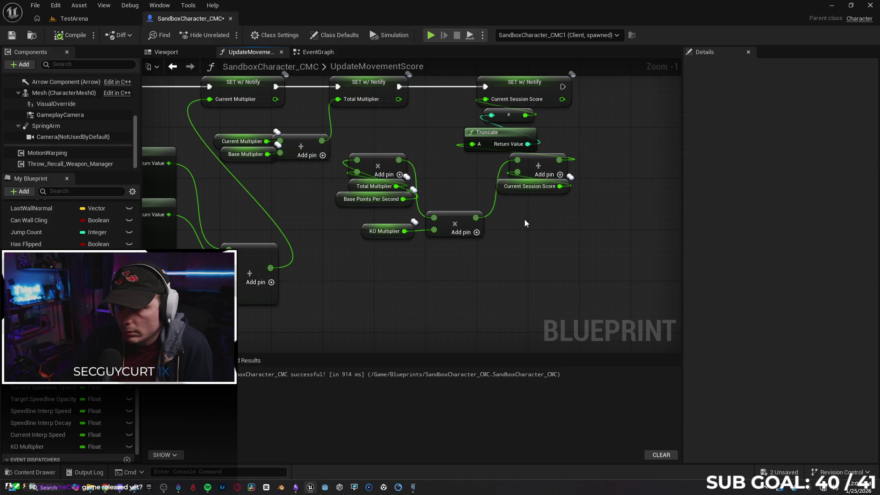
{"action": "left_click", "coordinate": [366, 239]}
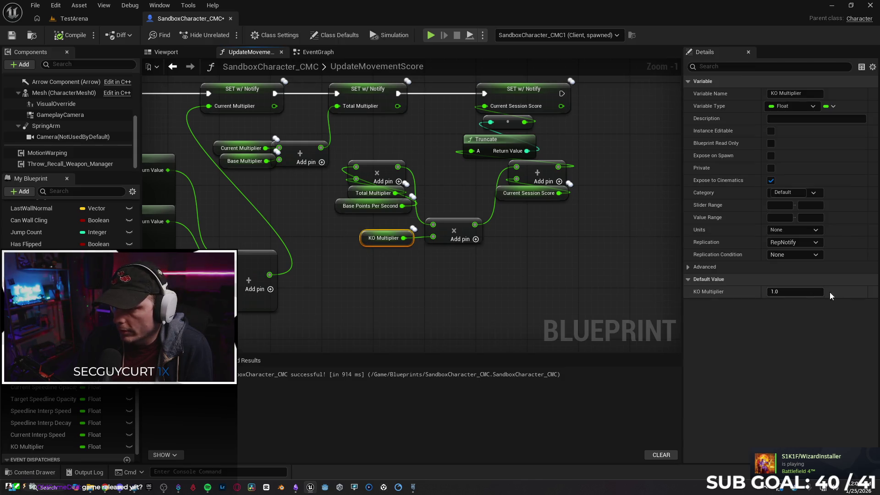
{"action": "left_click", "coordinate": [470, 280]}
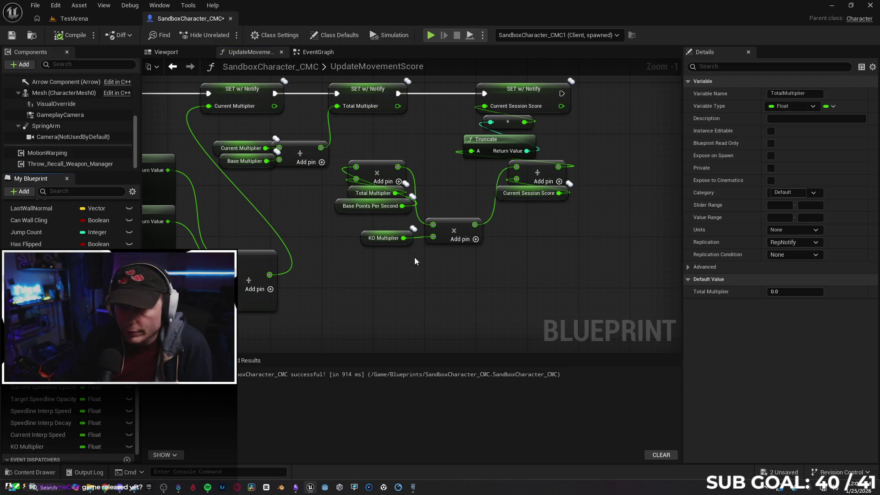
Step: Rename the Total Multiplier variable with 'Move' in the Details panel
{"action": "double_click", "coordinate": [774, 93]}
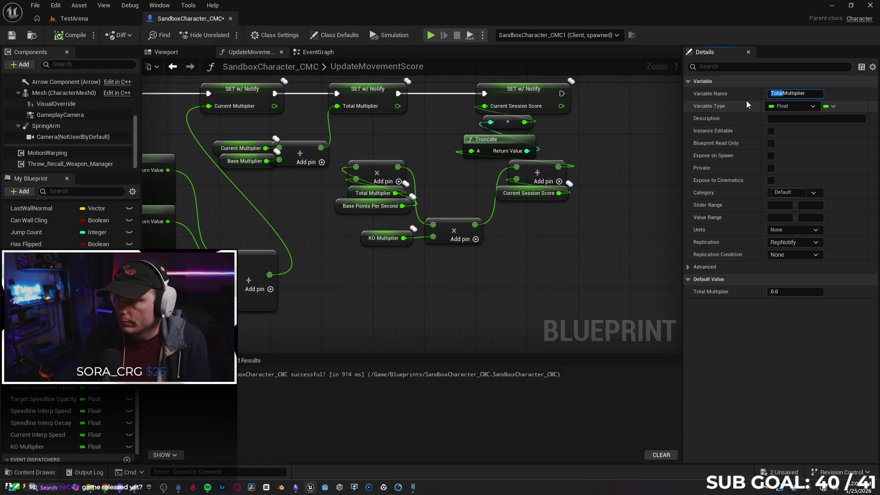
{"action": "type", "text": "Move"}
{"action": "key", "text": "Return"}
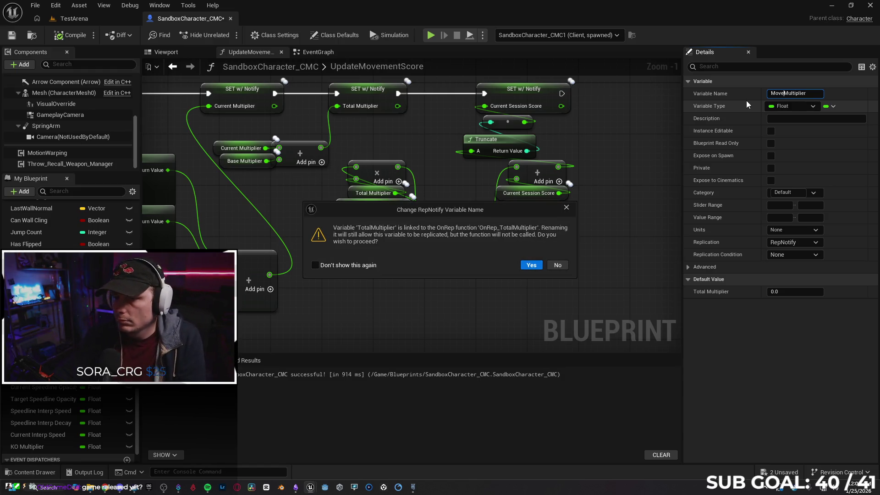
Step: Keep the Total Multiplier name and stack Base Points Per Second above the Total Multiplier getter
{"action": "left_click", "coordinate": [565, 266]}
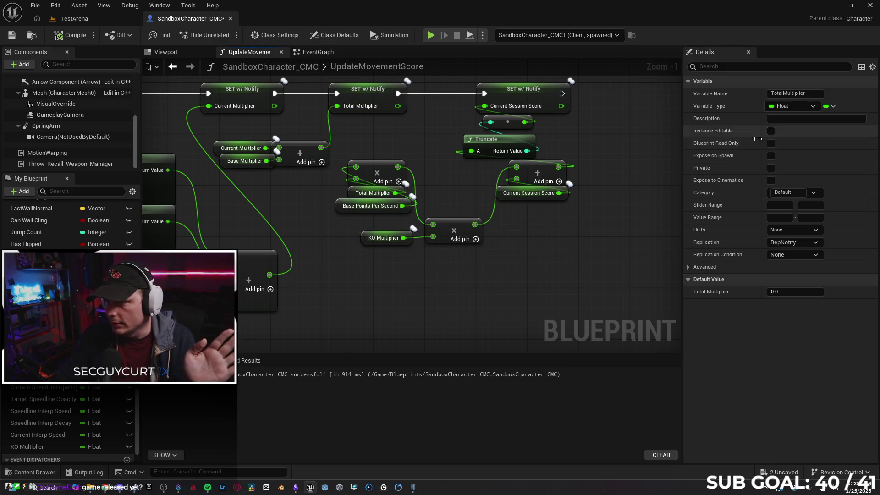
{"action": "left_click_drag", "start_coordinate": [563, 258], "coordinate": [535, 264]}
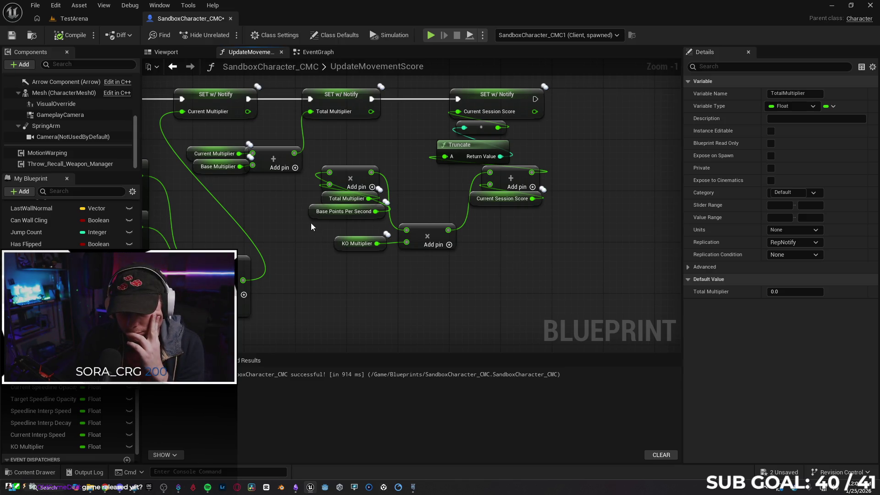
{"action": "left_click_drag", "start_coordinate": [330, 199], "coordinate": [245, 187]}
{"action": "mouse_move", "coordinate": [311, 211]}
{"action": "left_mouse_down"}
{"action": "mouse_move", "coordinate": [234, 200]}
{"action": "mouse_move", "coordinate": [258, 214]}
{"action": "mouse_move", "coordinate": [255, 222]}
{"action": "left_mouse_up"}
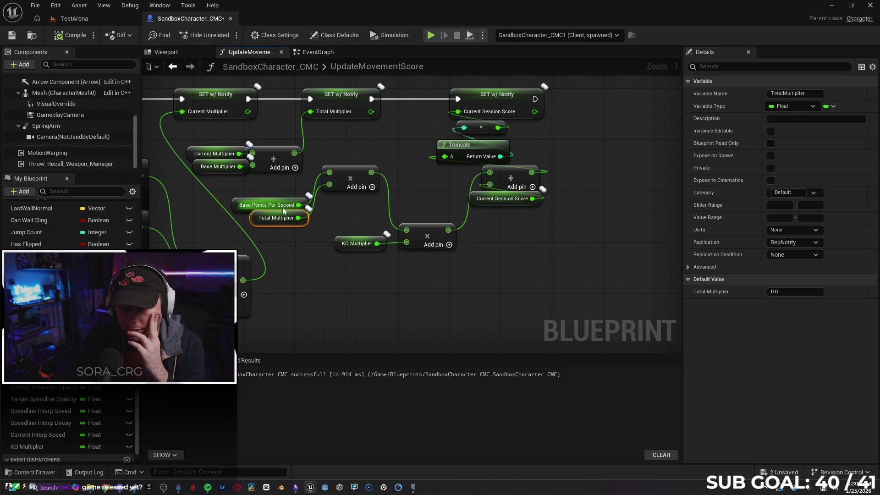
{"action": "left_click", "coordinate": [324, 216]}
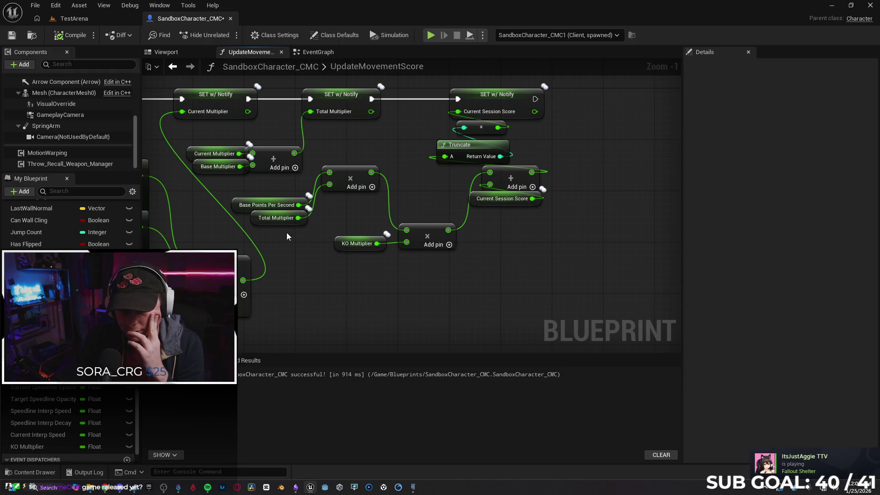
Step: Move the multiply node beside its getters and launch a two-client play test
{"action": "left_click_drag", "start_coordinate": [352, 180], "coordinate": [364, 193]}
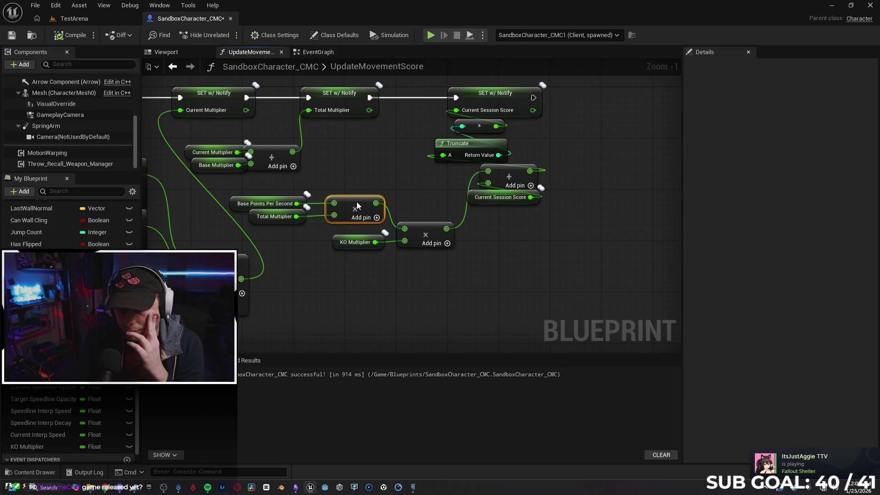
{"action": "left_click", "coordinate": [427, 271]}
{"action": "left_click_drag", "start_coordinate": [428, 275], "coordinate": [389, 273]}
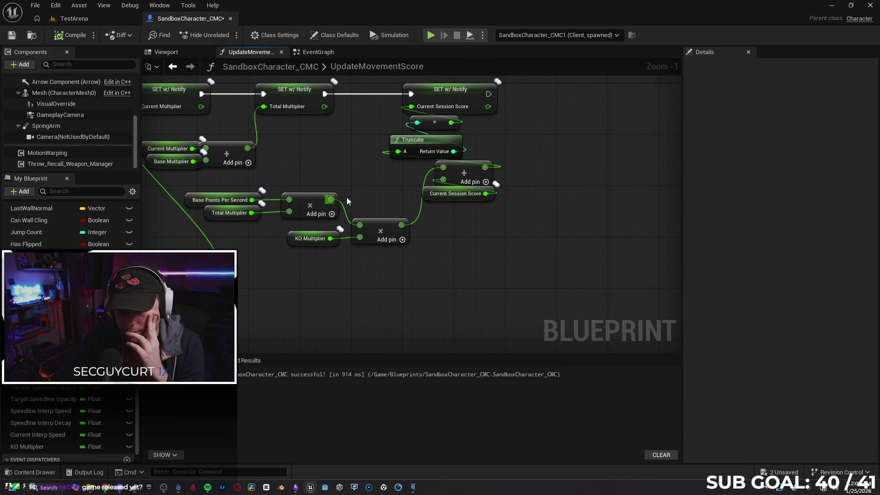
{"action": "left_click", "coordinate": [290, 243]}
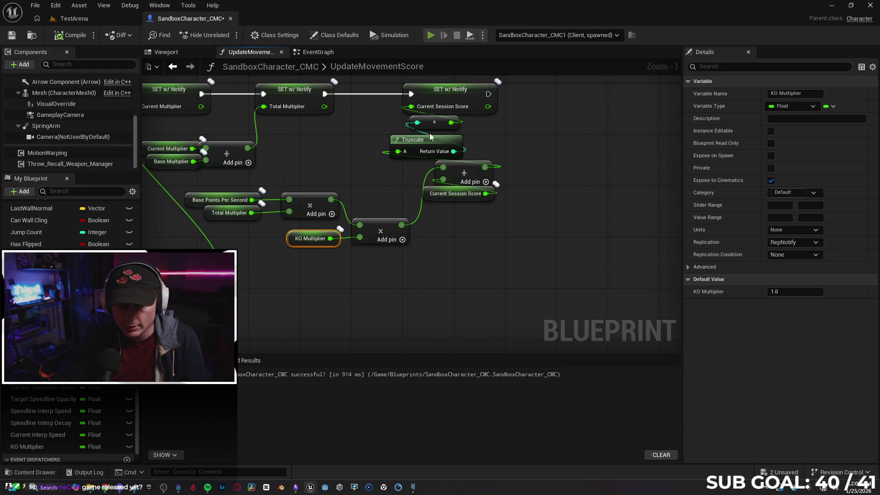
{"action": "key", "text": "alt+p"}
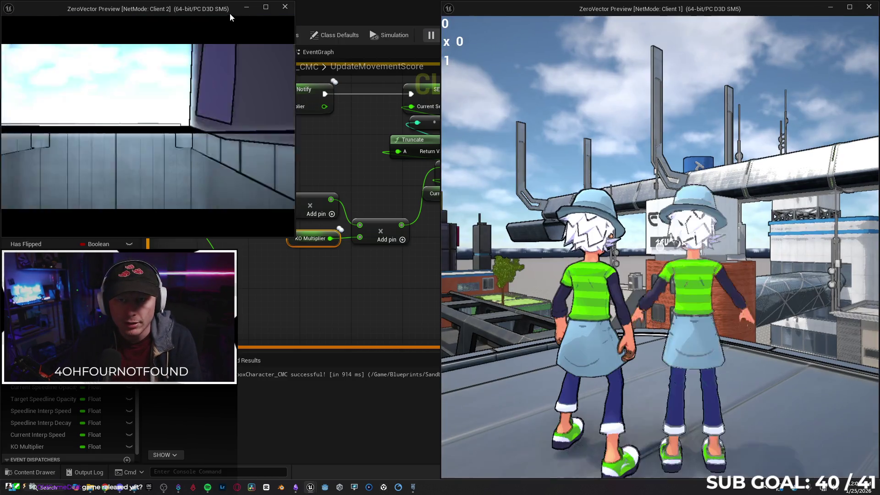
Step: Dock Client 2 left and Client 1 right, then run Client 2 along the rooftop
{"action": "mouse_move", "coordinate": [229, 12]}
{"action": "left_mouse_down"}
{"action": "mouse_move", "coordinate": [107, 79]}
{"action": "mouse_move", "coordinate": [1, 95]}
{"action": "left_mouse_up"}
{"action": "left_click", "coordinate": [502, 84]}
{"action": "key", "text": "w"}
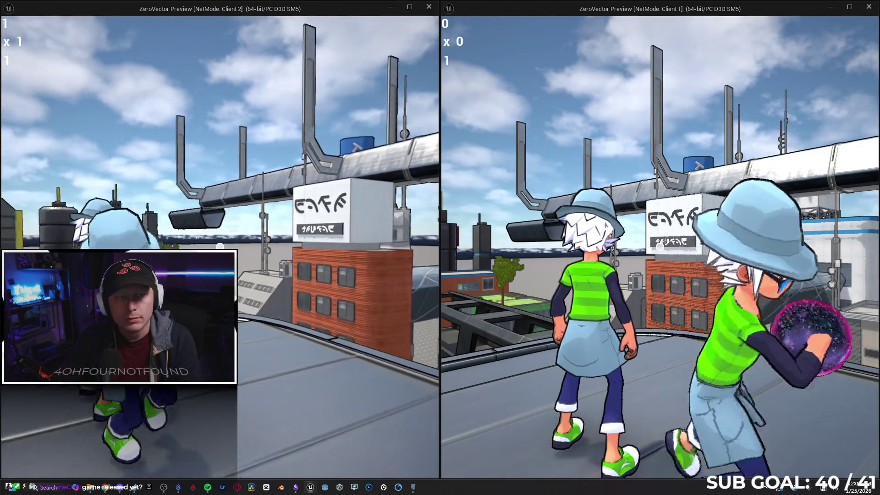
{"action": "key", "text": "w"}
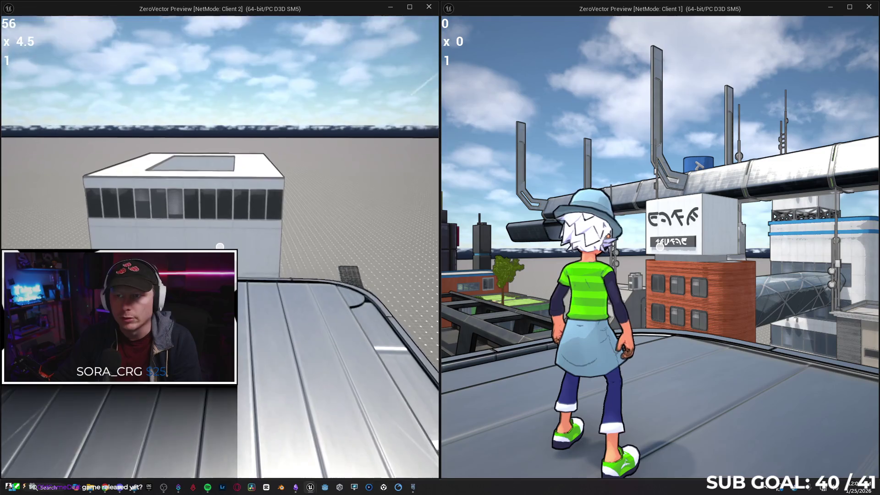
{"action": "key", "text": "w"}
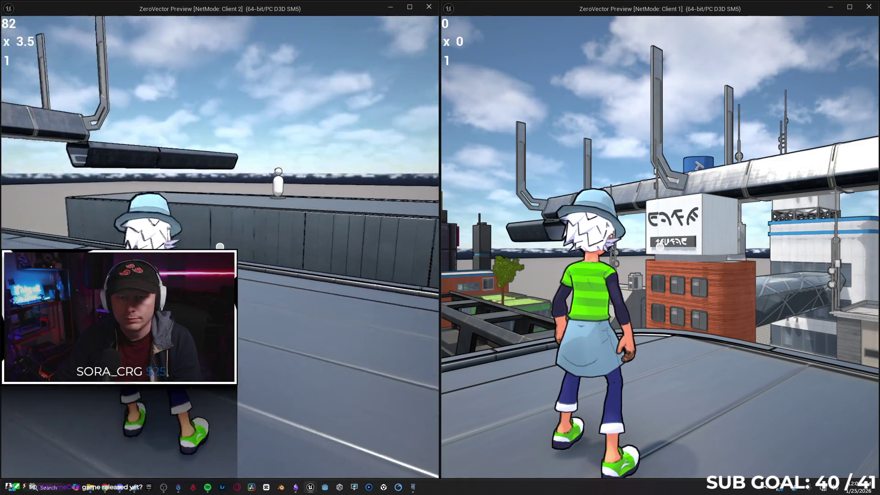
{"action": "key", "text": "w"}
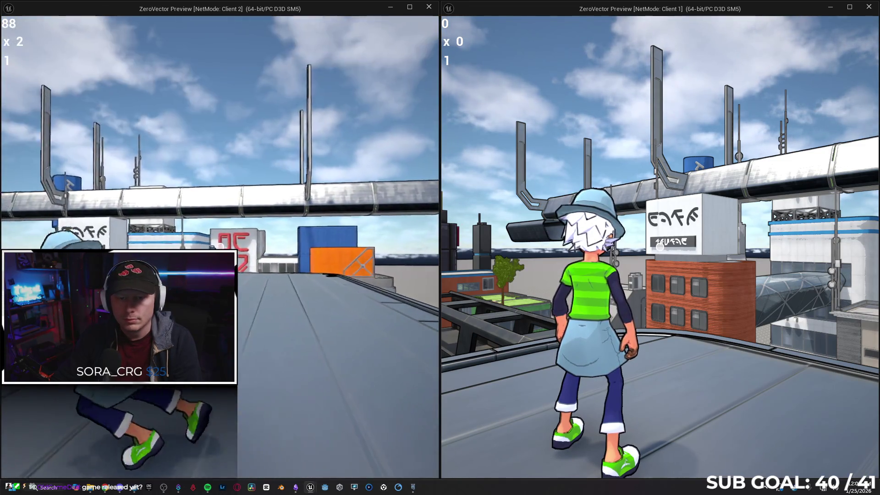
{"action": "key", "text": "w"}
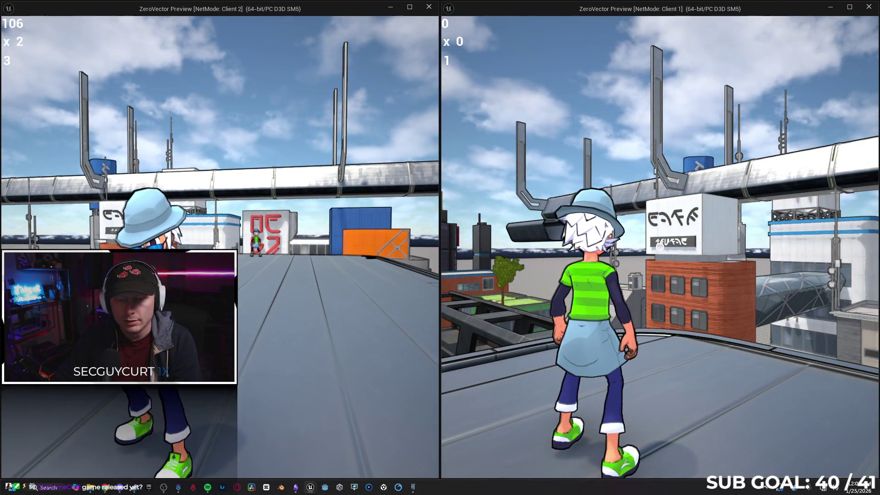
Step: Turn Client 2 toward the signed building, keep scoring, then stop the play test
{"action": "key", "text": "a"}
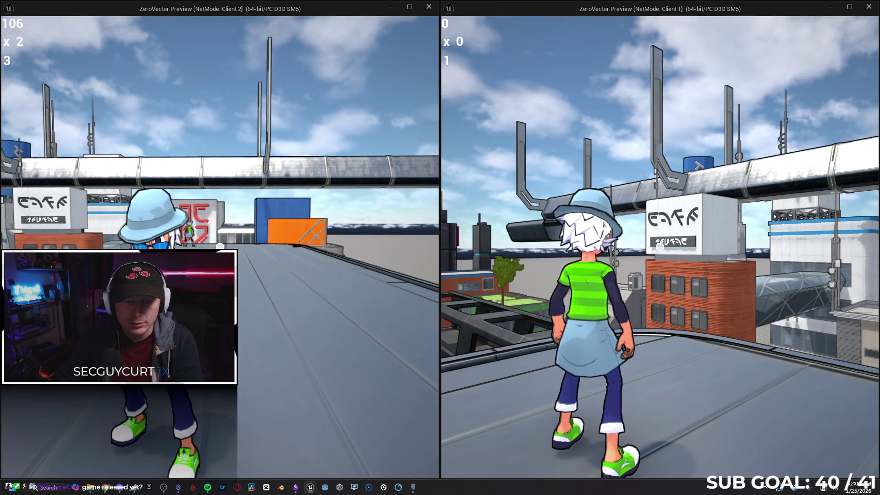
{"action": "key", "text": "a"}
{"action": "key", "text": "w"}
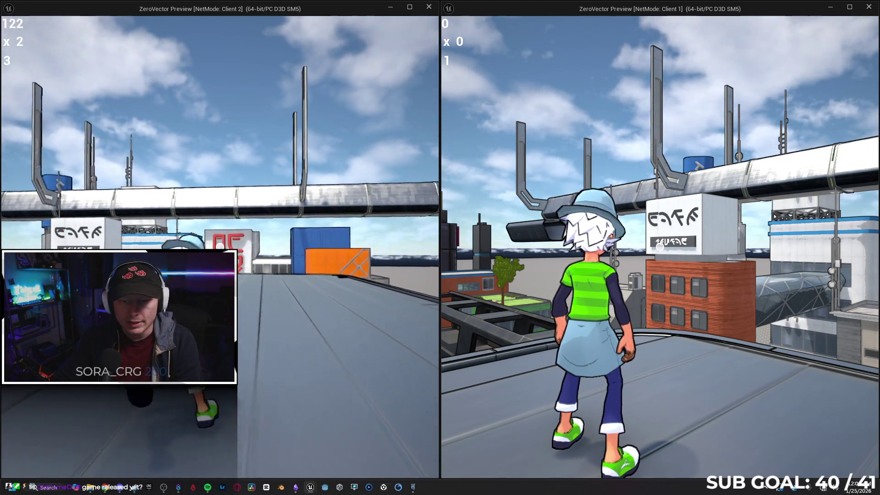
{"action": "key", "text": "w"}
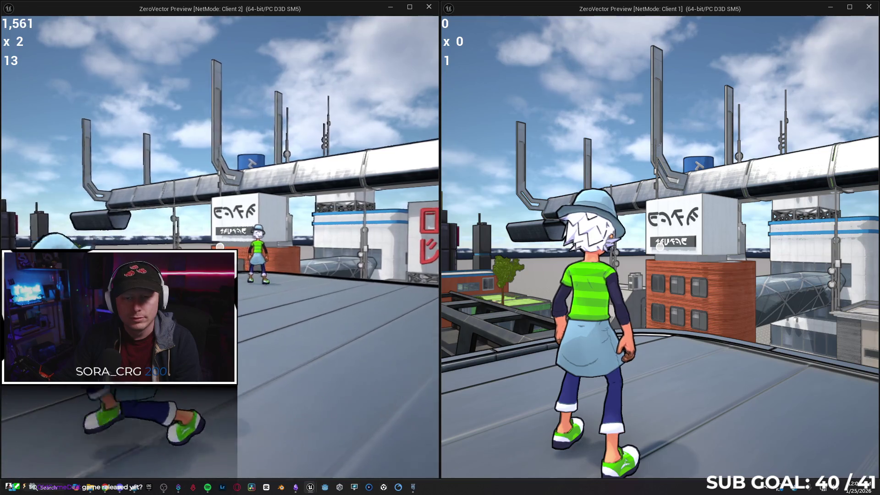
{"action": "key", "text": "Escape"}
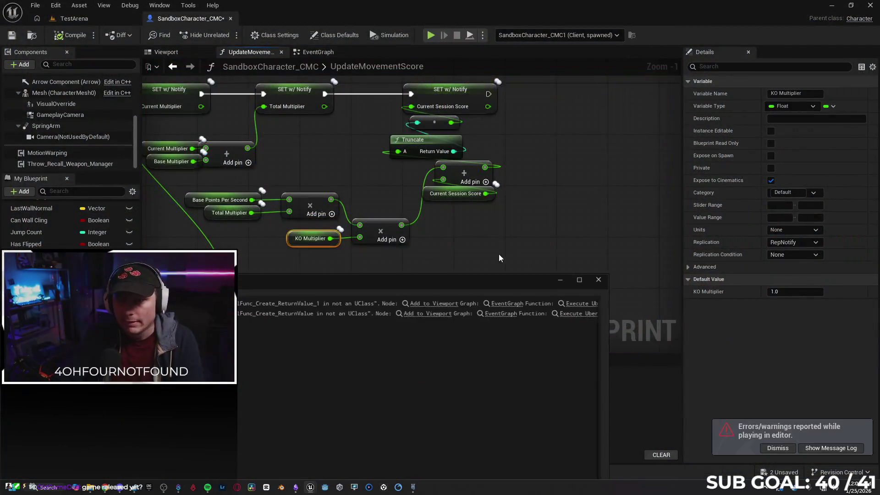
{"action": "left_click", "coordinate": [604, 281]}
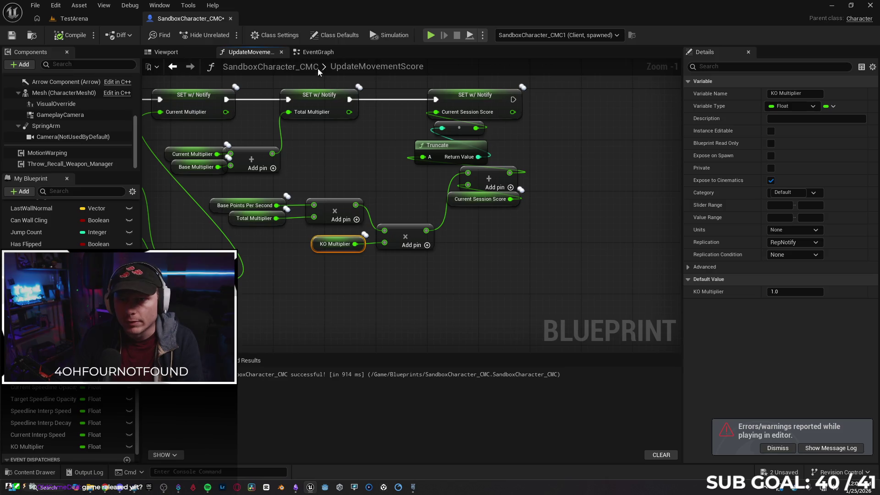
{"action": "left_click", "coordinate": [318, 52]}
{"action": "mouse_move", "coordinate": [399, 151]}
{"action": "left_mouse_down"}
{"action": "mouse_move", "coordinate": [345, 157]}
{"action": "mouse_move", "coordinate": [411, 252]}
{"action": "mouse_move", "coordinate": [445, 251]}
{"action": "mouse_move", "coordinate": [379, 247]}
{"action": "left_mouse_up"}
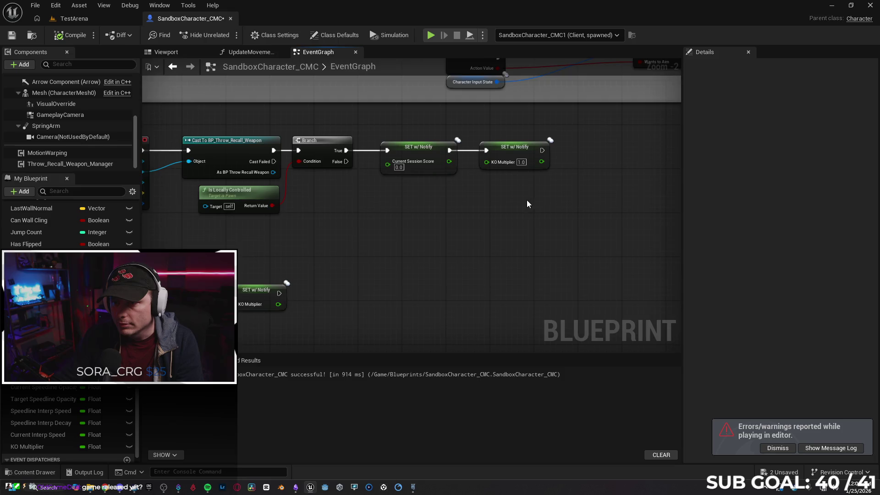
{"action": "scroll", "coordinate": [530, 200], "scroll_direction": "up", "scroll_amount": 2}
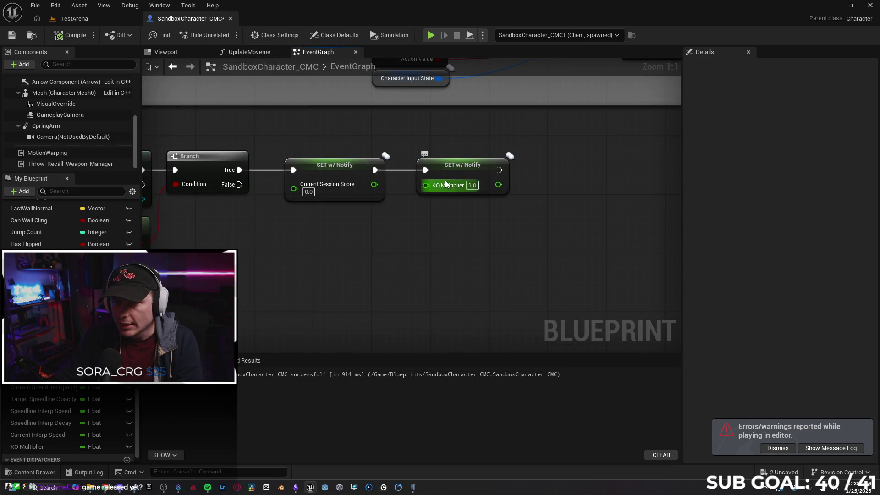
{"action": "left_click_drag", "start_coordinate": [460, 235], "coordinate": [446, 234]}
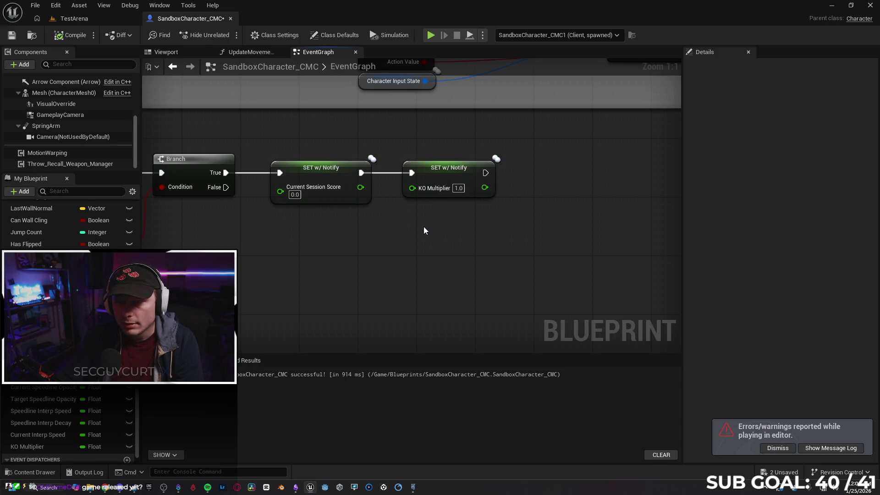
{"action": "mouse_move", "coordinate": [424, 228]}
{"action": "left_mouse_down"}
{"action": "mouse_move", "coordinate": [428, 216]}
{"action": "mouse_move", "coordinate": [494, 220]}
{"action": "mouse_move", "coordinate": [444, 227]}
{"action": "left_mouse_up"}
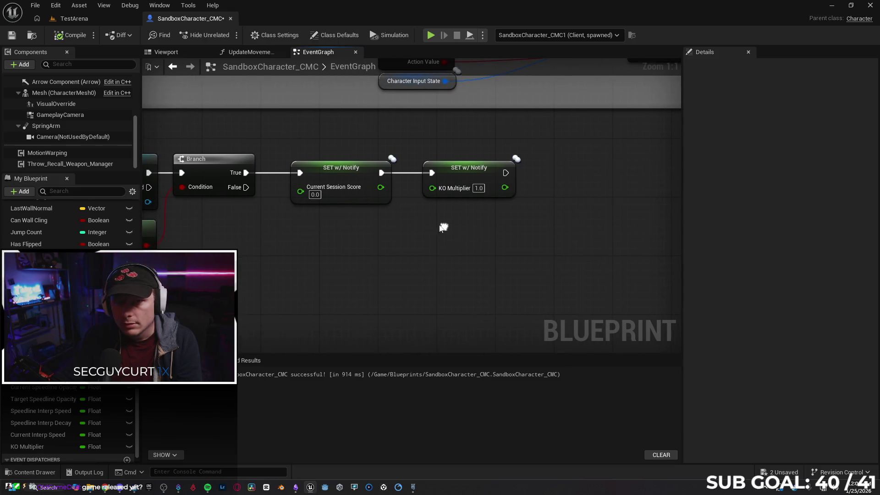
{"action": "left_click", "coordinate": [246, 52]}
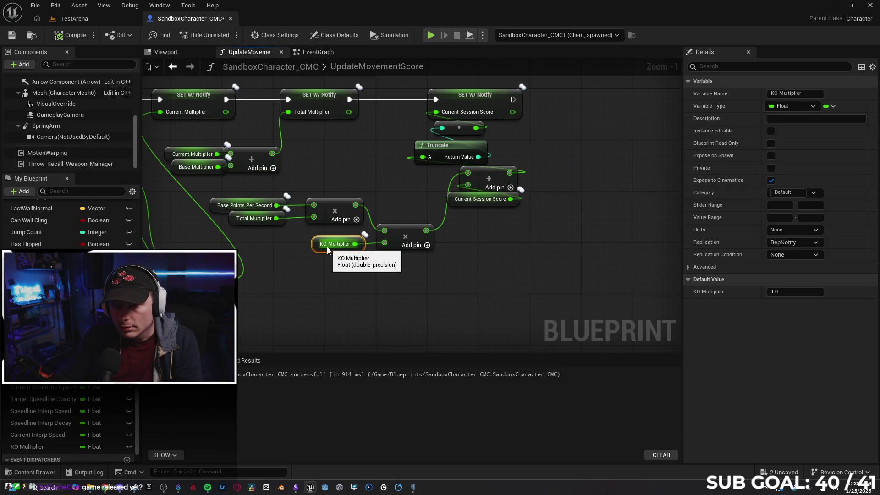
{"action": "left_click", "coordinate": [303, 53]}
{"action": "left_click_drag", "start_coordinate": [462, 241], "coordinate": [556, 240]}
{"action": "left_click_drag", "start_coordinate": [464, 237], "coordinate": [461, 235]}
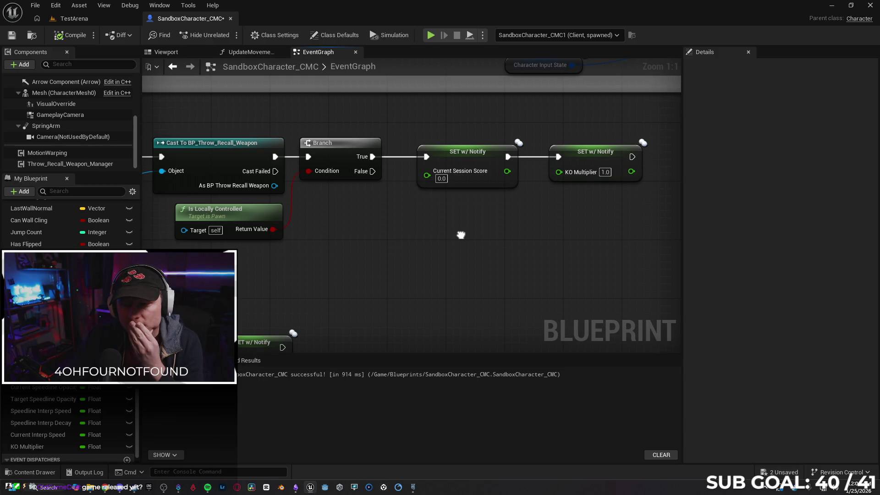
{"action": "mouse_move", "coordinate": [372, 231]}
{"action": "left_mouse_down"}
{"action": "mouse_move", "coordinate": [588, 222]}
{"action": "mouse_move", "coordinate": [376, 213]}
{"action": "left_mouse_up"}
{"action": "left_click", "coordinate": [599, 141]}
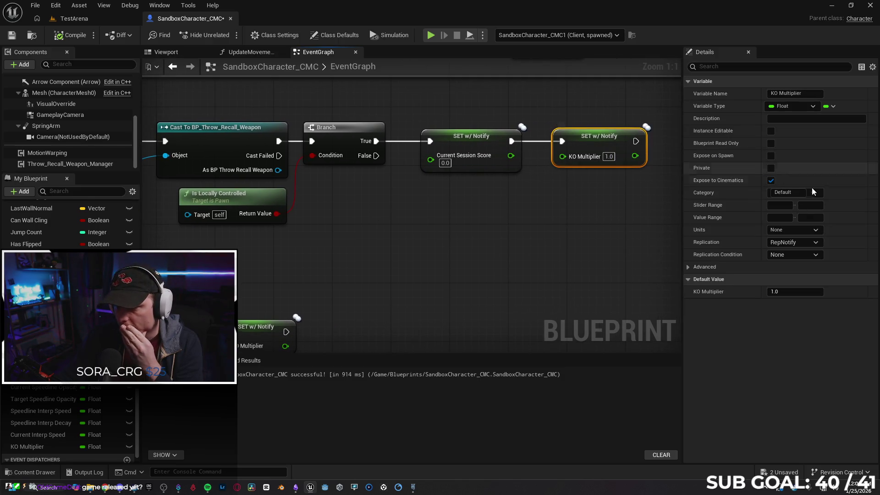
{"action": "left_click", "coordinate": [256, 198]}
{"action": "left_click_drag", "start_coordinate": [439, 246], "coordinate": [446, 240]}
{"action": "left_click", "coordinate": [358, 143]}
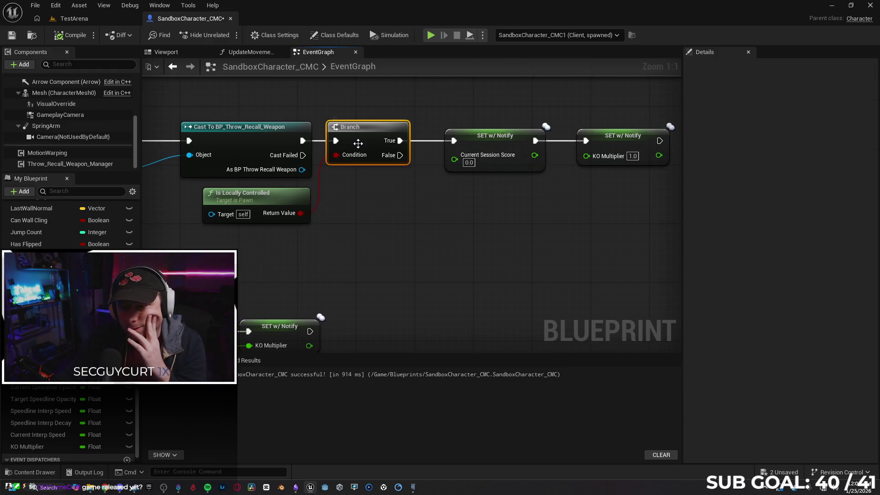
{"action": "left_click", "coordinate": [504, 145]}
{"action": "left_click_drag", "start_coordinate": [544, 222], "coordinate": [472, 241]}
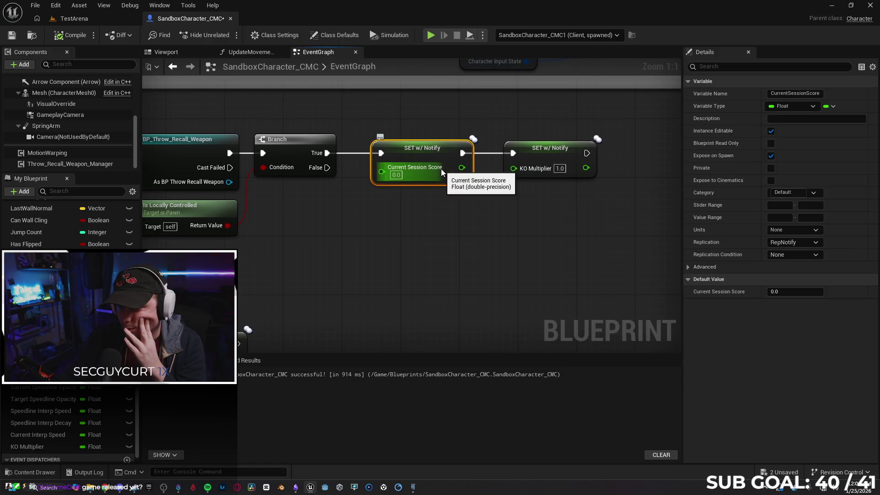
{"action": "left_click", "coordinate": [529, 159]}
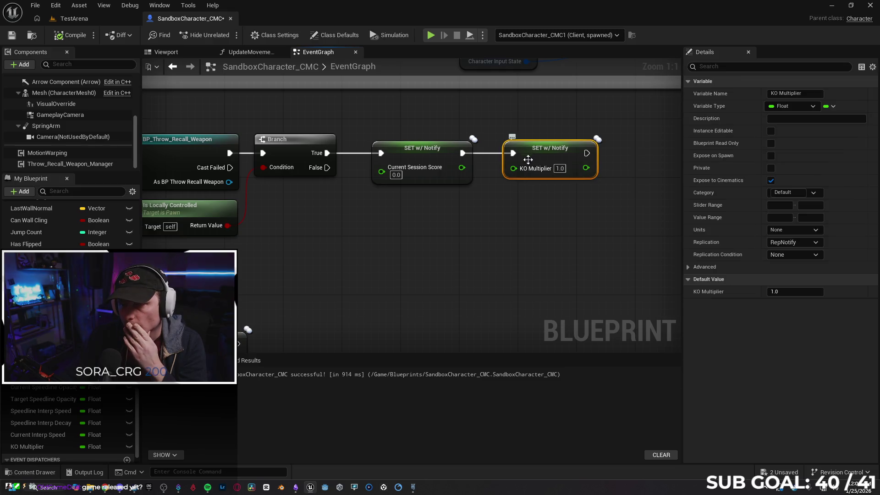
{"action": "left_click_drag", "start_coordinate": [499, 218], "coordinate": [398, 231]}
{"action": "left_click", "coordinate": [378, 239]}
{"action": "scroll", "coordinate": [378, 239], "scroll_direction": "down", "scroll_amount": 2}
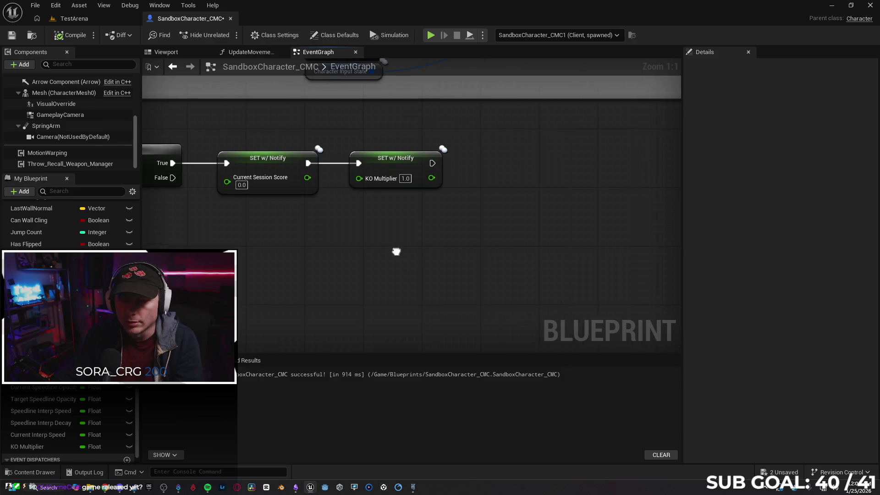
Step: Zoom out and pan across the Component Hit chains and stacked comment groups
{"action": "left_click_drag", "start_coordinate": [417, 262], "coordinate": [480, 245]}
{"action": "scroll", "coordinate": [400, 266], "scroll_direction": "down", "scroll_amount": 1}
{"action": "mouse_move", "coordinate": [500, 285]}
{"action": "left_mouse_down"}
{"action": "mouse_move", "coordinate": [591, 255]}
{"action": "mouse_move", "coordinate": [563, 236]}
{"action": "mouse_move", "coordinate": [548, 202]}
{"action": "mouse_move", "coordinate": [499, 169]}
{"action": "mouse_move", "coordinate": [499, 289]}
{"action": "left_mouse_up"}
{"action": "scroll", "coordinate": [499, 170], "scroll_direction": "down", "scroll_amount": 1}
{"action": "scroll", "coordinate": [499, 288], "scroll_direction": "down", "scroll_amount": 2}
{"action": "scroll", "coordinate": [455, 205], "scroll_direction": "down", "scroll_amount": 1}
{"action": "mouse_move", "coordinate": [447, 99]}
{"action": "left_mouse_down"}
{"action": "mouse_move", "coordinate": [320, 157]}
{"action": "mouse_move", "coordinate": [281, 320]}
{"action": "mouse_move", "coordinate": [434, 240]}
{"action": "mouse_move", "coordinate": [403, 300]}
{"action": "left_mouse_up"}
{"action": "scroll", "coordinate": [282, 193], "scroll_direction": "up", "scroll_amount": 2}
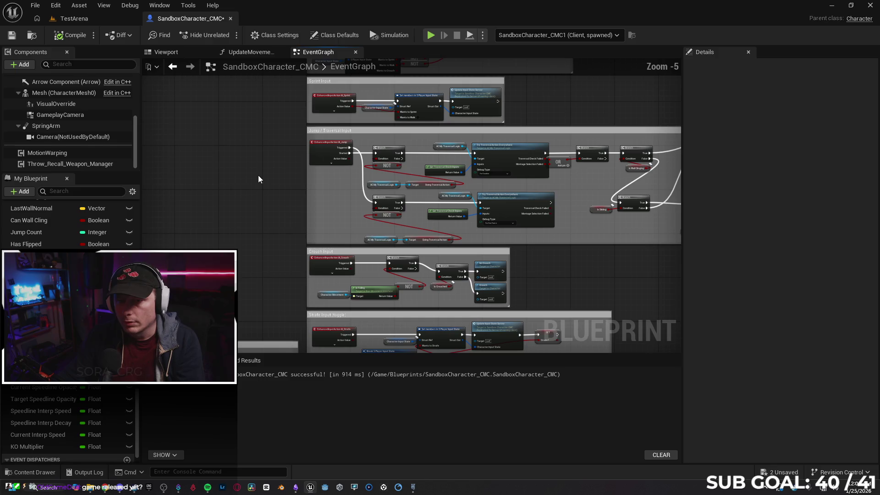
{"action": "scroll", "coordinate": [272, 176], "scroll_direction": "down", "scroll_amount": 2}
Step: Pan past the Speedlines and Event Tick groups to empty space beside Wall Cling
{"action": "mouse_move", "coordinate": [227, 180]}
{"action": "left_mouse_down"}
{"action": "mouse_move", "coordinate": [332, 194]}
{"action": "mouse_move", "coordinate": [416, 309]}
{"action": "left_mouse_up"}
{"action": "scroll", "coordinate": [296, 180], "scroll_direction": "up", "scroll_amount": 2}
{"action": "scroll", "coordinate": [251, 214], "scroll_direction": "up", "scroll_amount": 1}
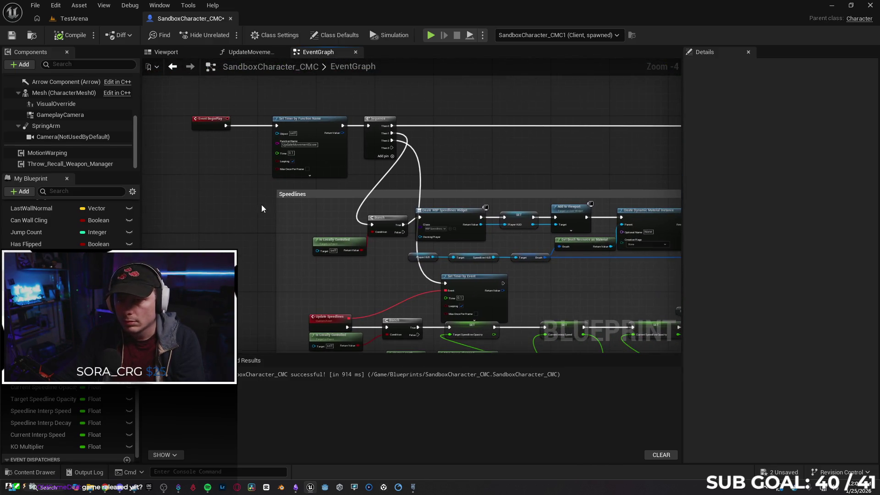
{"action": "mouse_move", "coordinate": [394, 147]}
{"action": "left_mouse_down"}
{"action": "mouse_move", "coordinate": [292, 168]}
{"action": "mouse_move", "coordinate": [156, 174]}
{"action": "left_mouse_up"}
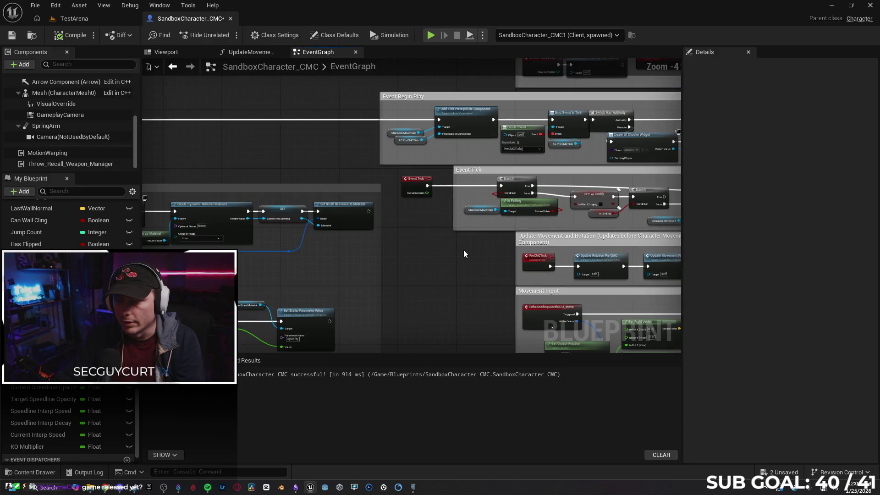
{"action": "left_click_drag", "start_coordinate": [464, 254], "coordinate": [318, 223]}
{"action": "left_click_drag", "start_coordinate": [458, 199], "coordinate": [183, 202]}
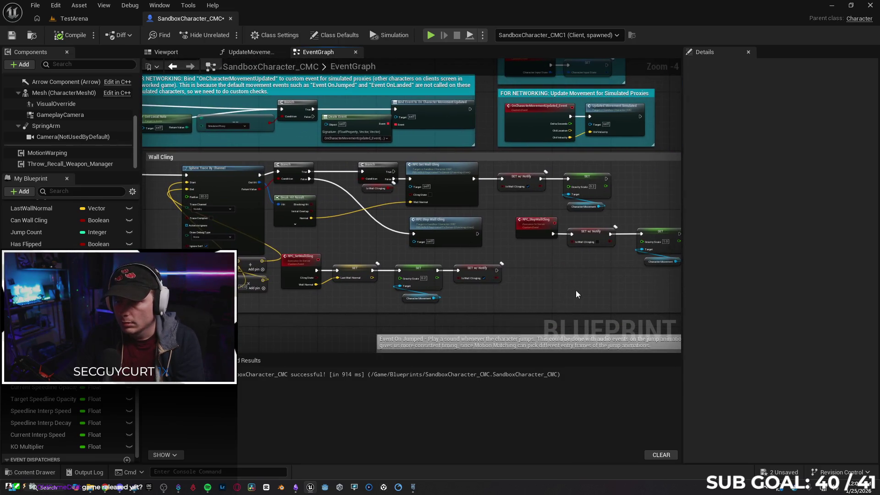
{"action": "left_click_drag", "start_coordinate": [575, 288], "coordinate": [292, 277]}
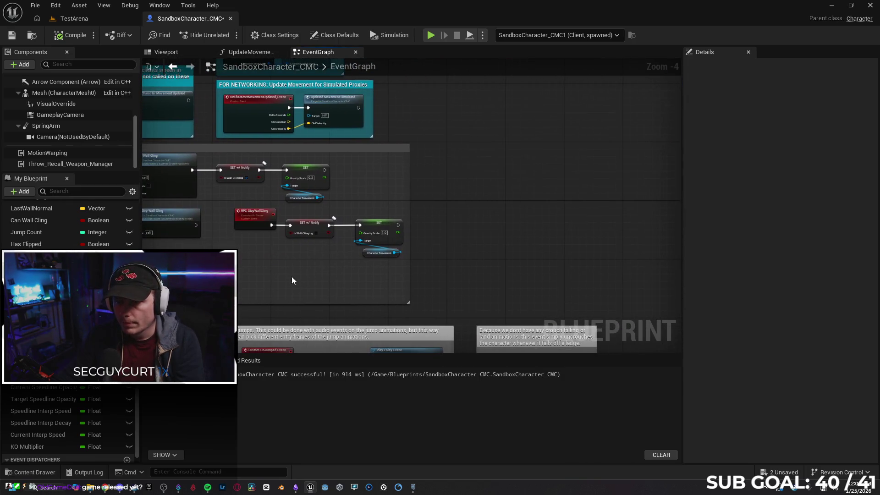
Step: Add a Print String node beside the wall-cling nodes
{"action": "right_click", "coordinate": [469, 174]}
{"action": "type", "text": "print"}
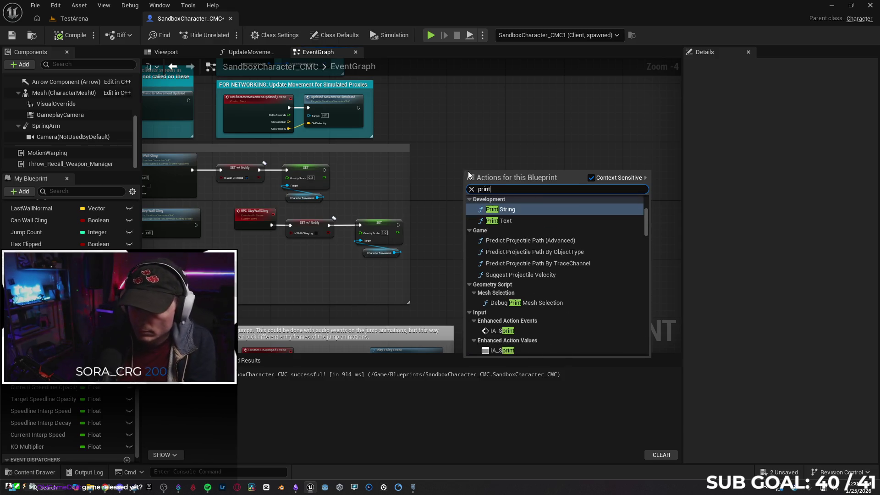
{"action": "key", "text": "Return"}
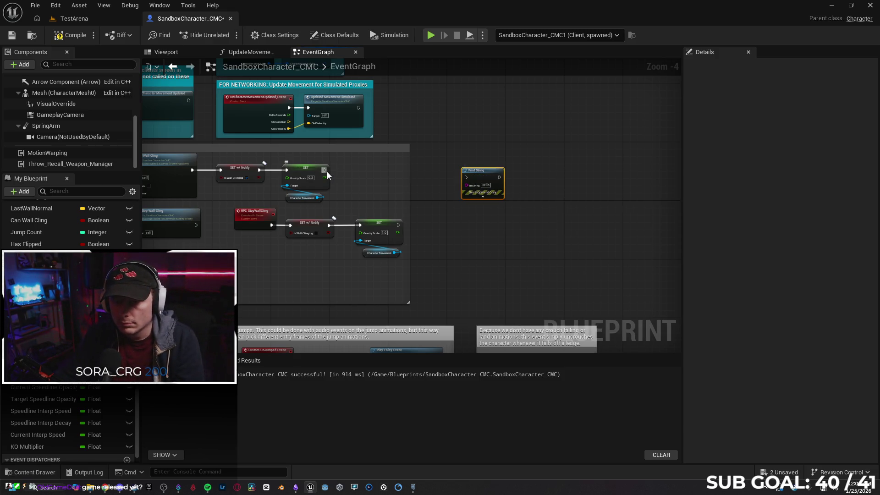
Step: Wire both Gravity Scale SET nodes and KO Multiplier into Print String, then launch play
{"action": "left_click_drag", "start_coordinate": [328, 176], "coordinate": [471, 179]}
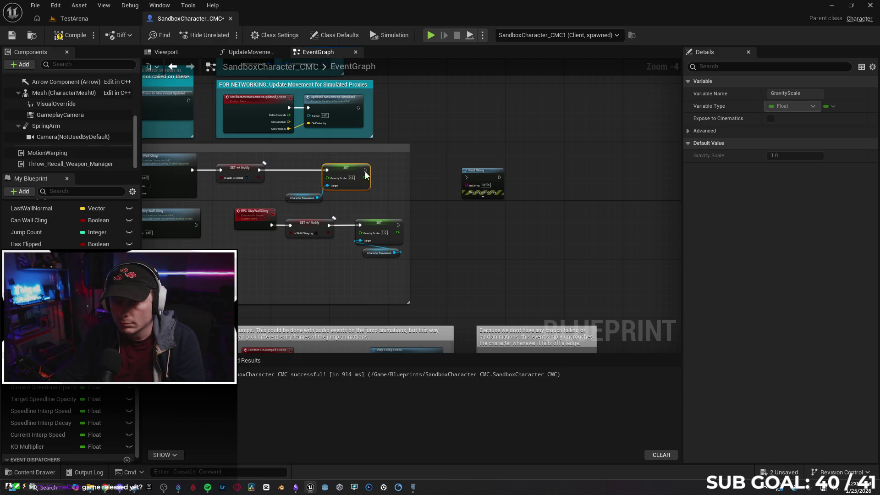
{"action": "left_click_drag", "start_coordinate": [466, 179], "coordinate": [466, 178]}
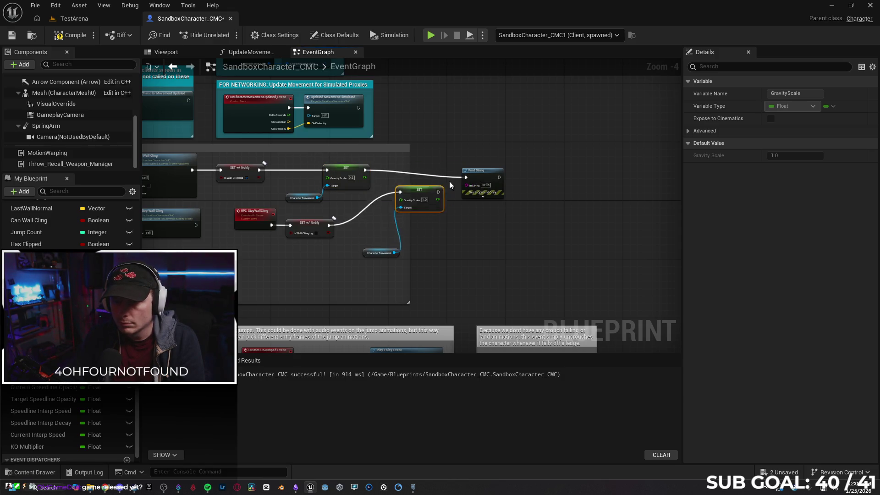
{"action": "mouse_move", "coordinate": [395, 236]}
{"action": "left_mouse_down"}
{"action": "mouse_move", "coordinate": [458, 176]}
{"action": "mouse_move", "coordinate": [534, 170]}
{"action": "left_mouse_up"}
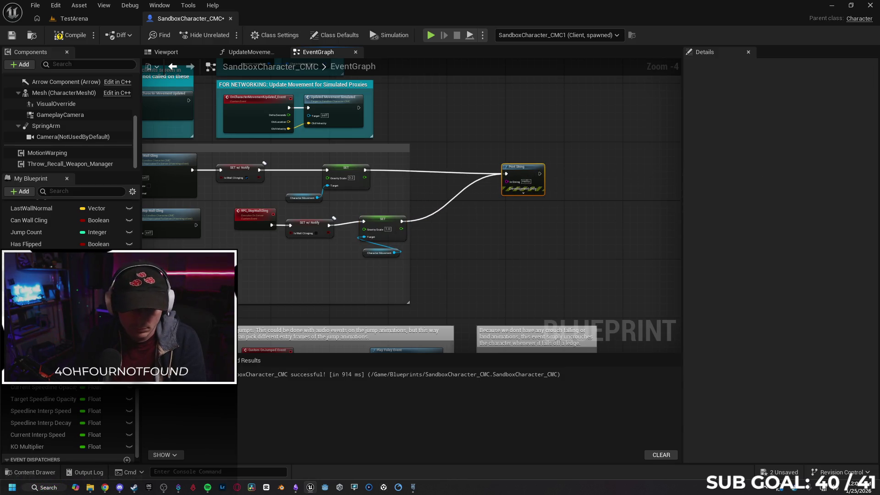
{"action": "mouse_move", "coordinate": [45, 449]}
{"action": "left_mouse_down"}
{"action": "mouse_move", "coordinate": [490, 223]}
{"action": "mouse_move", "coordinate": [507, 181]}
{"action": "left_mouse_up"}
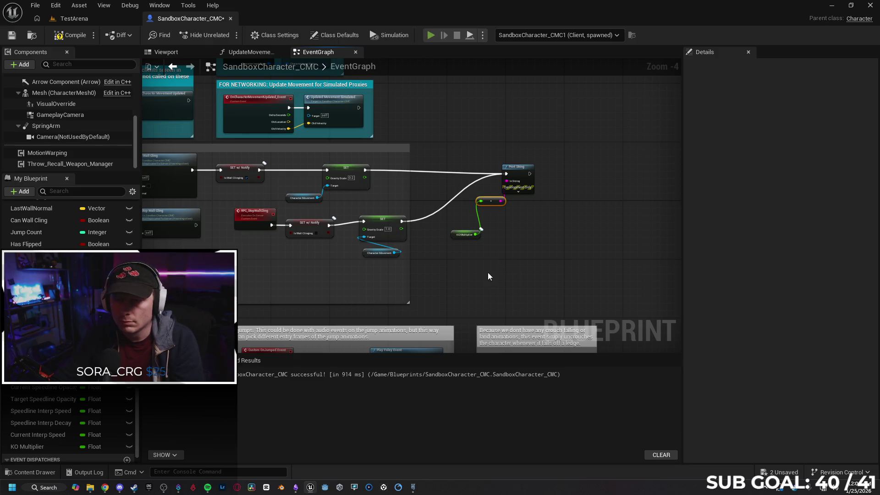
{"action": "key", "text": "alt+p"}
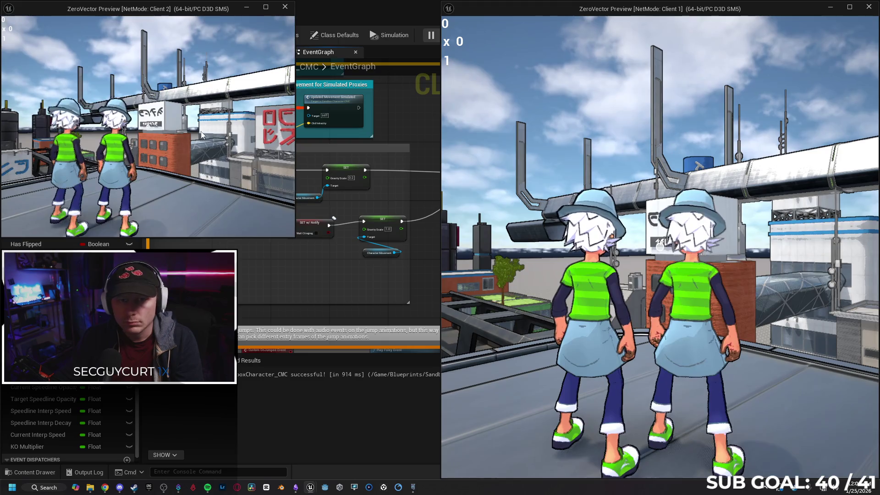
Step: Run Client 2 toward the other player and attack to raise the KO multiplier
{"action": "left_click", "coordinate": [201, 134]}
{"action": "key", "text": "w"}
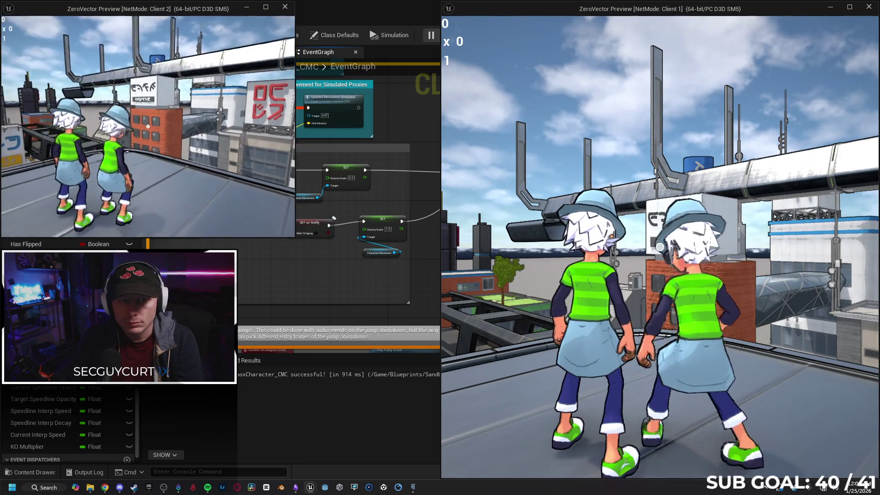
{"action": "key", "text": "w"}
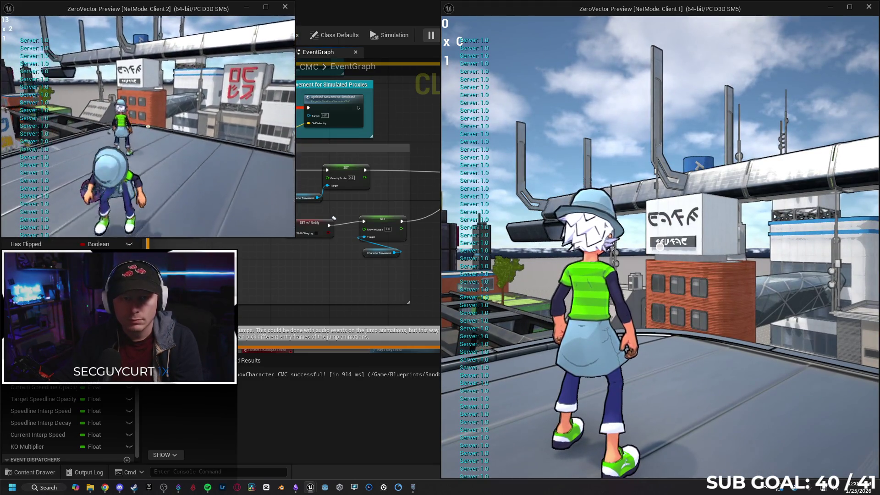
{"action": "left_click", "coordinate": [148, 127]}
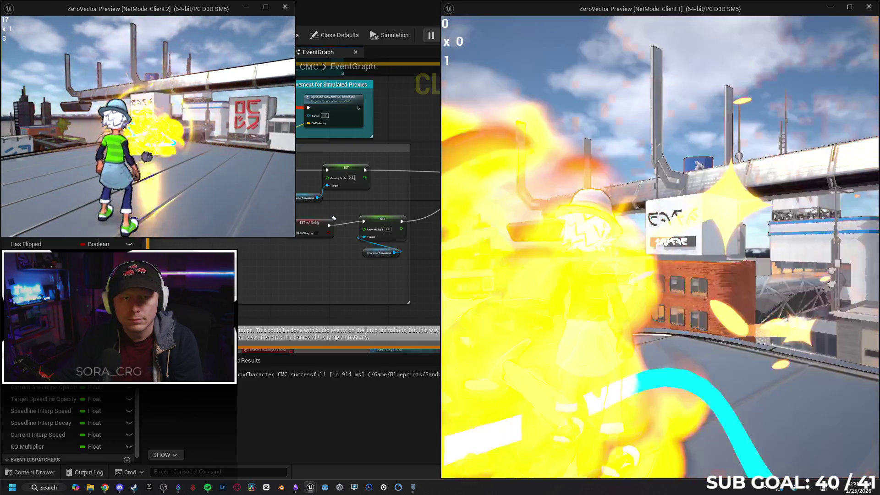
{"action": "key", "text": "s"}
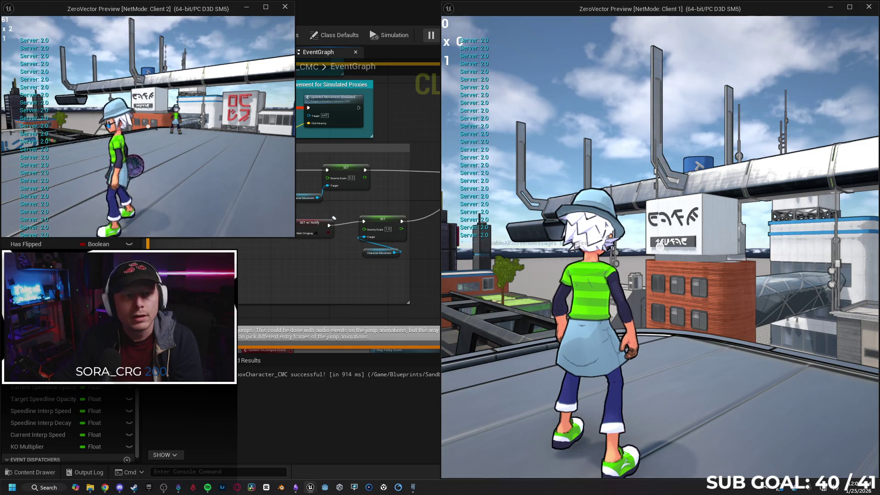
{"action": "key", "text": "w"}
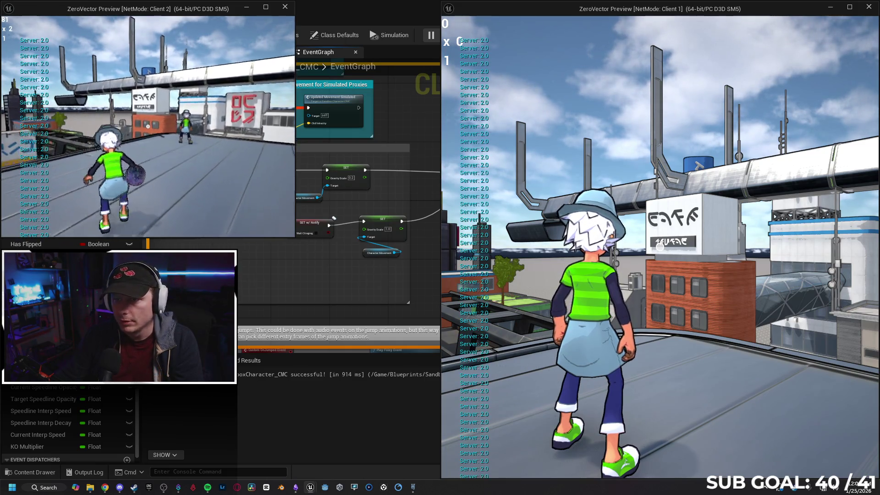
{"action": "key", "text": "a"}
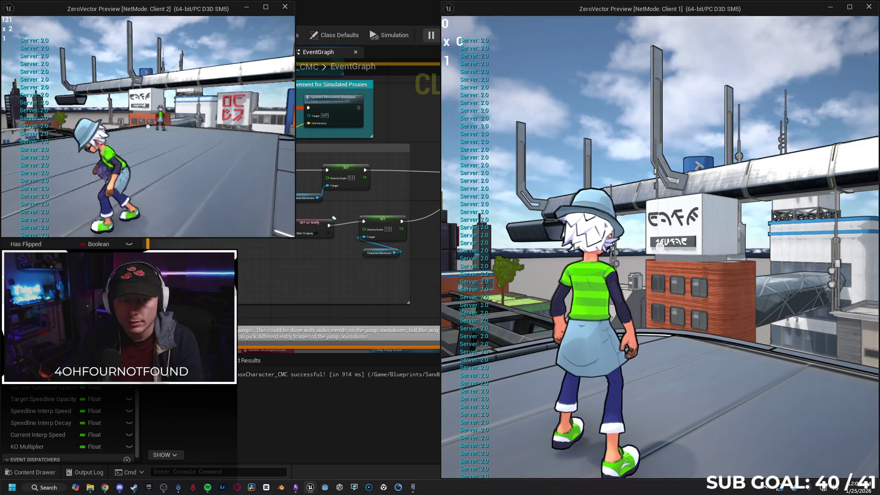
{"action": "key", "text": "w"}
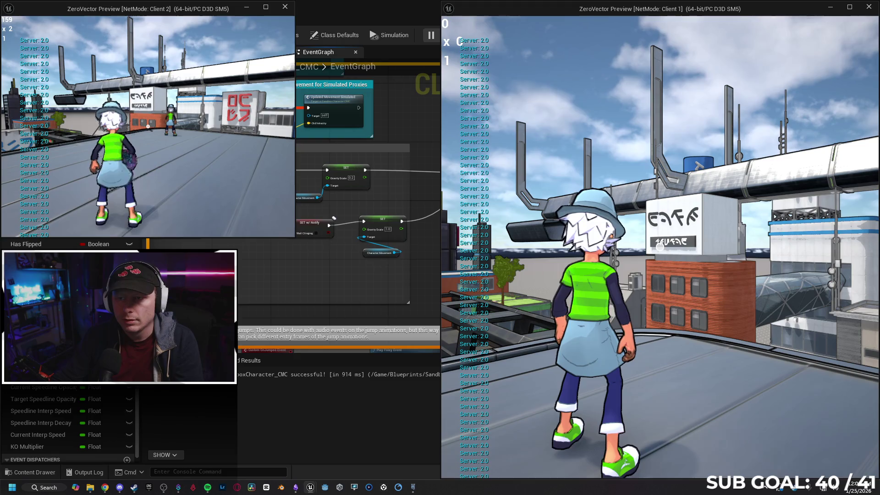
Step: Keep Client 2 jumping, dashing and running across the roof, then stop the session
{"action": "key", "text": "space"}
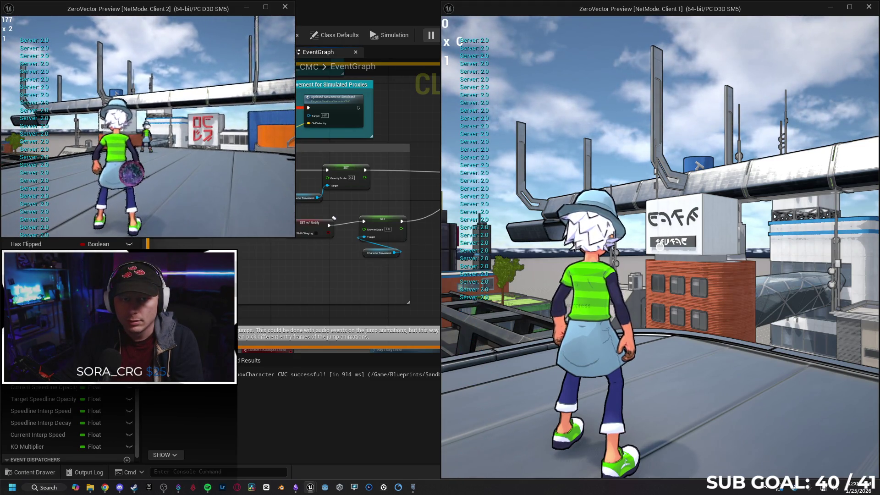
{"action": "key", "text": "a"}
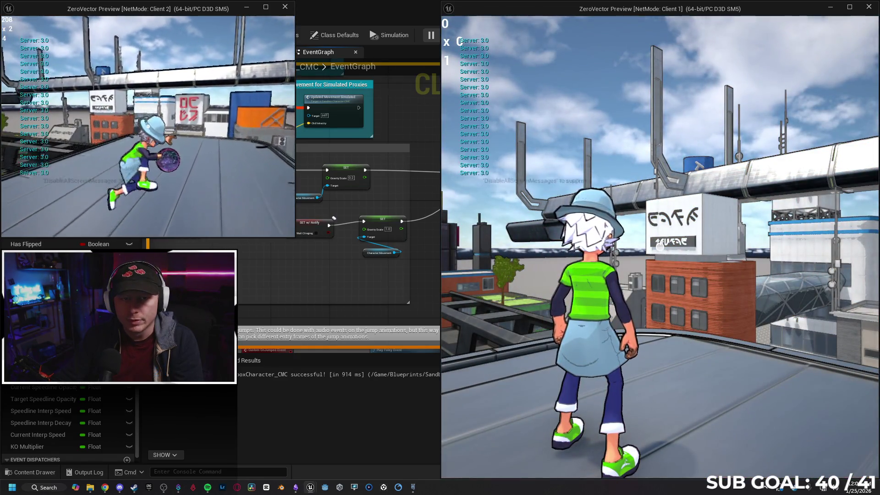
{"action": "key", "text": "w"}
{"action": "key", "text": "w"}
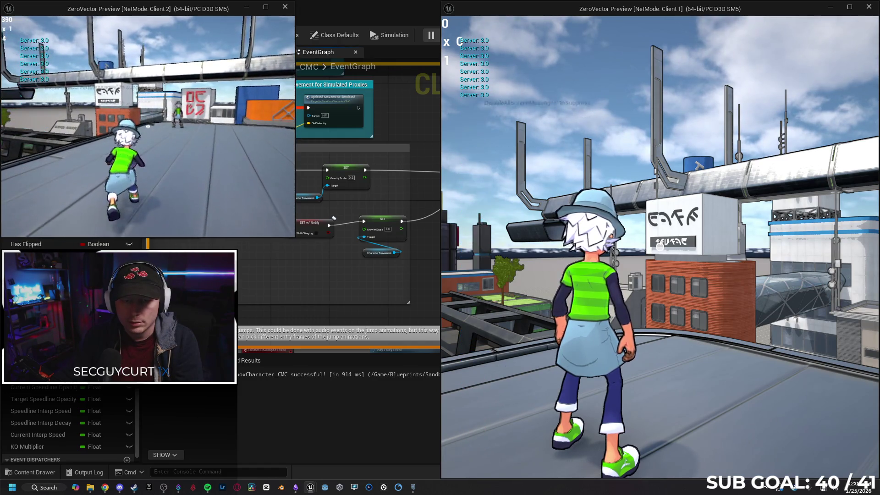
{"action": "key", "text": "a"}
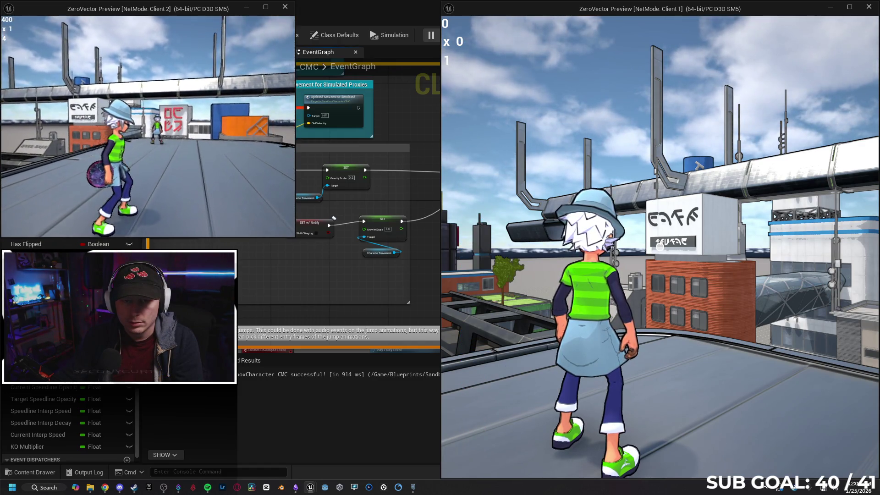
{"action": "key", "text": "space"}
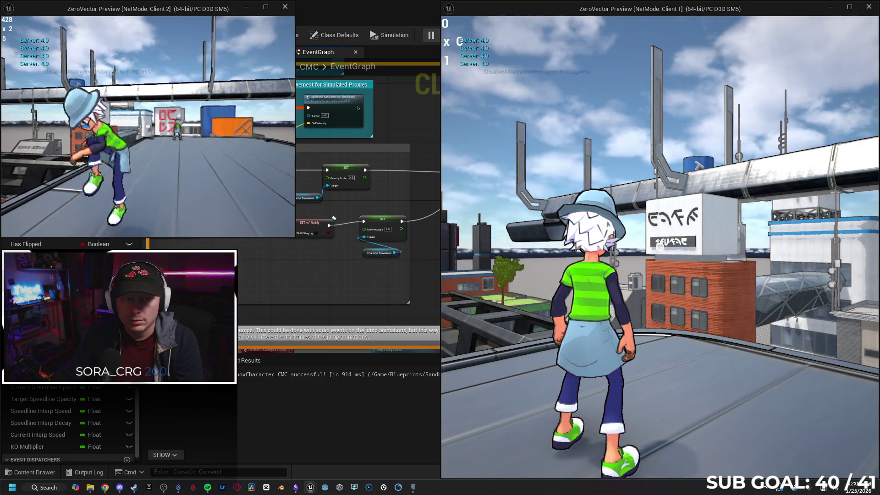
{"action": "key", "text": "w"}
{"action": "key", "text": "s"}
{"action": "key", "text": "Escape"}
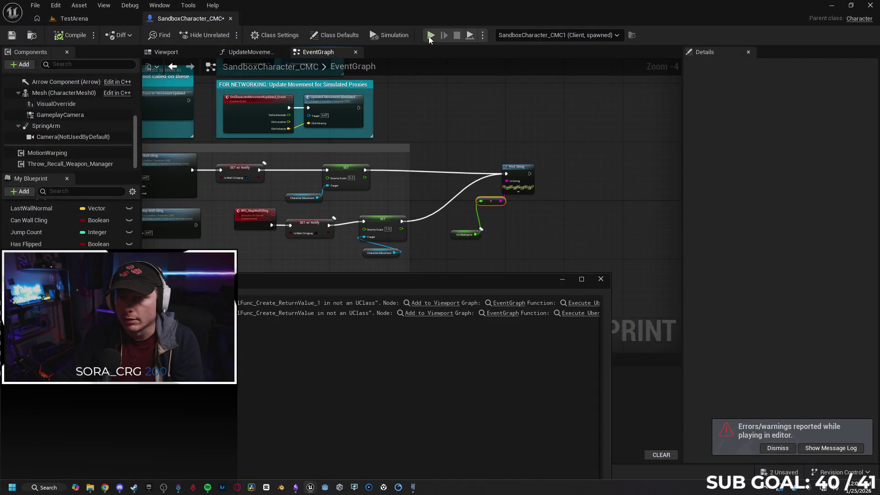
Step: Launch a two-client session and play Client 2 until its score reaches 771, printing Server: 3.0
{"action": "key", "text": "alt+p"}
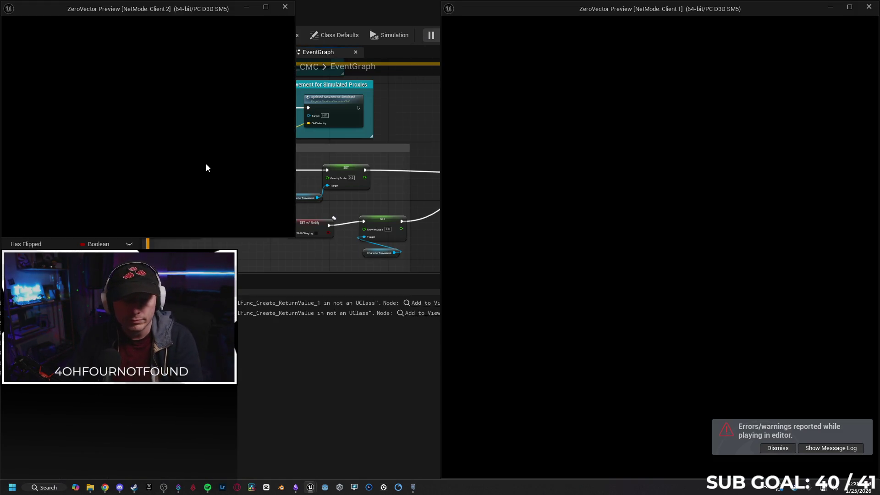
{"action": "key", "text": "s"}
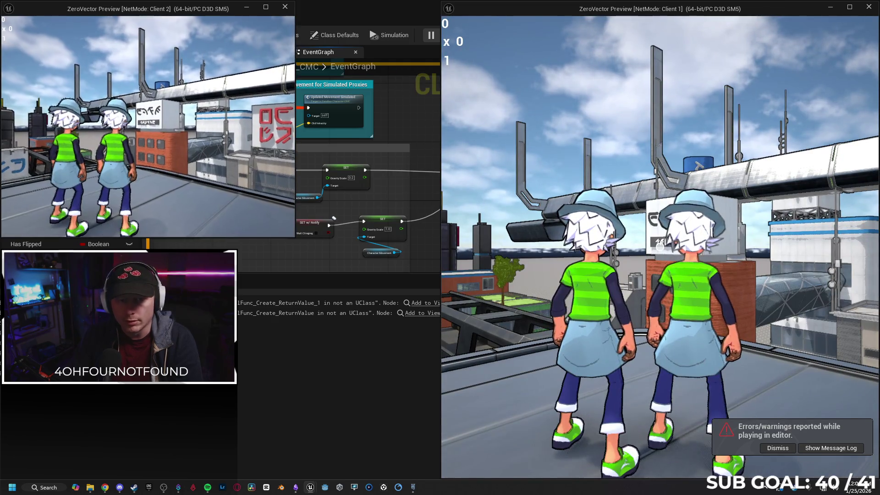
{"action": "key", "text": "w"}
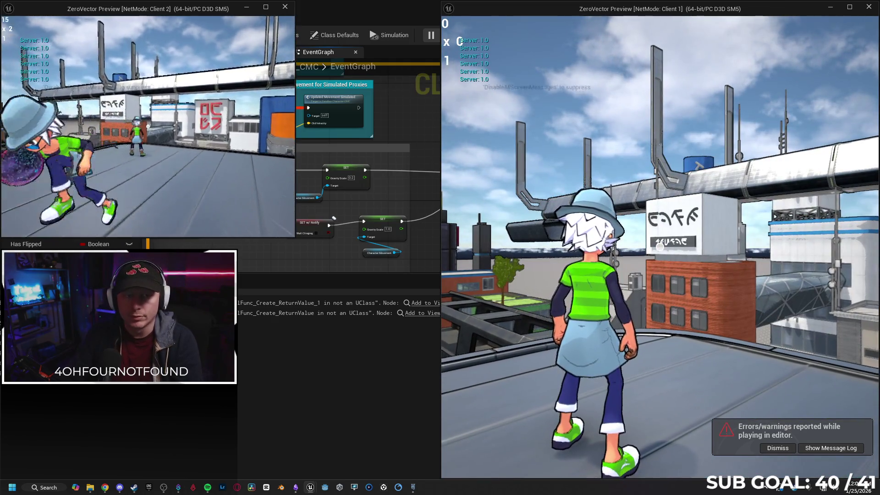
{"action": "key", "text": "s"}
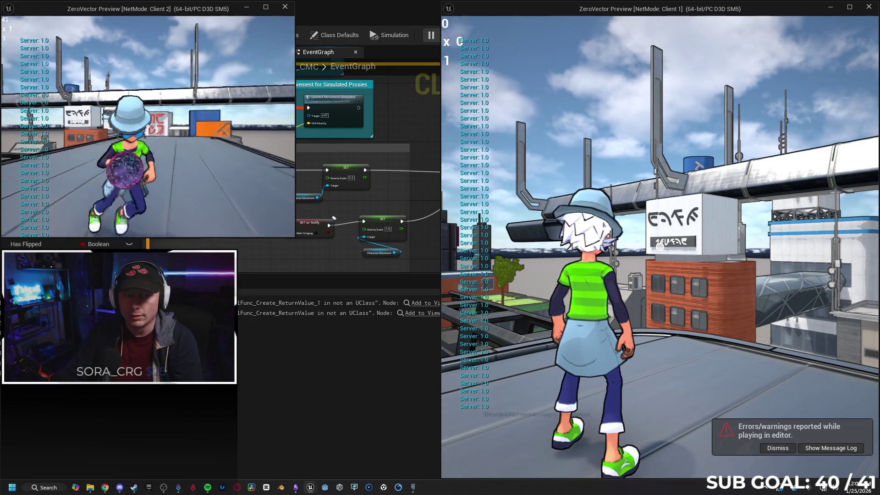
{"action": "key", "text": "w"}
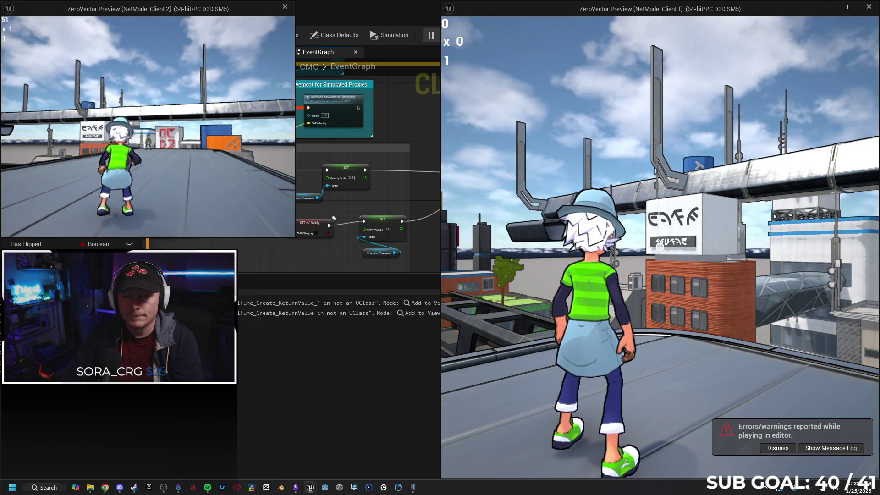
{"action": "key", "text": "space"}
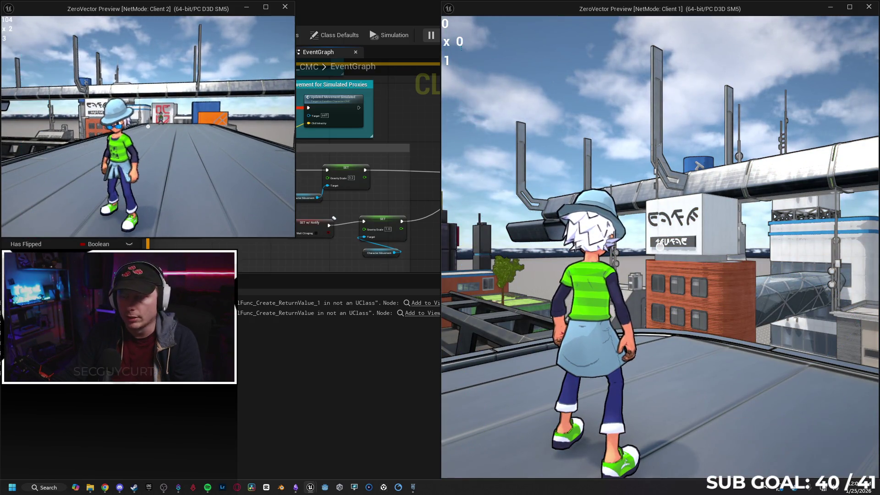
{"action": "key", "text": "w"}
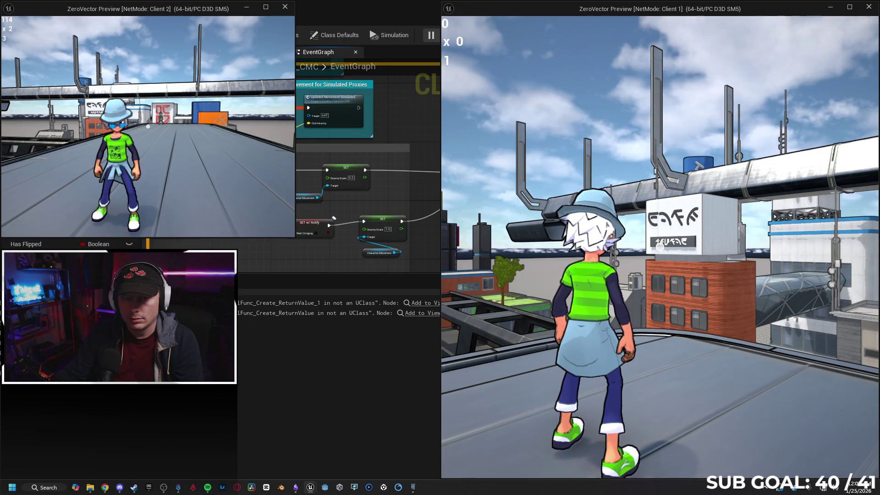
{"action": "key", "text": "a"}
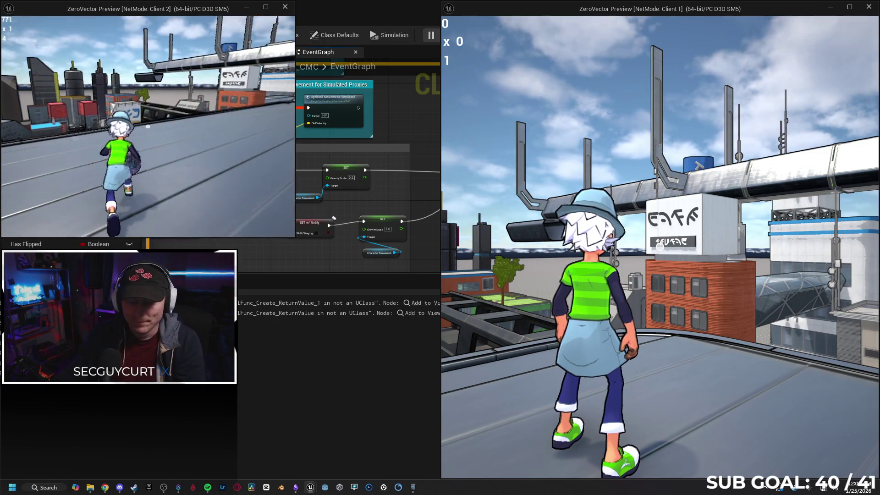
{"action": "key", "text": "super"}
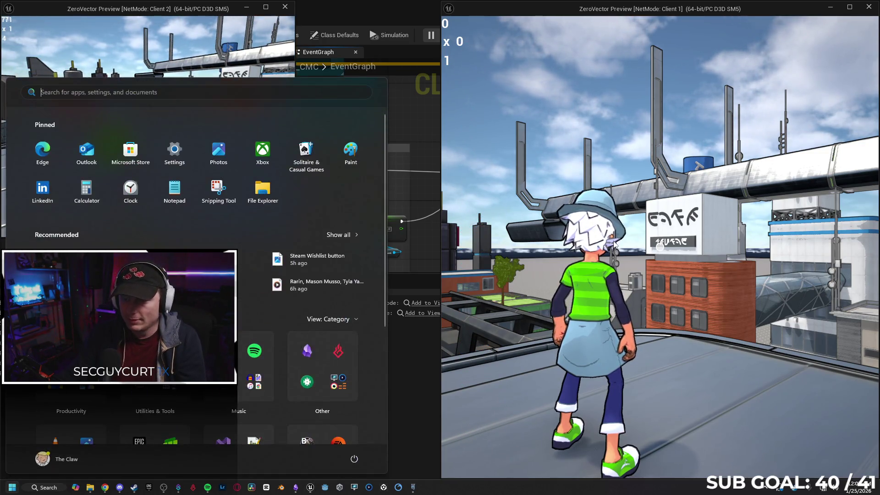
Step: Wall-run, run and slide Client 1's character to raise its score to 166
{"action": "key", "text": "super"}
{"action": "key", "text": "w"}
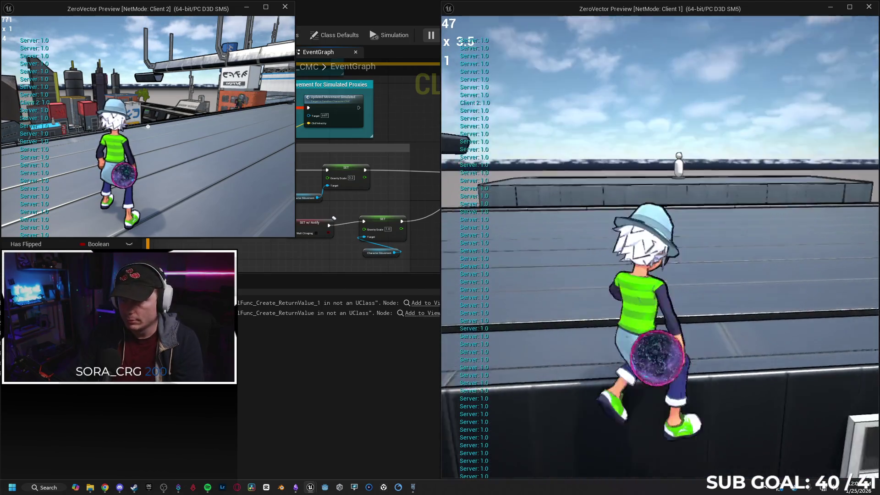
{"action": "key", "text": "space"}
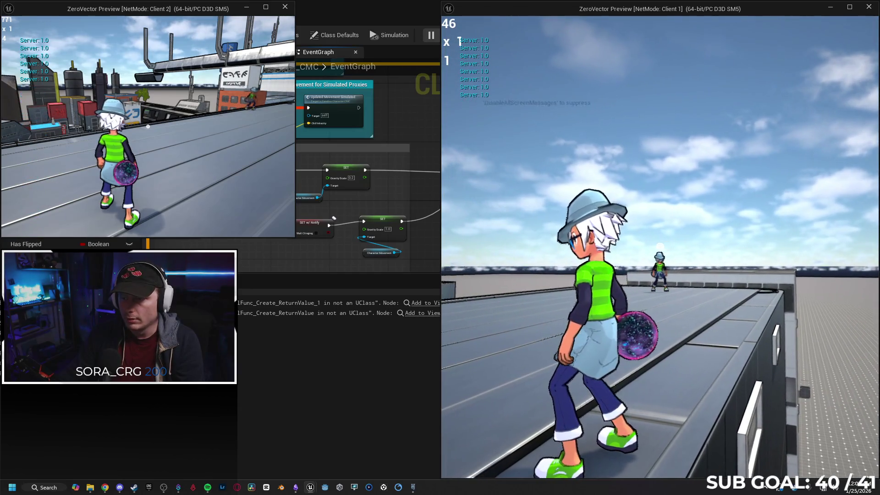
{"action": "key", "text": "c"}
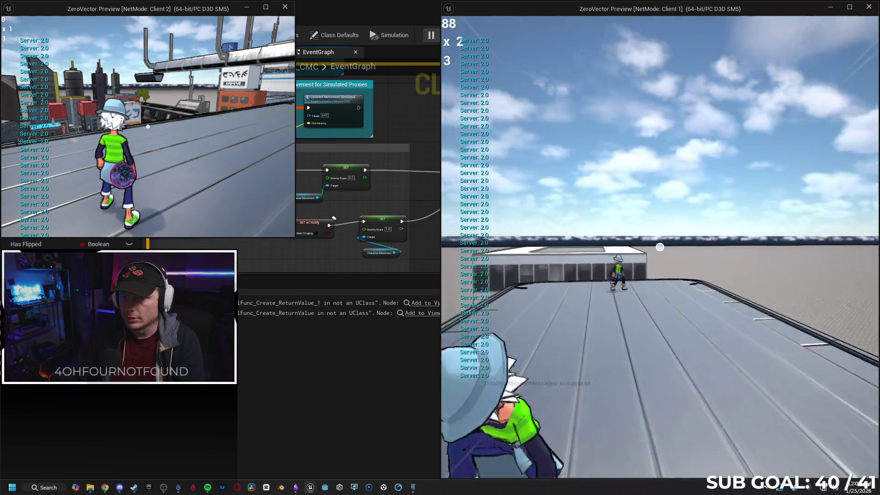
{"action": "key", "text": "s"}
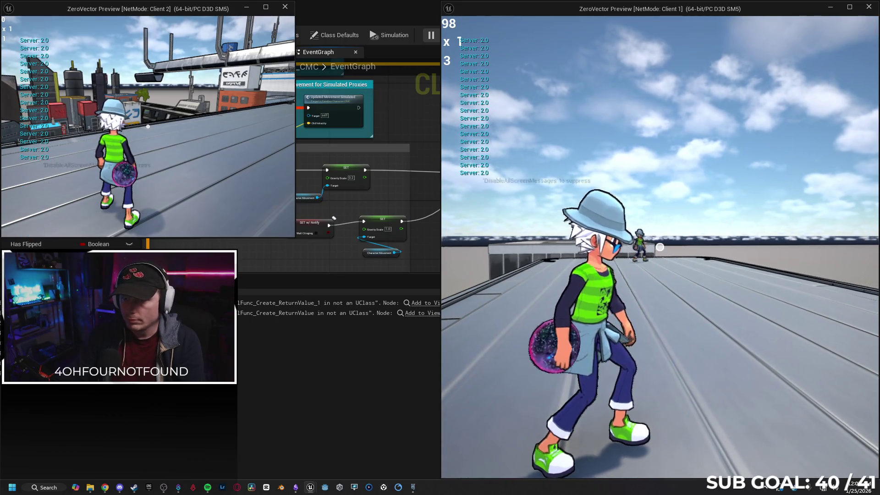
{"action": "key", "text": "w"}
{"action": "key", "text": "c"}
{"action": "key", "text": "s"}
{"action": "key", "text": "w"}
{"action": "key", "text": "s"}
{"action": "key", "text": "w"}
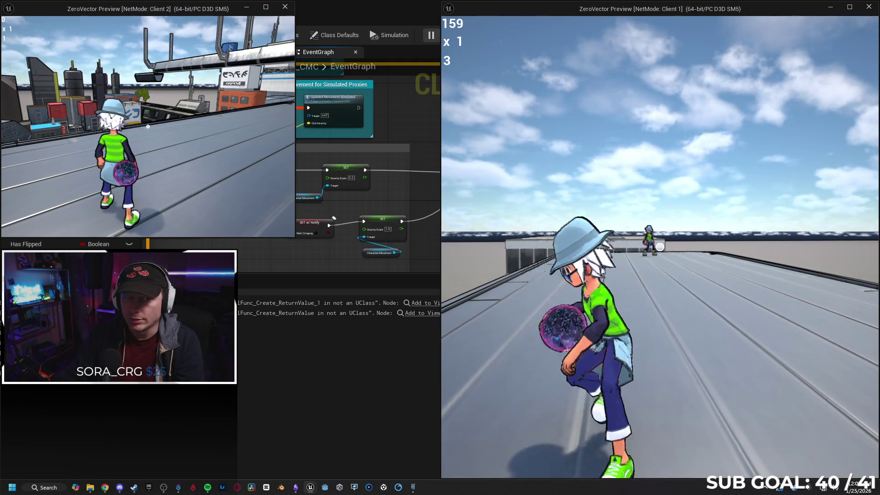
{"action": "key", "text": "w"}
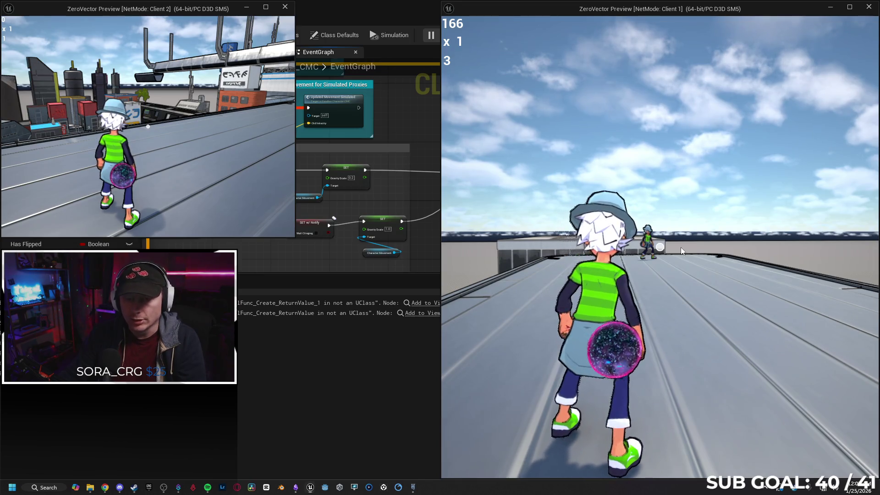
Step: Jump Client 2's character along the roof, then bring the Blueprint editor back to the front
{"action": "key", "text": "super"}
{"action": "key", "text": "super"}
{"action": "key", "text": "s"}
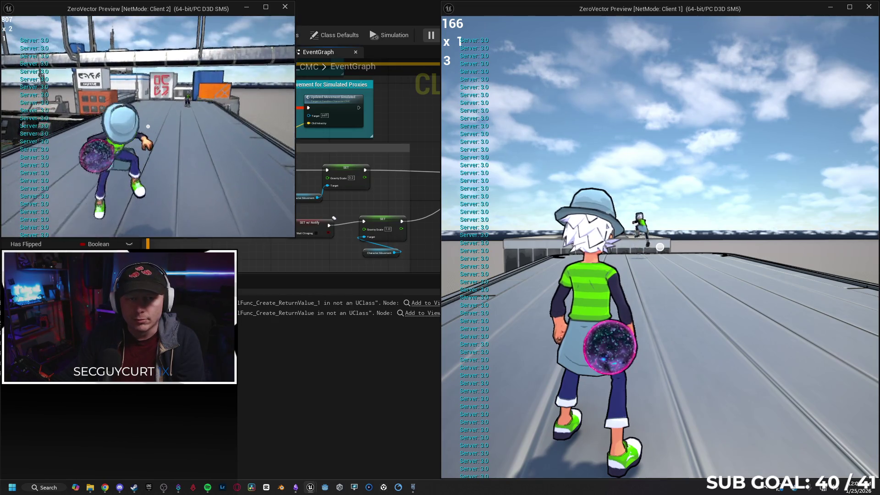
{"action": "key", "text": "space"}
{"action": "key", "text": "w"}
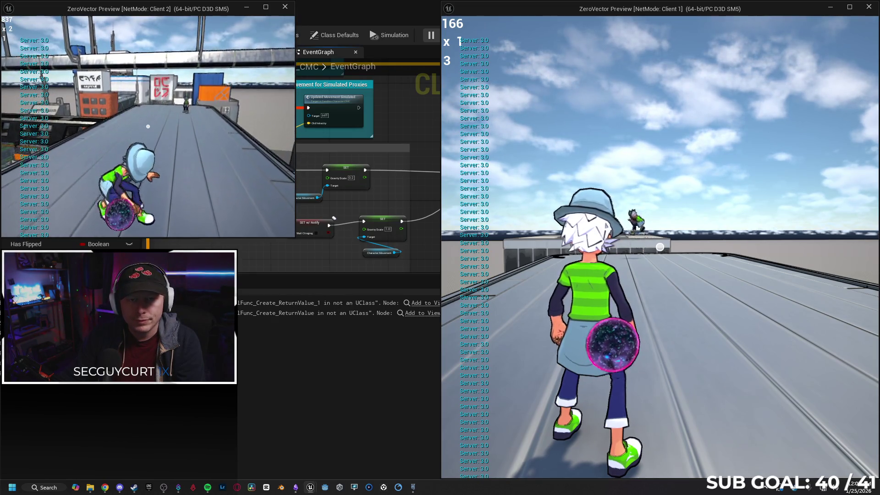
{"action": "key", "text": "s"}
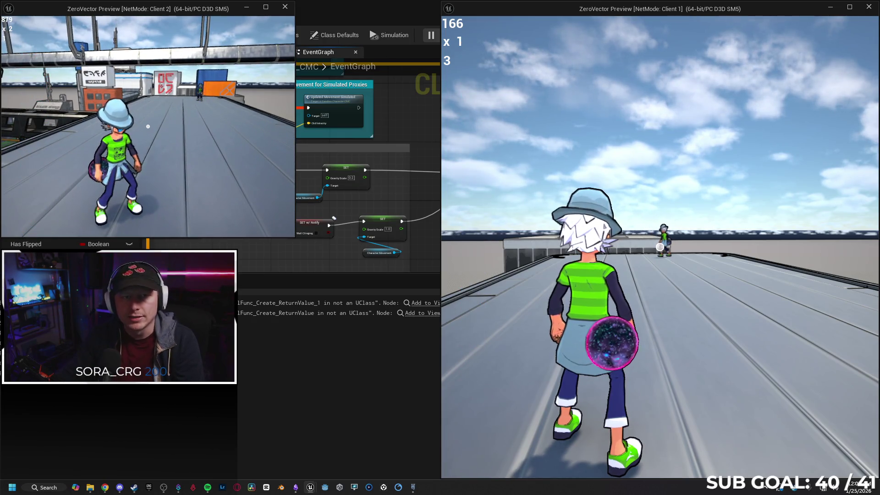
{"action": "key", "text": "shift+F1"}
{"action": "left_click", "coordinate": [388, 116]}
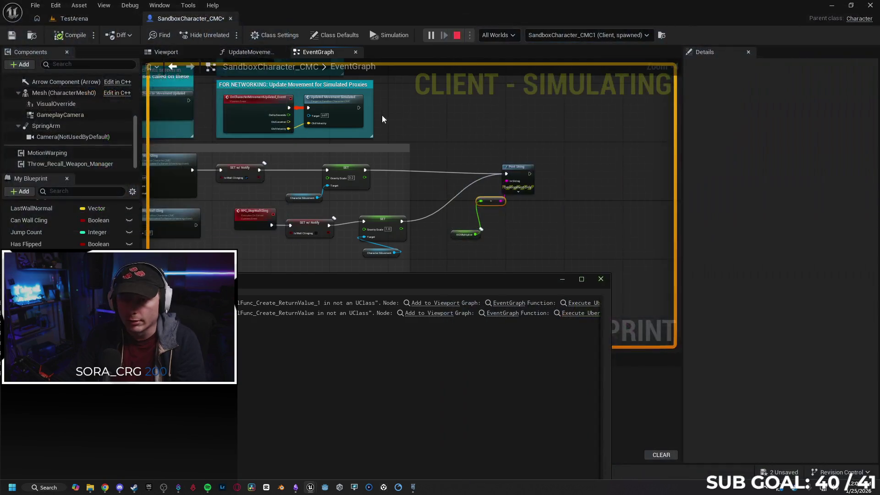
Step: Stop the play session, close the Message Log and return to the EventGraph
{"action": "key", "text": "Escape"}
{"action": "left_click", "coordinate": [601, 282]}
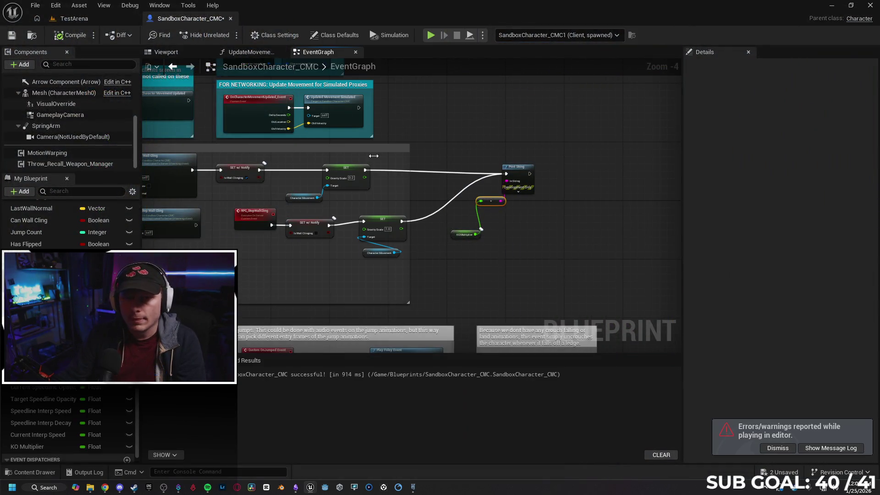
{"action": "left_click", "coordinate": [242, 54]}
{"action": "left_click", "coordinate": [318, 52]}
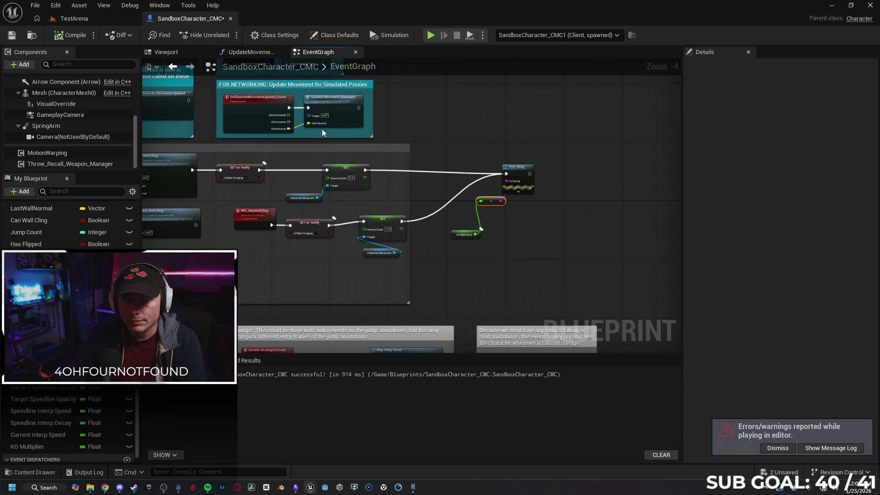
Step: Browse to the hit logic that resets Current Session Score to 0.0 and KO Multiplier to 1.0
{"action": "scroll", "coordinate": [348, 251], "scroll_direction": "down", "scroll_amount": 4}
{"action": "left_click_drag", "start_coordinate": [487, 246], "coordinate": [462, 282]}
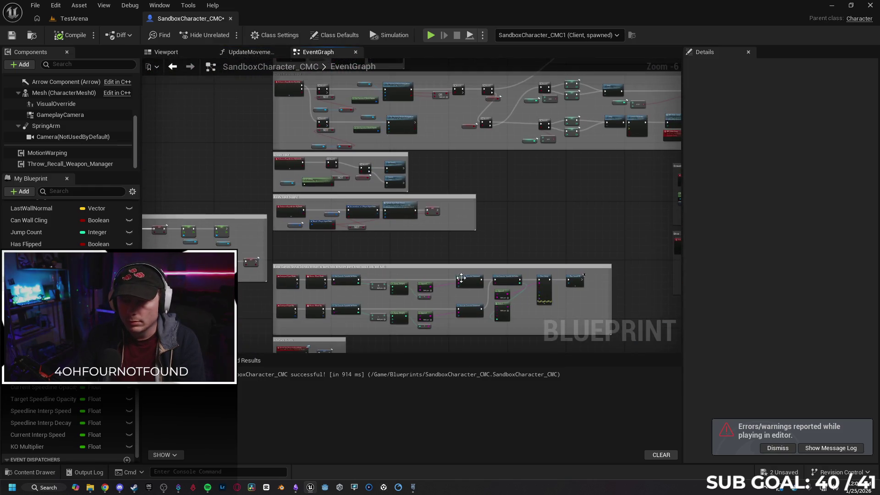
{"action": "scroll", "coordinate": [413, 349], "scroll_direction": "up", "scroll_amount": 2}
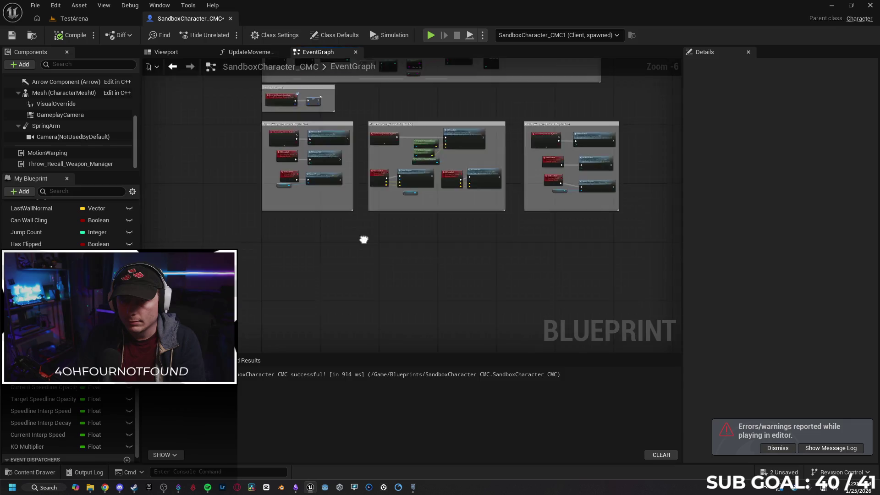
{"action": "scroll", "coordinate": [363, 238], "scroll_direction": "down", "scroll_amount": 2}
{"action": "scroll", "coordinate": [318, 213], "scroll_direction": "down", "scroll_amount": 6}
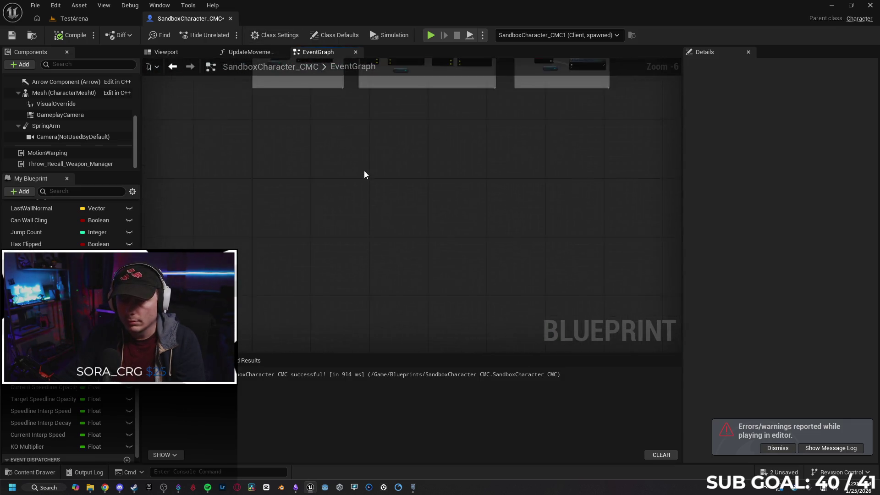
{"action": "scroll", "coordinate": [403, 185], "scroll_direction": "up", "scroll_amount": 5}
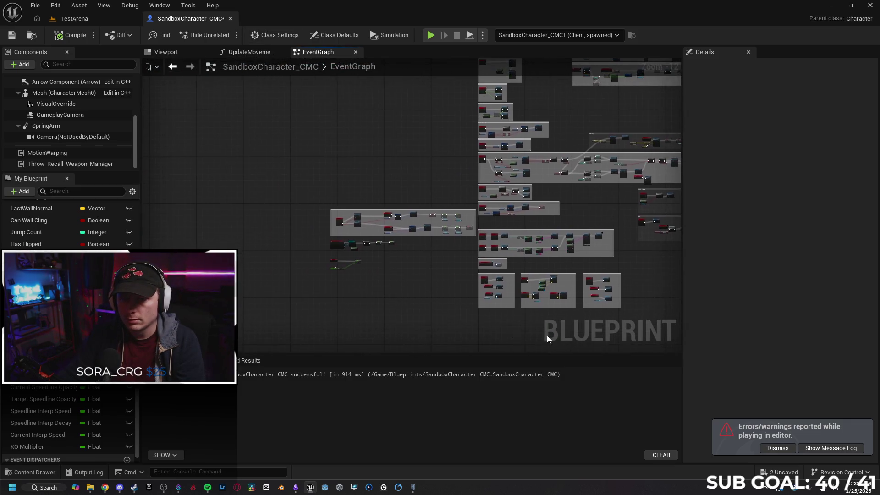
{"action": "scroll", "coordinate": [385, 257], "scroll_direction": "up", "scroll_amount": 4}
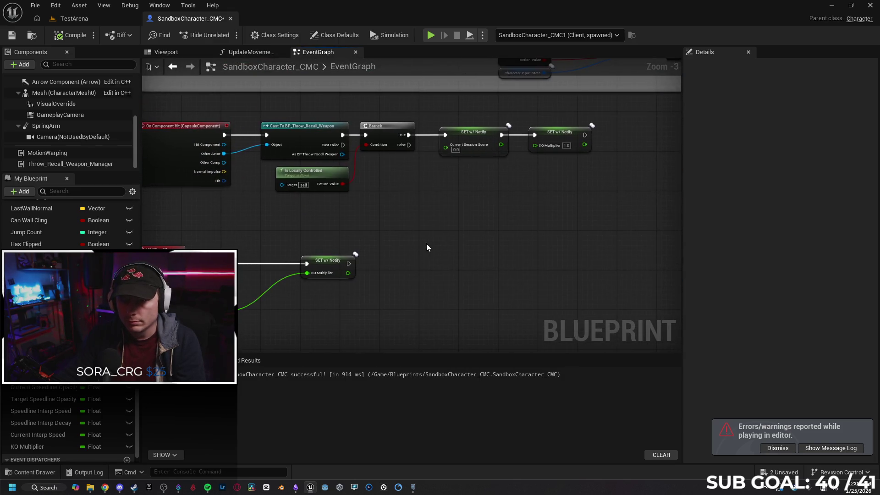
Step: Detach On Component Hit from the weapon Cast chain and move it left
{"action": "left_click_drag", "start_coordinate": [419, 231], "coordinate": [512, 237]}
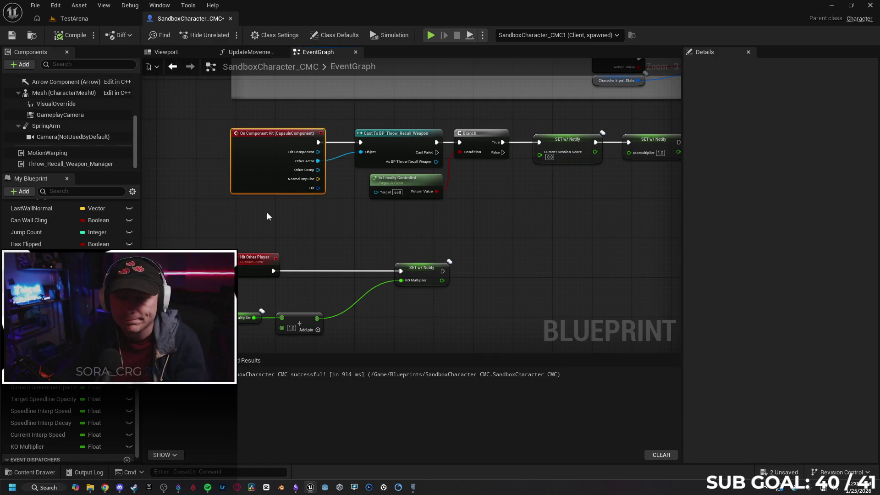
{"action": "left_click_drag", "start_coordinate": [352, 224], "coordinate": [347, 217]}
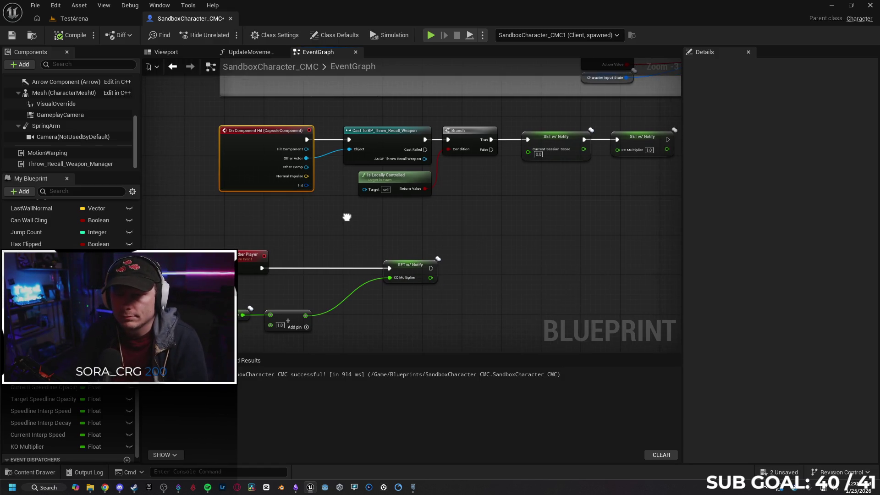
{"action": "scroll", "coordinate": [453, 223], "scroll_direction": "down", "scroll_amount": 1}
{"action": "left_click_drag", "start_coordinate": [515, 233], "coordinate": [496, 231]}
{"action": "left_click", "coordinate": [441, 230]}
{"action": "mouse_move", "coordinate": [331, 160]}
{"action": "left_mouse_down"}
{"action": "mouse_move", "coordinate": [334, 168]}
{"action": "mouse_move", "coordinate": [170, 158]}
{"action": "left_mouse_up"}
{"action": "left_click_drag", "start_coordinate": [287, 188], "coordinate": [373, 178]}
Step: Add a new custom event node from the graph's action list
{"action": "right_click", "coordinate": [380, 160]}
{"action": "type", "text": "cus"}
{"action": "key", "text": "Return"}
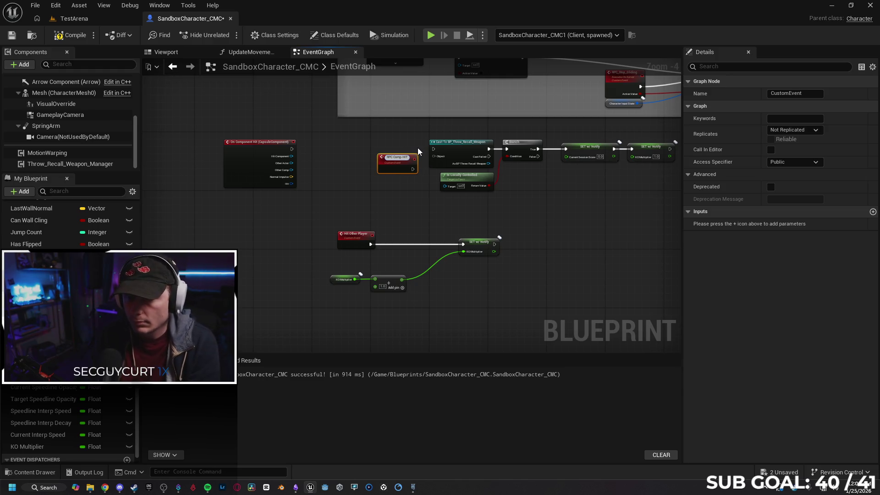
Step: Name the event RPC Comp HIT and call it from On Component Hit, targeting Other Actor
{"action": "key", "text": "Return"}
{"action": "scroll", "coordinate": [403, 145], "scroll_direction": "up", "scroll_amount": 1}
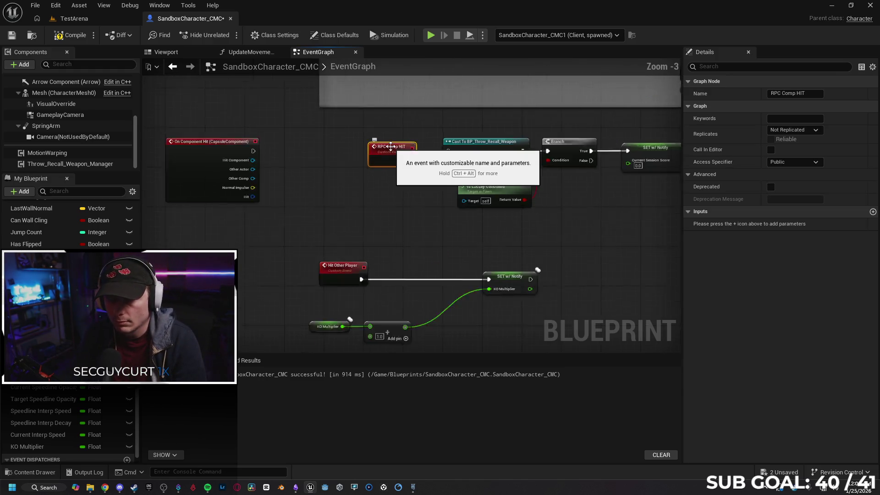
{"action": "scroll", "coordinate": [391, 146], "scroll_direction": "up", "scroll_amount": 2}
{"action": "mouse_move", "coordinate": [215, 151]}
{"action": "left_mouse_down"}
{"action": "mouse_move", "coordinate": [238, 175]}
{"action": "mouse_move", "coordinate": [245, 153]}
{"action": "left_mouse_up"}
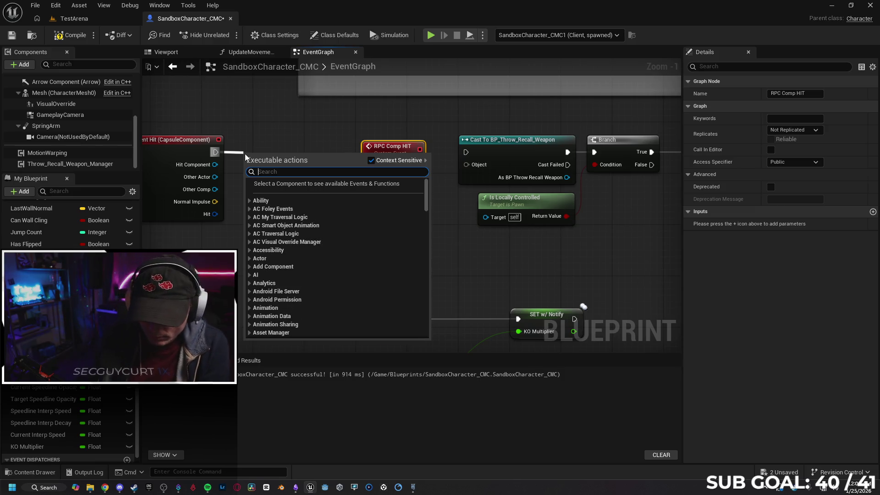
{"action": "type", "text": "rpc"}
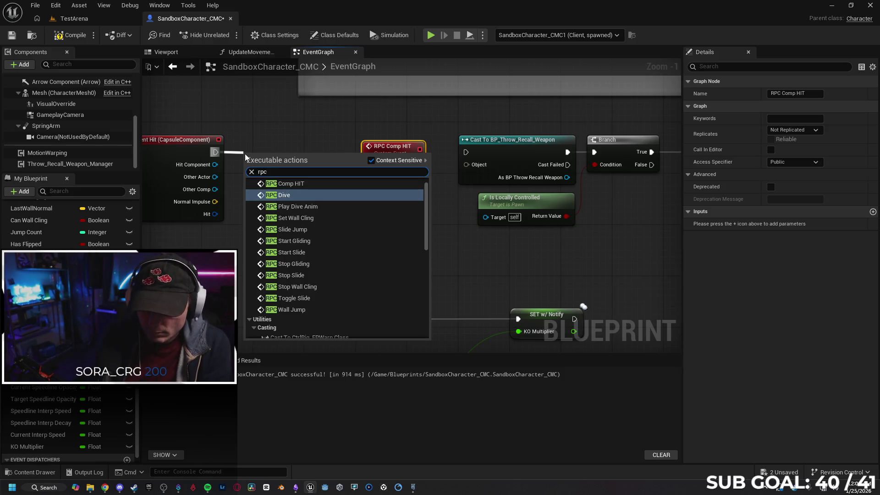
{"action": "key", "text": "Up"}
{"action": "key", "text": "Return"}
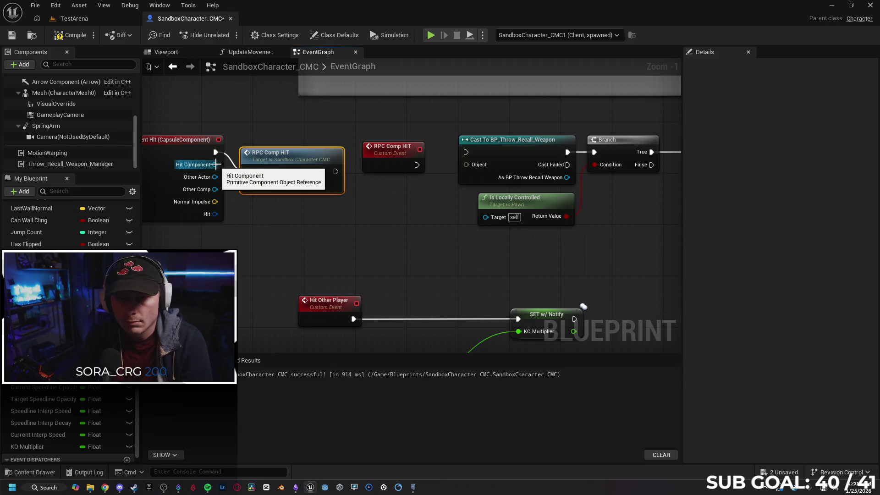
{"action": "mouse_move", "coordinate": [215, 177]}
{"action": "left_mouse_down"}
{"action": "mouse_move", "coordinate": [245, 188]}
{"action": "mouse_move", "coordinate": [220, 180]}
{"action": "mouse_move", "coordinate": [247, 185]}
{"action": "mouse_move", "coordinate": [278, 151]}
{"action": "left_mouse_up"}
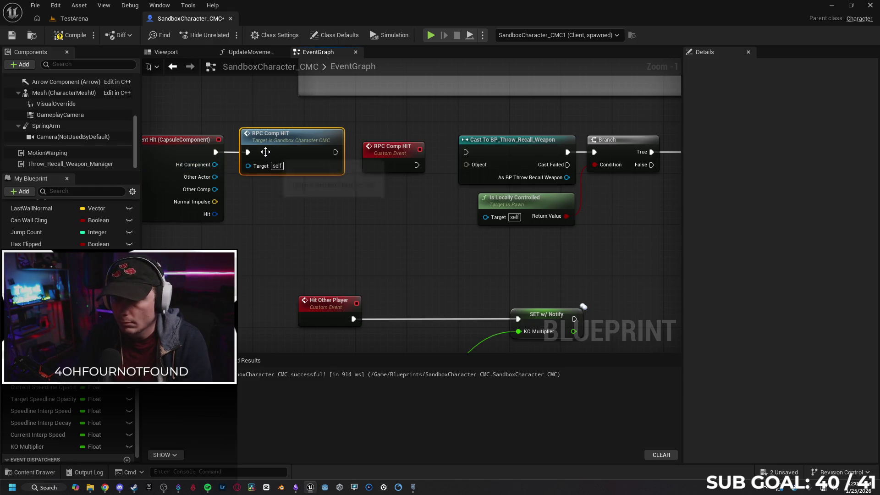
Step: Wire the RPC Comp HIT event into the Cast To BP_Throw_Recall_Weapon node
{"action": "mouse_move", "coordinate": [411, 147]}
{"action": "left_mouse_down"}
{"action": "mouse_move", "coordinate": [417, 127]}
{"action": "mouse_move", "coordinate": [480, 152]}
{"action": "mouse_move", "coordinate": [466, 152]}
{"action": "left_mouse_up"}
{"action": "left_click_drag", "start_coordinate": [411, 134], "coordinate": [418, 144]}
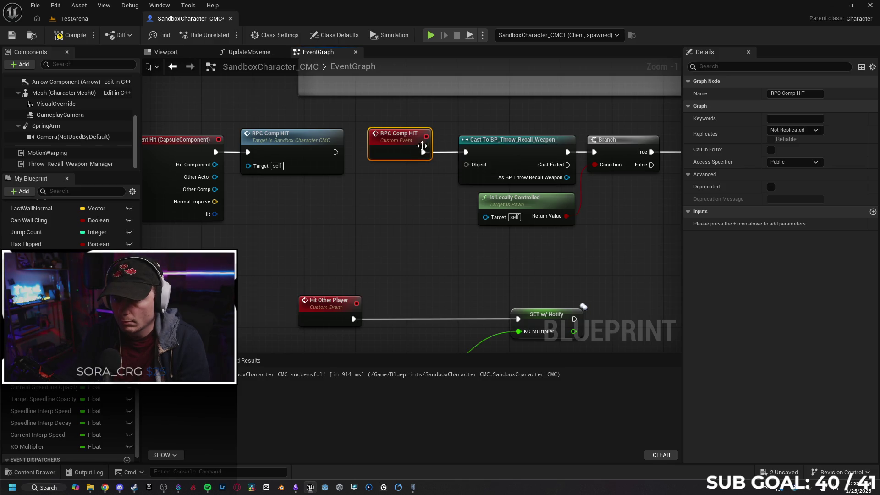
{"action": "mouse_move", "coordinate": [466, 164]}
{"action": "left_mouse_down"}
{"action": "mouse_move", "coordinate": [392, 148]}
{"action": "mouse_move", "coordinate": [471, 167]}
{"action": "left_mouse_up"}
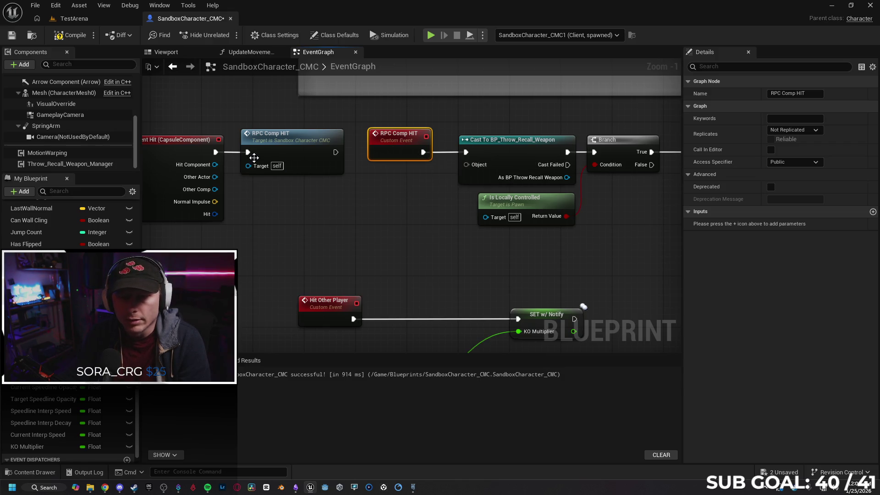
{"action": "left_click", "coordinate": [402, 218]}
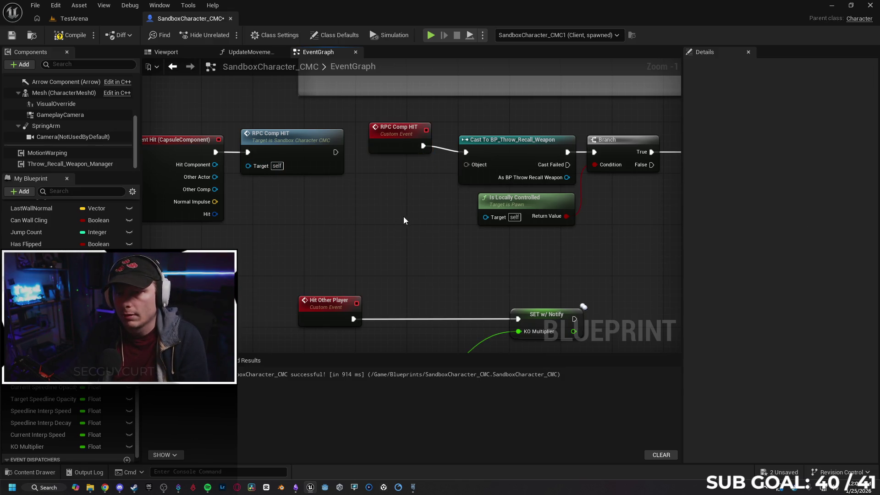
Step: Undo the RPC Comp HIT wiring and reconnect On Component Hit directly to the Cast node
{"action": "key", "text": "ctrl+z"}
{"action": "key", "text": "ctrl+z"}
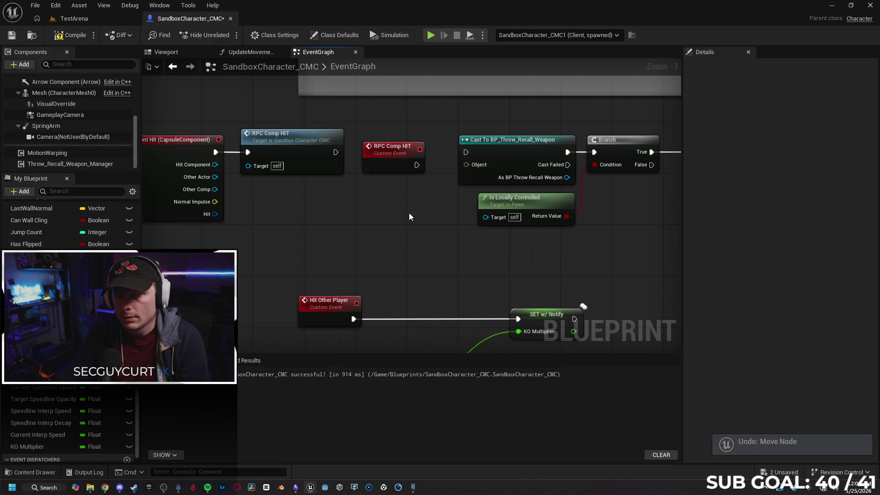
{"action": "key", "text": "ctrl+z"}
{"action": "key", "text": "ctrl+z"}
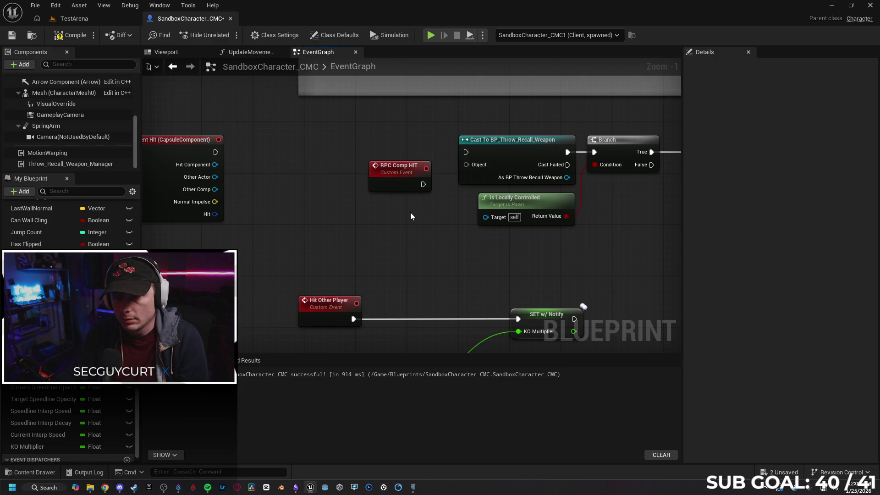
{"action": "key", "text": "ctrl+z"}
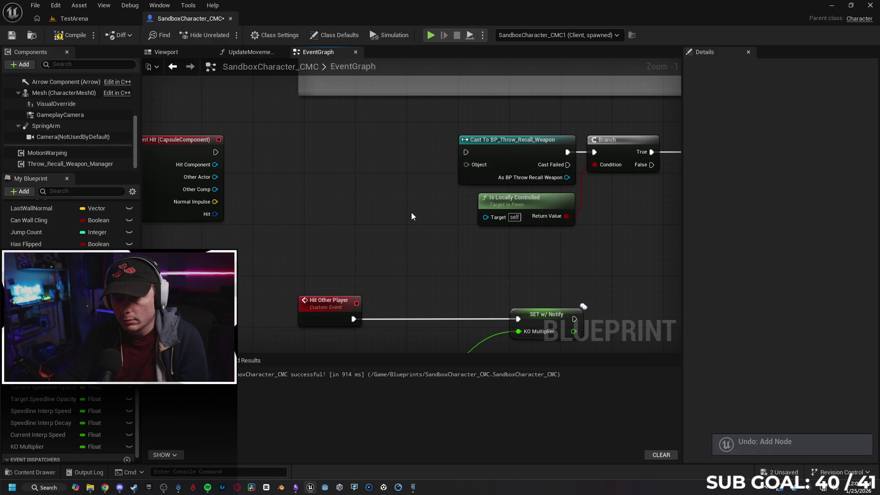
{"action": "key", "text": "ctrl+z"}
{"action": "key", "text": "ctrl+z"}
{"action": "key", "text": "ctrl+z"}
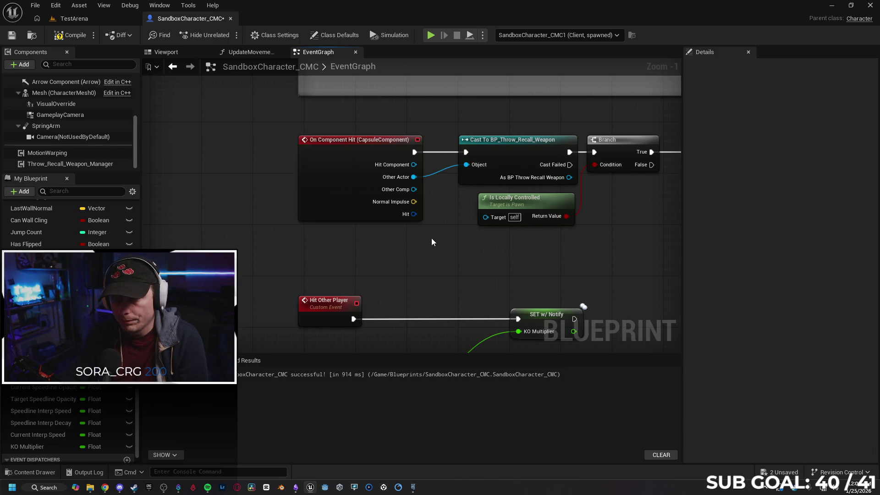
{"action": "left_click_drag", "start_coordinate": [427, 237], "coordinate": [365, 210]}
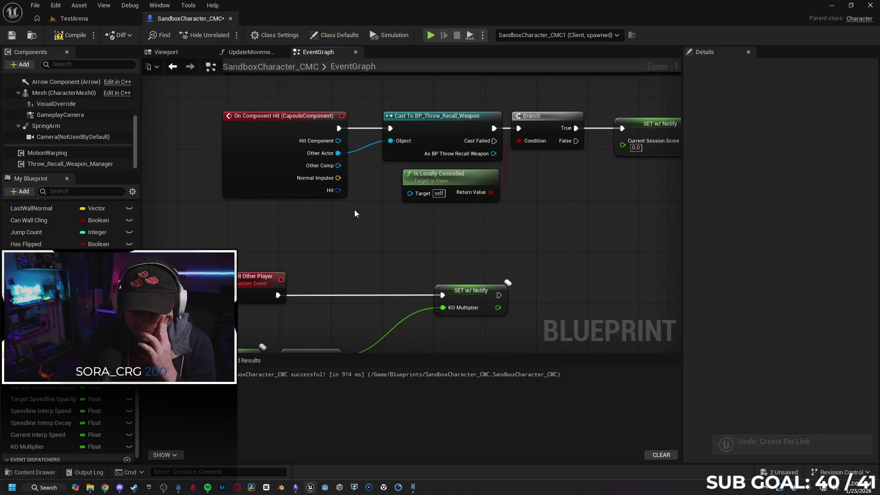
{"action": "left_click", "coordinate": [268, 140]}
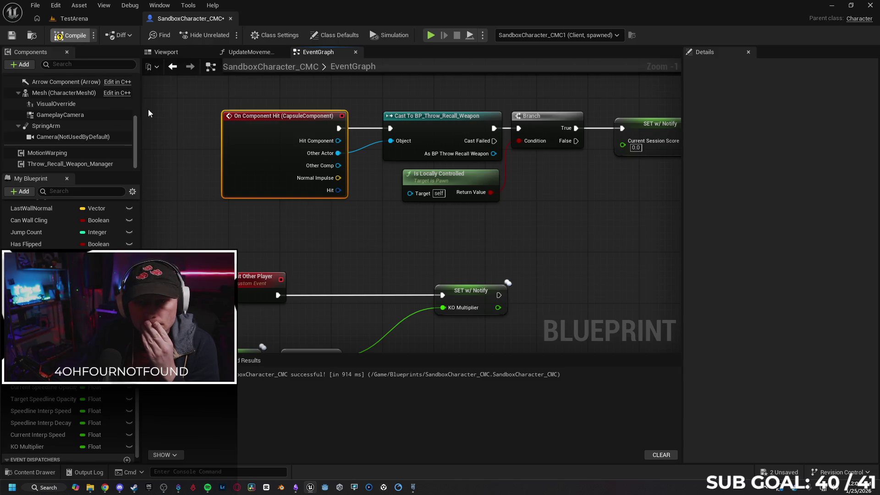
Step: Enable Component Replicates on the Capsule Component and recompile the character blueprint
{"action": "scroll", "coordinate": [60, 119], "scroll_direction": "up", "scroll_amount": 2}
{"action": "left_click", "coordinate": [59, 114]}
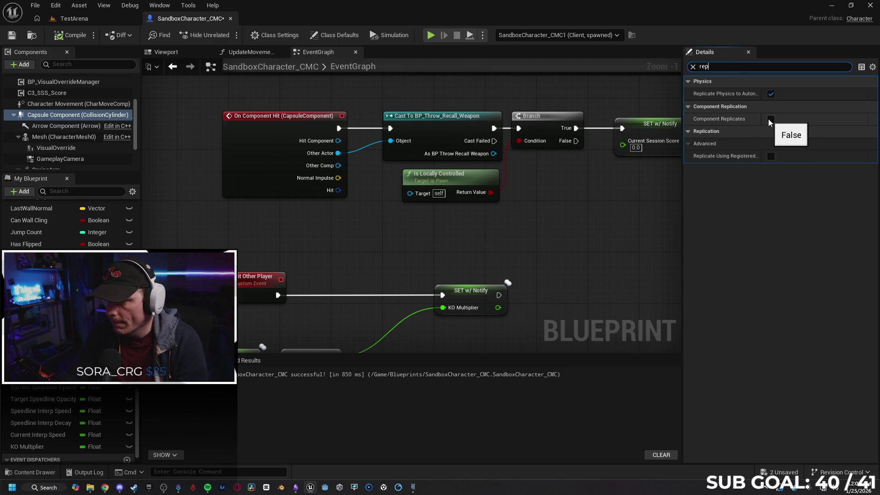
{"action": "left_click", "coordinate": [770, 120]}
{"action": "left_click", "coordinate": [69, 35]}
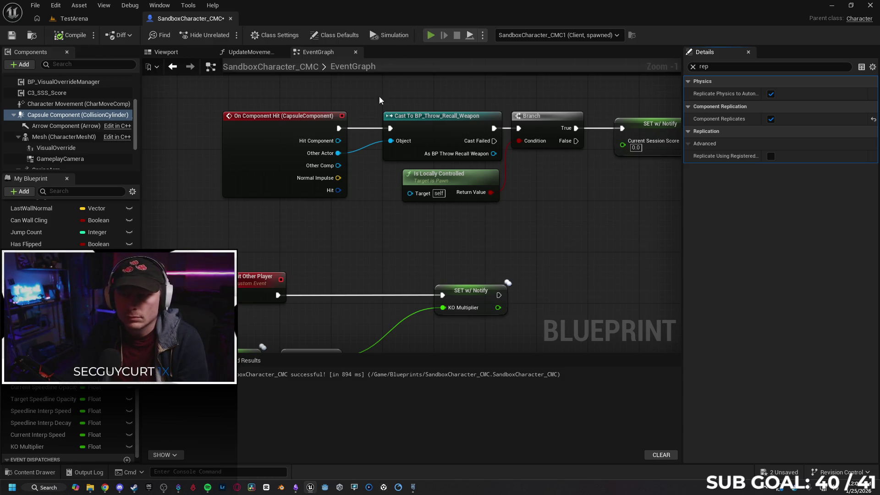
{"action": "key", "text": "alt+p"}
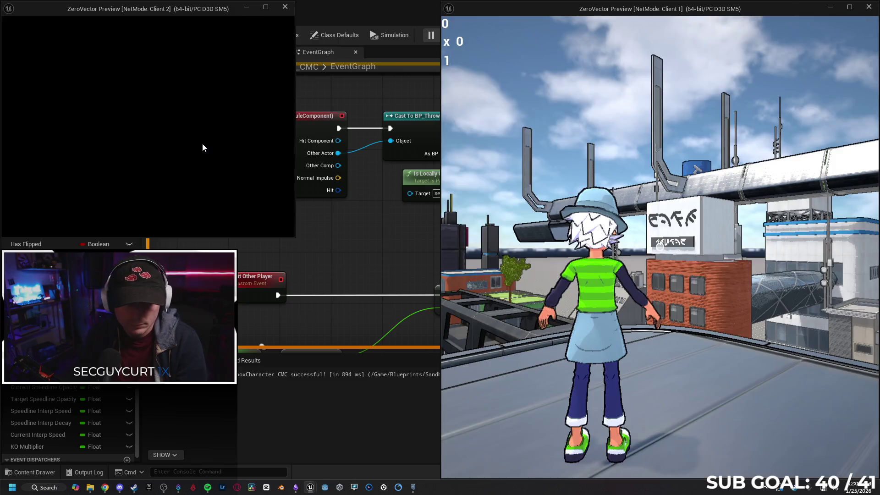
Step: Move Client 2's character while the test prints Server: Hello, then stop the session
{"action": "left_click", "coordinate": [202, 143]}
{"action": "key", "text": "w"}
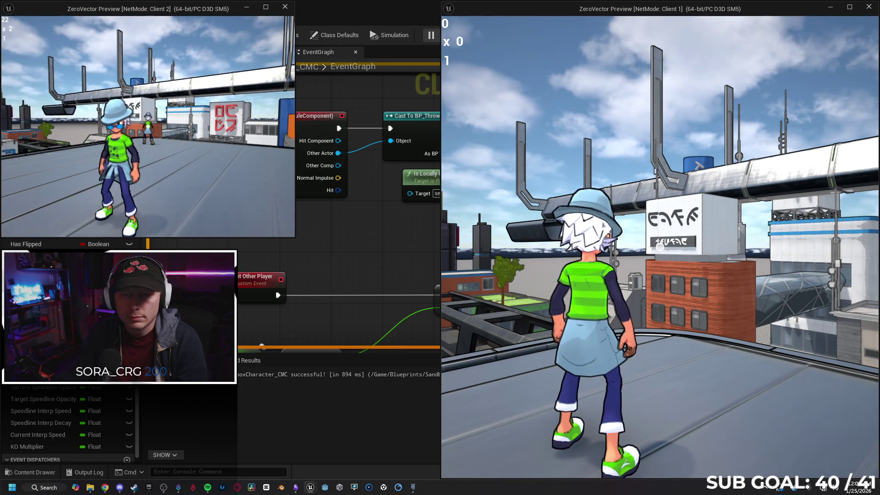
{"action": "key", "text": "w"}
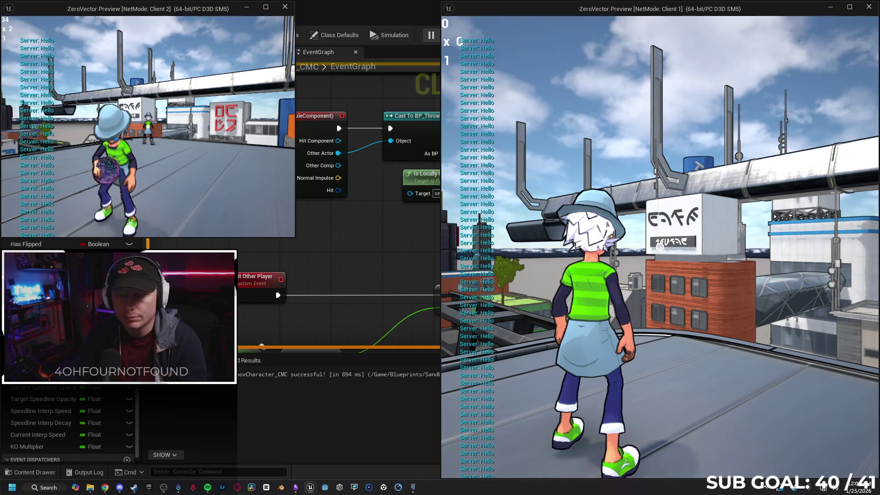
{"action": "left_click", "coordinate": [383, 197]}
{"action": "key", "text": "Escape"}
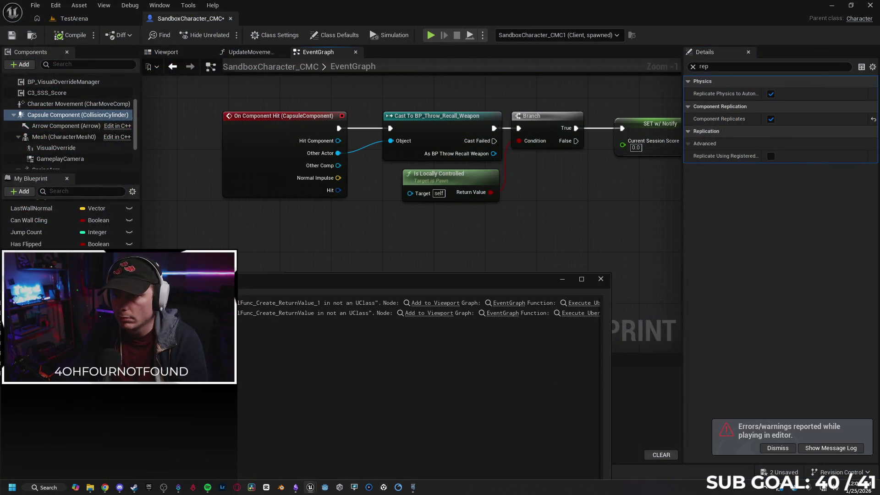
Step: Feed KO Multiplier into Print String's In String through a conversion node, then open UpdateMovementScore
{"action": "left_click", "coordinate": [694, 66]}
{"action": "scroll", "coordinate": [604, 199], "scroll_direction": "down", "scroll_amount": 4}
{"action": "scroll", "coordinate": [246, 292], "scroll_direction": "down", "scroll_amount": 3}
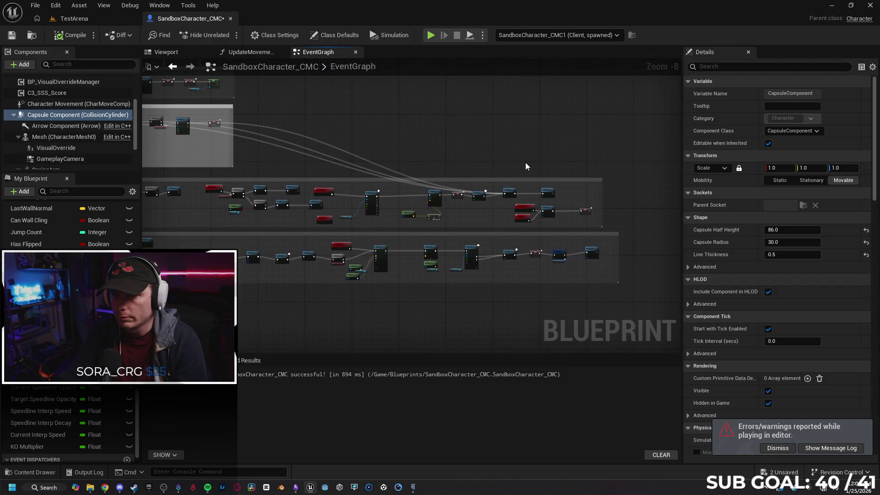
{"action": "scroll", "coordinate": [487, 158], "scroll_direction": "up", "scroll_amount": 1}
{"action": "scroll", "coordinate": [487, 158], "scroll_direction": "up", "scroll_amount": 1}
{"action": "mouse_move", "coordinate": [345, 120]}
{"action": "left_mouse_down"}
{"action": "mouse_move", "coordinate": [412, 165]}
{"action": "mouse_move", "coordinate": [566, 230]}
{"action": "mouse_move", "coordinate": [294, 213]}
{"action": "left_mouse_up"}
{"action": "scroll", "coordinate": [351, 200], "scroll_direction": "down", "scroll_amount": 6}
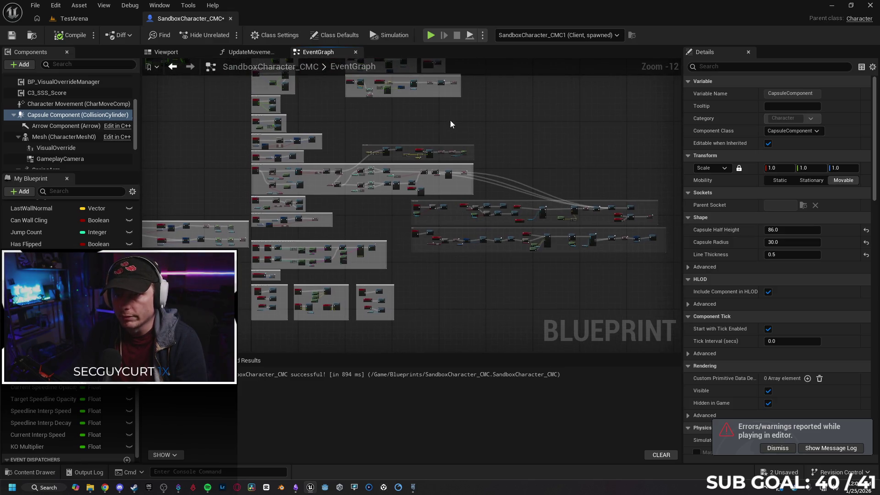
{"action": "scroll", "coordinate": [425, 237], "scroll_direction": "up", "scroll_amount": 6}
{"action": "scroll", "coordinate": [403, 182], "scroll_direction": "up", "scroll_amount": 3}
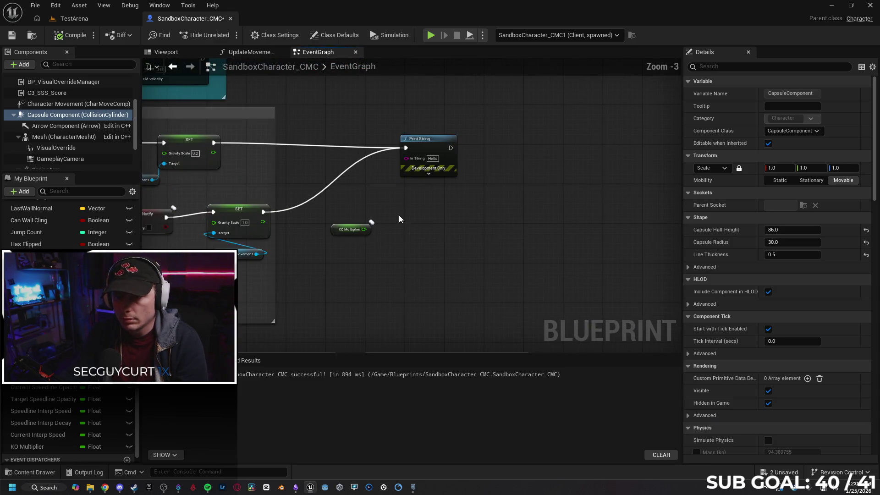
{"action": "left_click_drag", "start_coordinate": [364, 230], "coordinate": [406, 158]}
{"action": "left_click", "coordinate": [435, 238]}
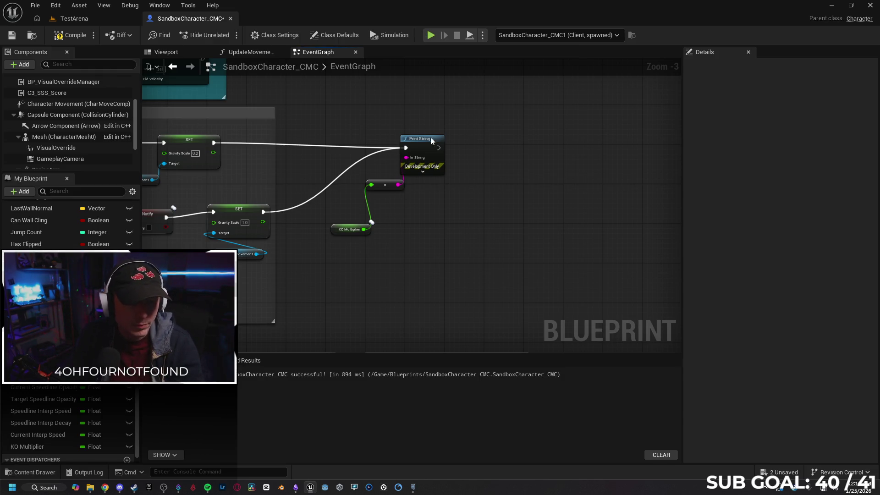
{"action": "left_click", "coordinate": [244, 55]}
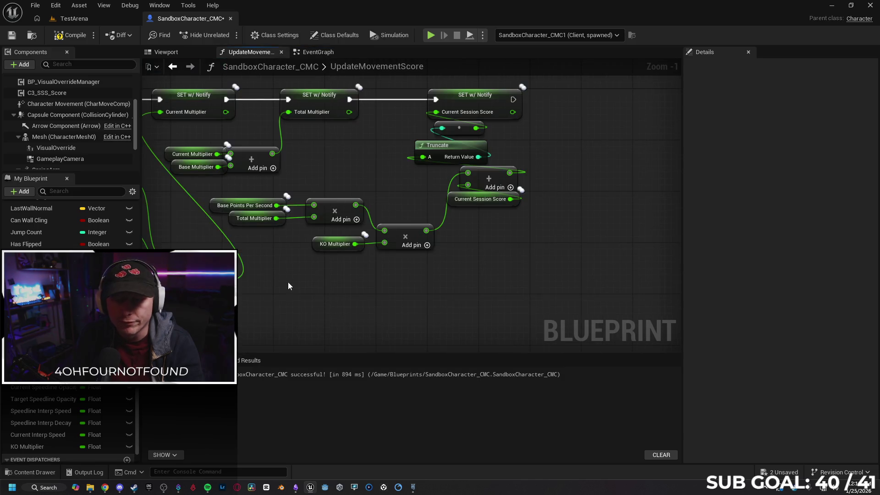
Step: Review Base Points Per Second × Total Multiplier × KO Multiplier feeding Current Session Score
{"action": "scroll", "coordinate": [517, 264], "scroll_direction": "up", "scroll_amount": 2}
{"action": "left_click_drag", "start_coordinate": [511, 269], "coordinate": [551, 256]}
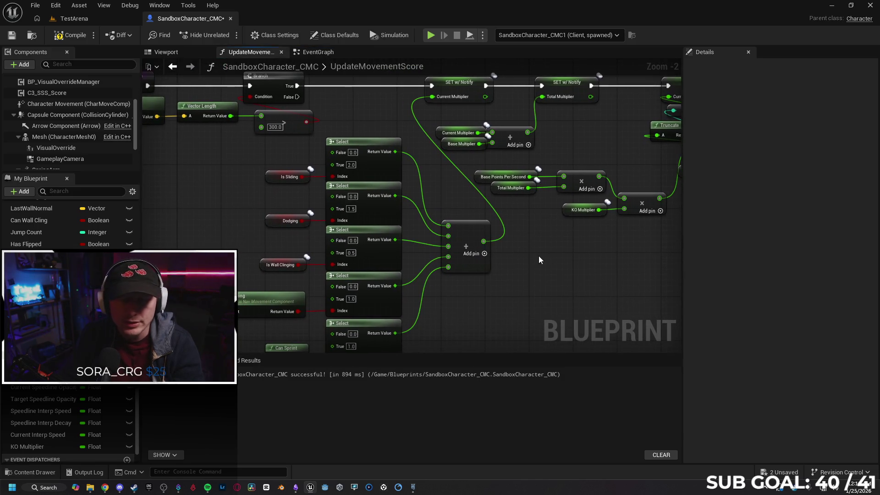
{"action": "mouse_move", "coordinate": [372, 144]}
{"action": "left_mouse_down"}
{"action": "mouse_move", "coordinate": [389, 154]}
{"action": "mouse_move", "coordinate": [425, 129]}
{"action": "mouse_move", "coordinate": [402, 121]}
{"action": "left_mouse_up"}
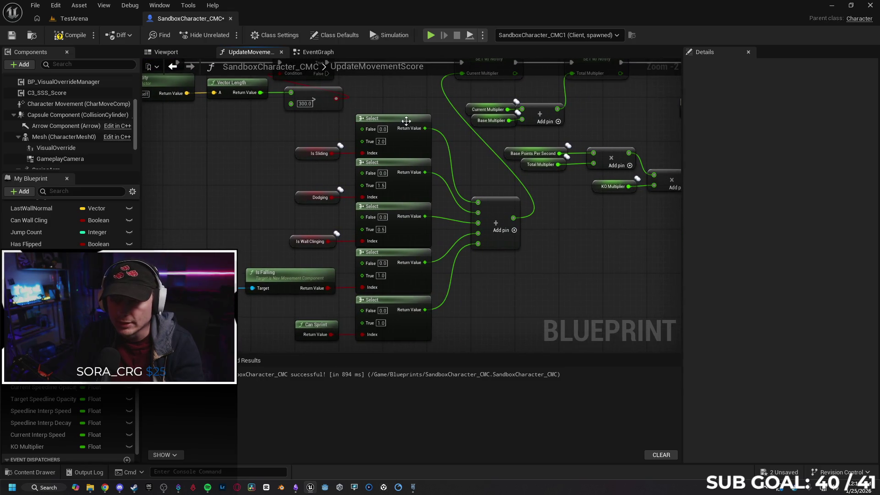
{"action": "left_click_drag", "start_coordinate": [254, 188], "coordinate": [222, 175]}
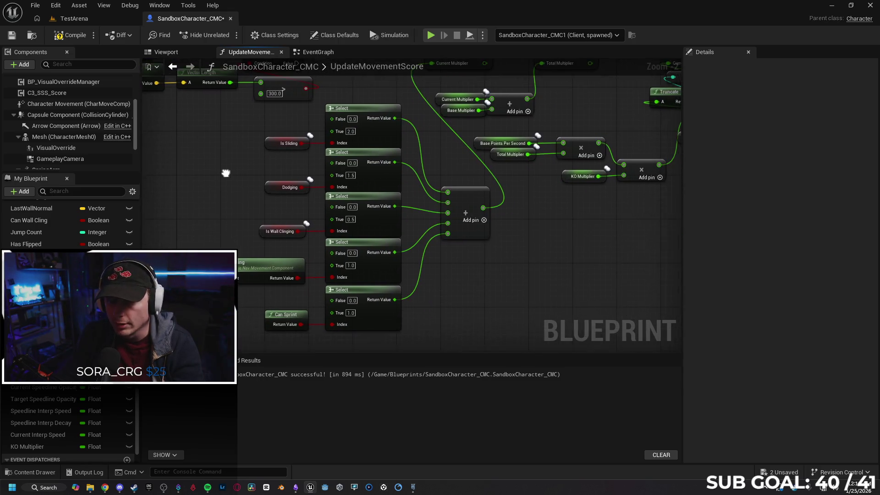
{"action": "mouse_move", "coordinate": [525, 276]}
{"action": "left_mouse_down"}
{"action": "mouse_move", "coordinate": [456, 305]}
{"action": "mouse_move", "coordinate": [395, 239]}
{"action": "left_mouse_up"}
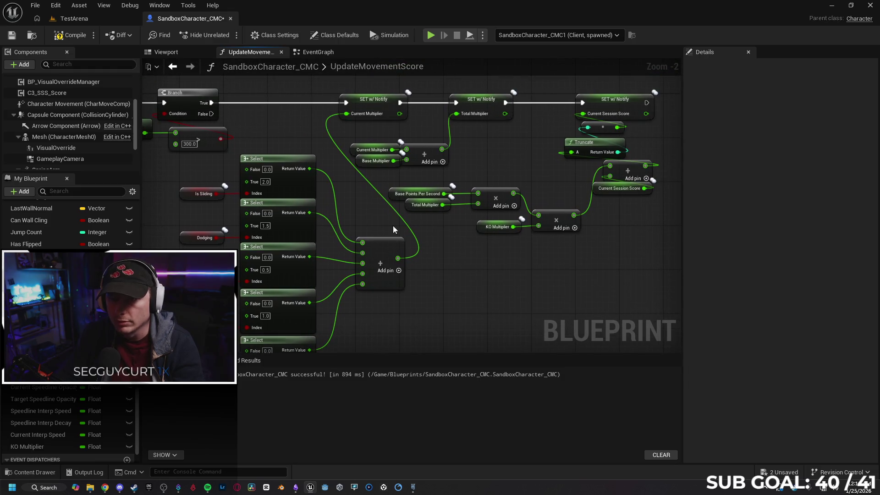
{"action": "mouse_move", "coordinate": [474, 204]}
{"action": "left_mouse_down"}
{"action": "mouse_move", "coordinate": [445, 269]}
{"action": "mouse_move", "coordinate": [375, 247]}
{"action": "left_mouse_up"}
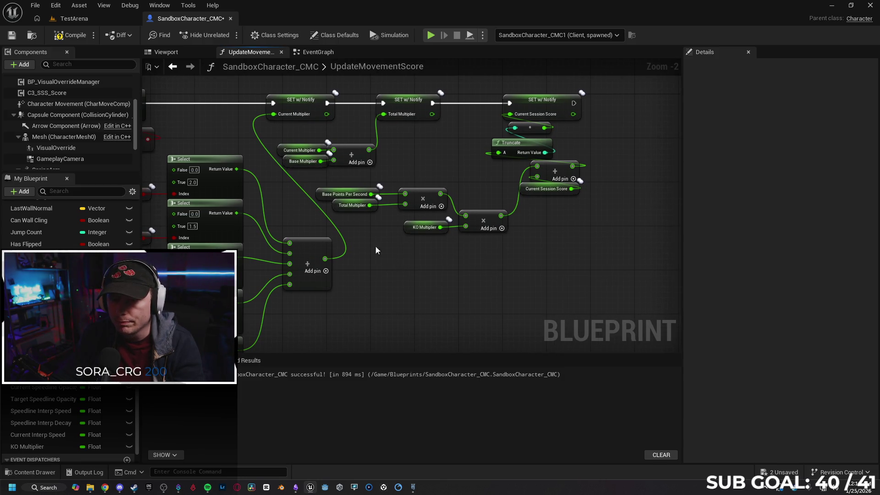
{"action": "left_click", "coordinate": [291, 163]}
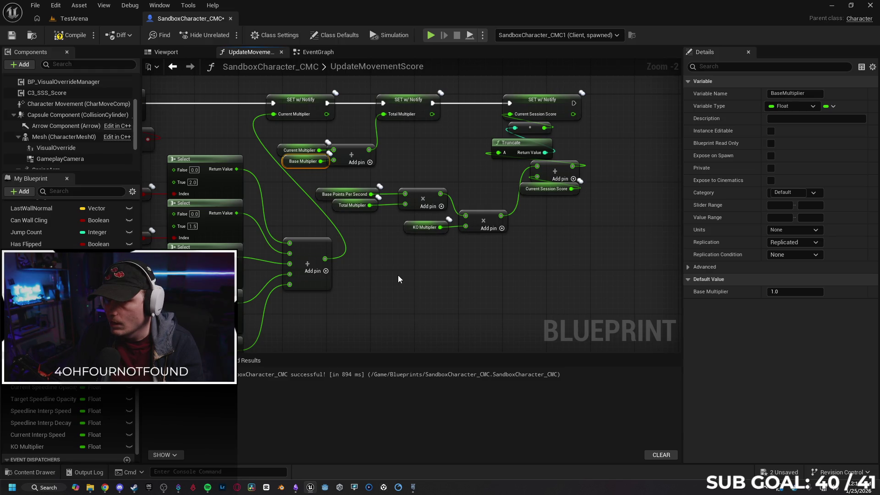
{"action": "left_click_drag", "start_coordinate": [397, 274], "coordinate": [385, 273]}
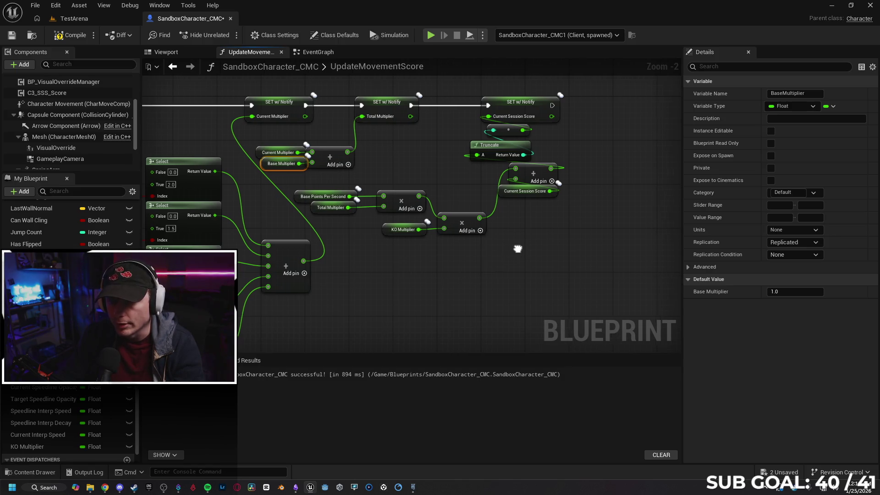
{"action": "left_click_drag", "start_coordinate": [508, 248], "coordinate": [490, 259]}
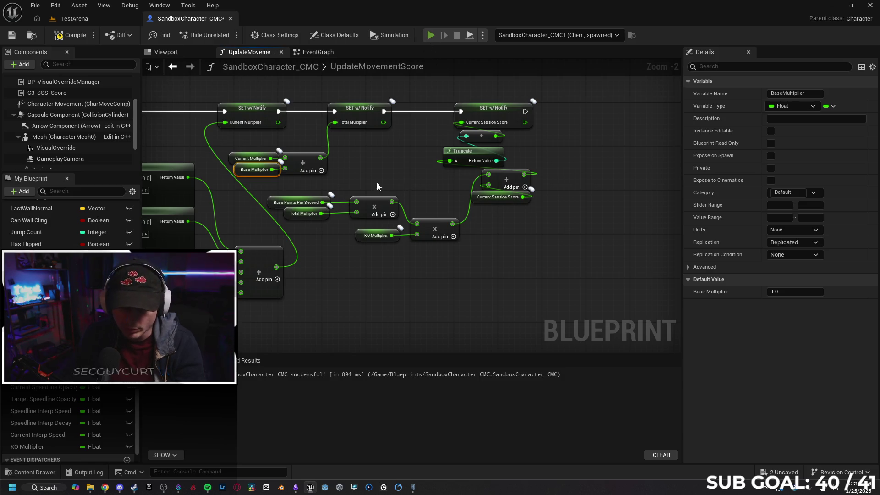
Step: Run, slide and flip Client 2 until KO Multiplier hits 5.0 and score 692, then stop
{"action": "key", "text": "alt+p"}
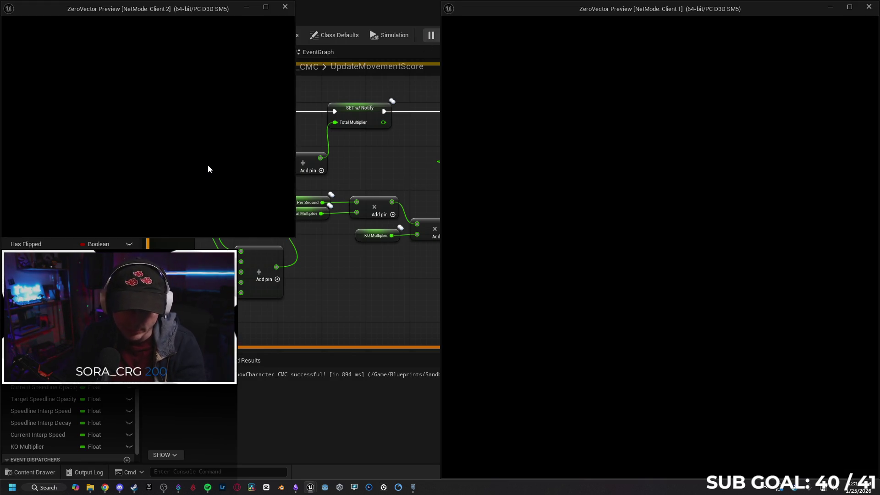
{"action": "key", "text": "w"}
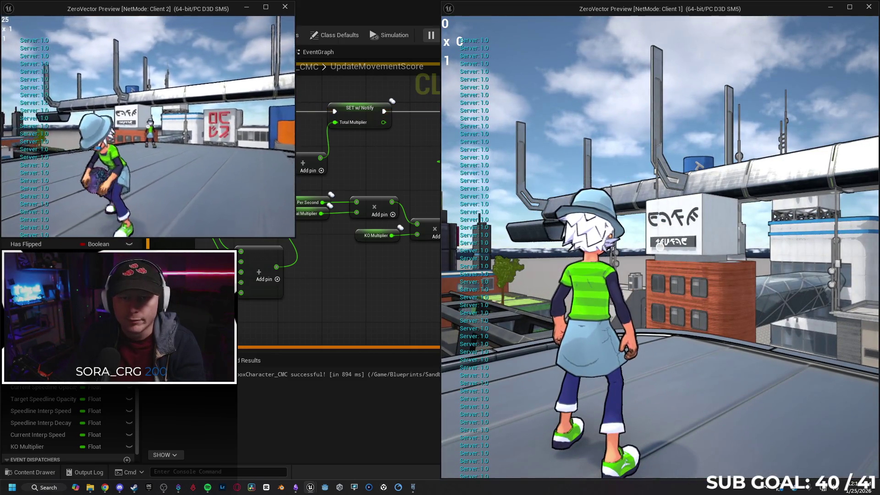
{"action": "key", "text": "space"}
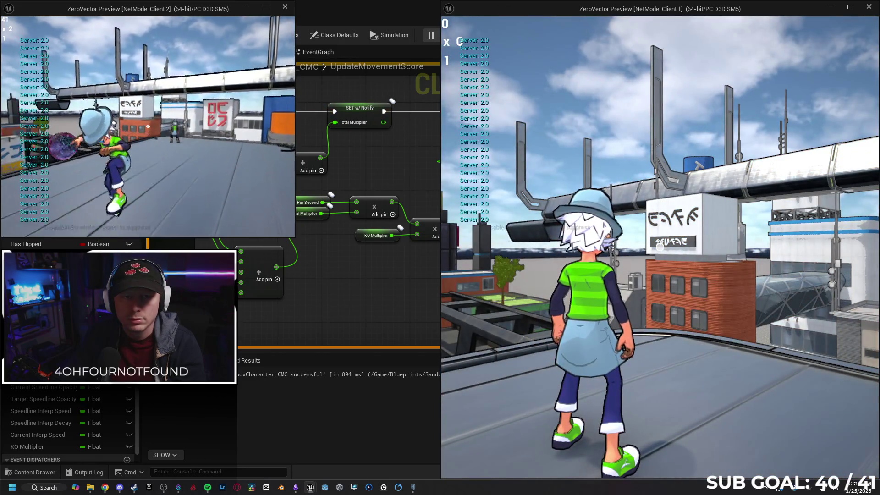
{"action": "key", "text": "s"}
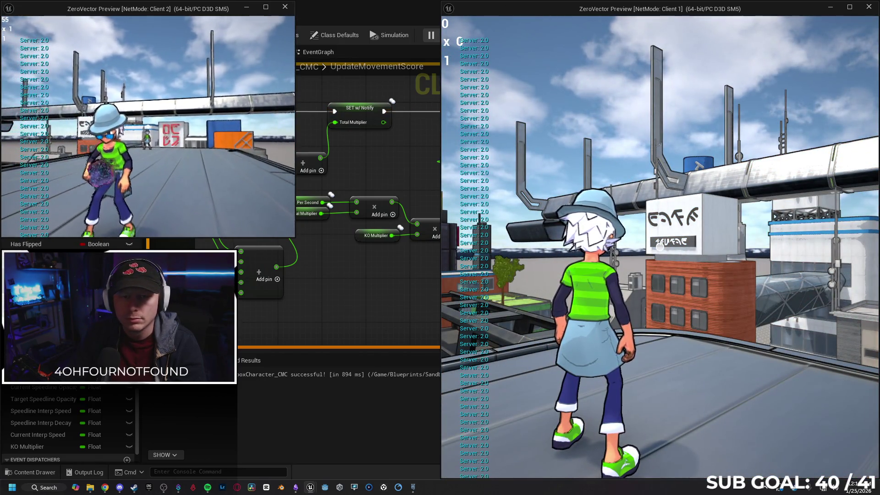
{"action": "key", "text": "w"}
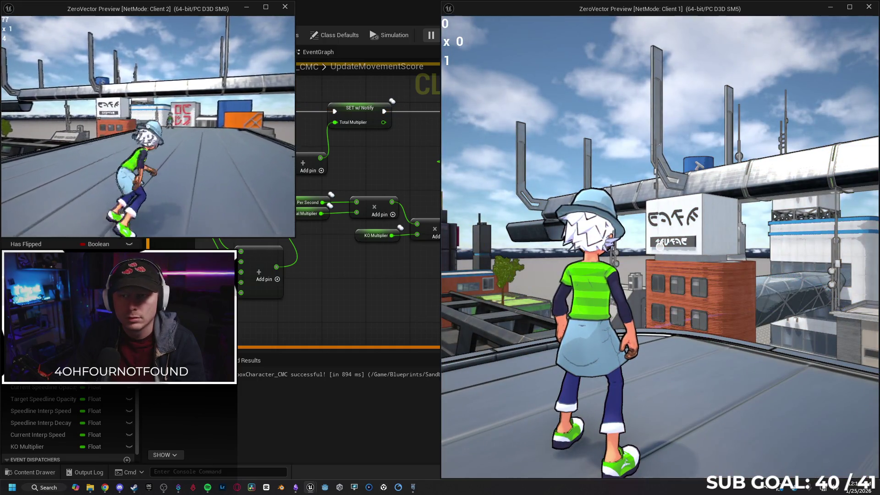
{"action": "key", "text": "space"}
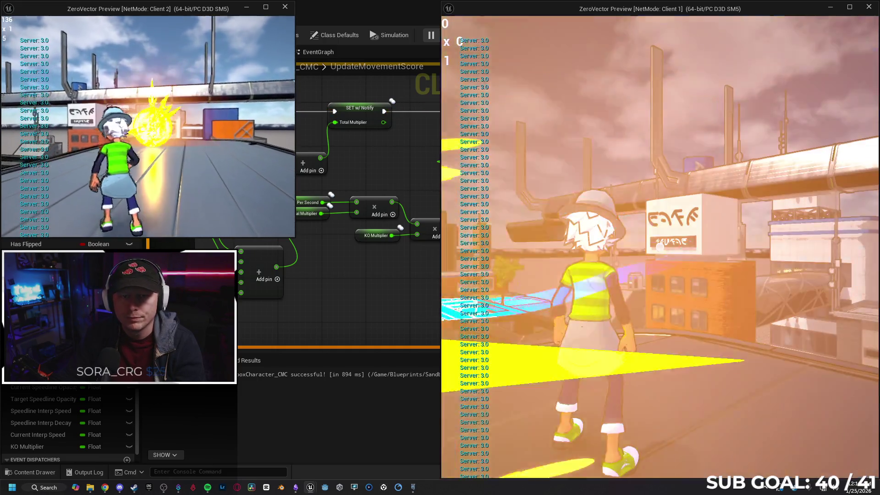
{"action": "key", "text": "ctrl"}
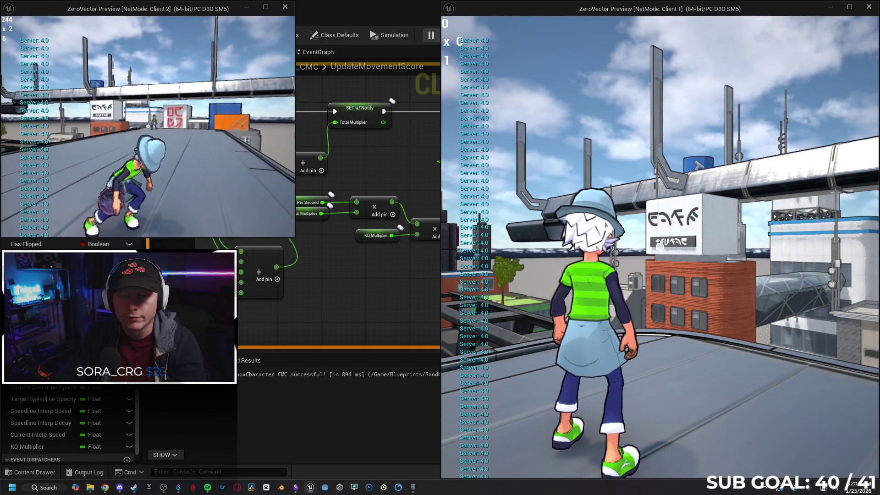
{"action": "key", "text": "space"}
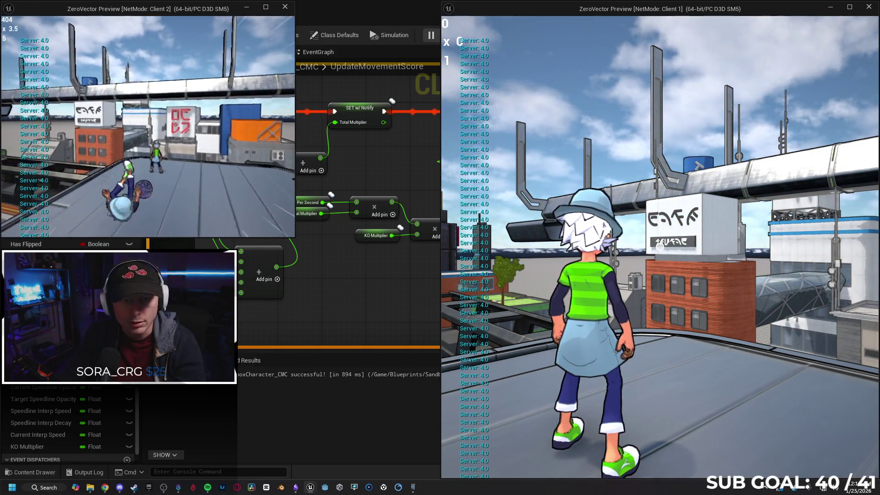
{"action": "key", "text": "s"}
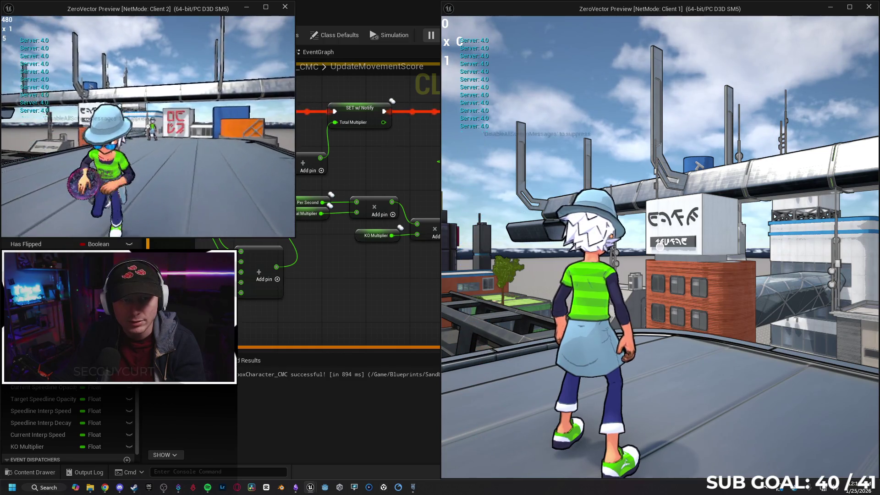
{"action": "key", "text": "w"}
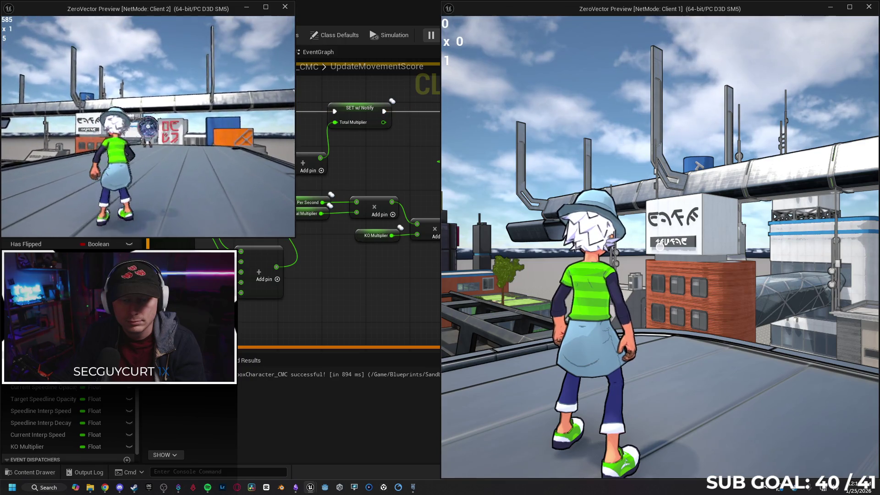
{"action": "key", "text": "w"}
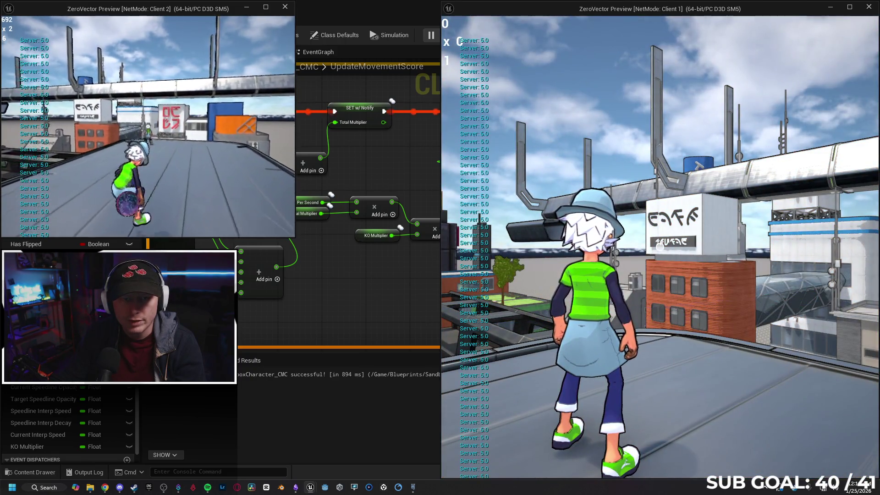
{"action": "key", "text": "Escape"}
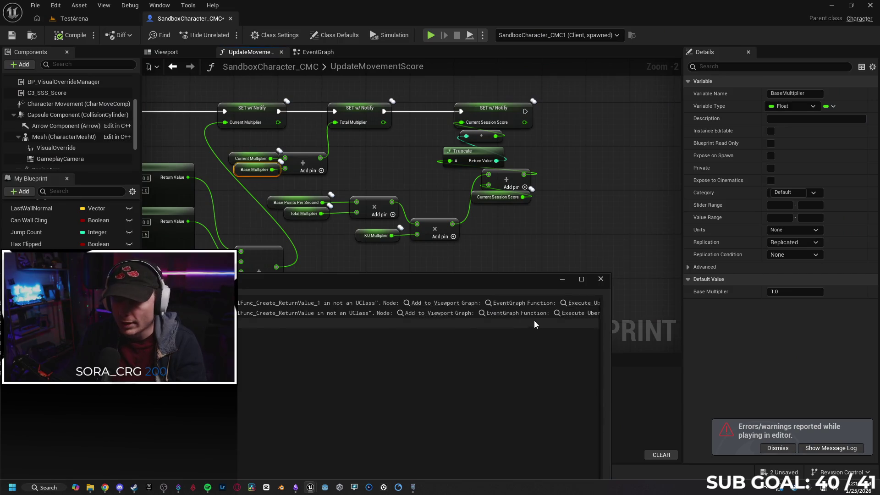
Step: Close the floating message log and browse to Content/UI, showing ScoreUI, SessionScore and WBP_Speedlines
{"action": "left_click", "coordinate": [601, 279]}
{"action": "left_click_drag", "start_coordinate": [463, 277], "coordinate": [409, 274]}
{"action": "left_click_drag", "start_coordinate": [532, 216], "coordinate": [554, 198]}
{"action": "left_click_drag", "start_coordinate": [305, 279], "coordinate": [325, 283]}
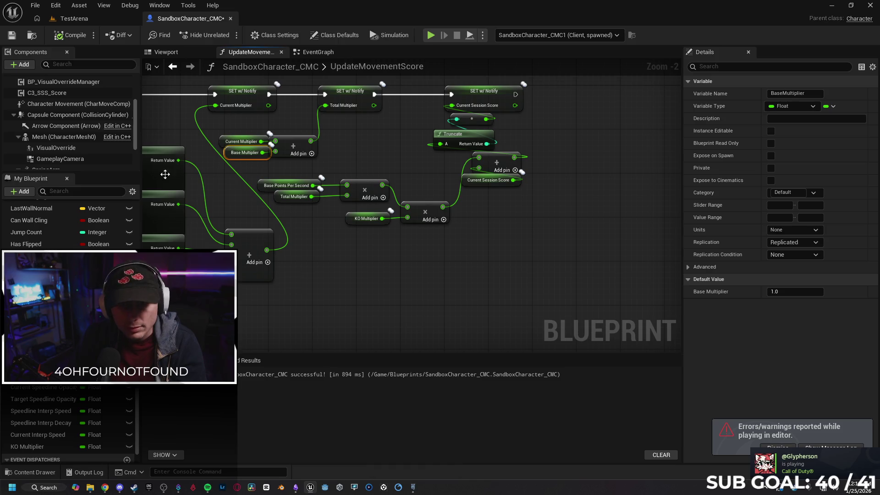
{"action": "left_click", "coordinate": [33, 473]}
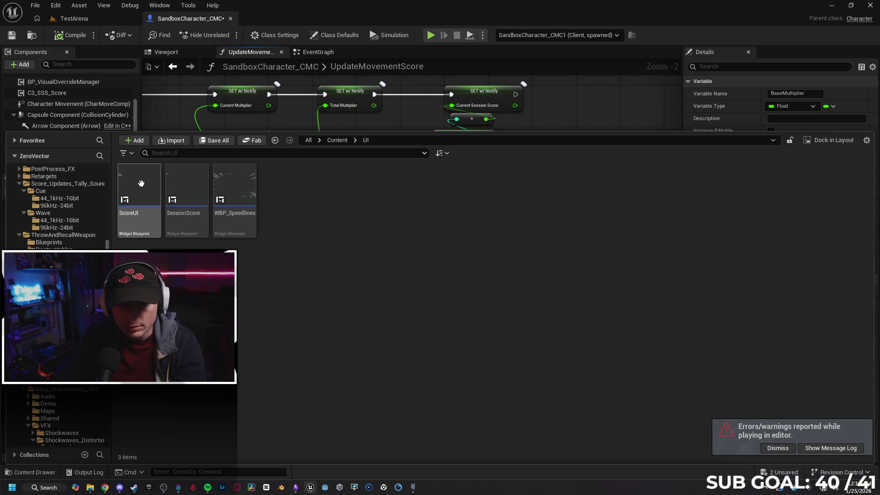
Step: Open the ScoreUI widget blueprint from the UI folder, after briefly opening SessionScore
{"action": "double_click", "coordinate": [192, 190]}
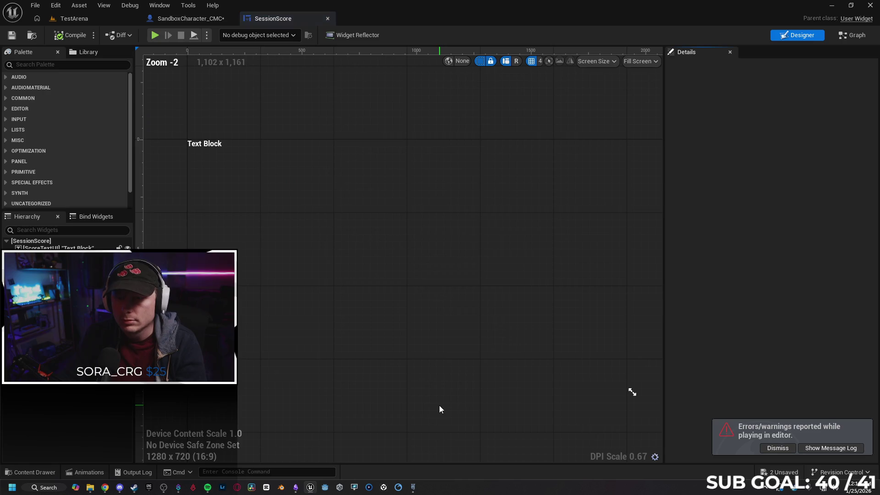
{"action": "left_click", "coordinate": [329, 18]}
{"action": "left_click", "coordinate": [29, 473]}
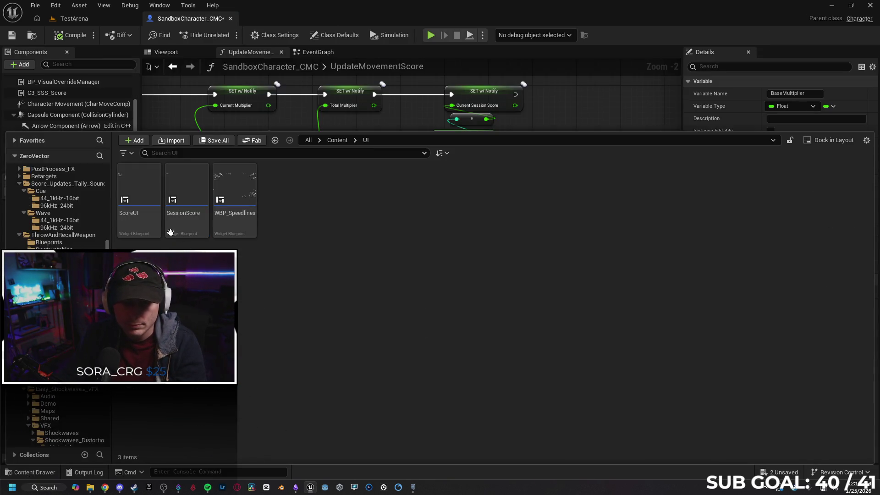
{"action": "left_click", "coordinate": [140, 192]}
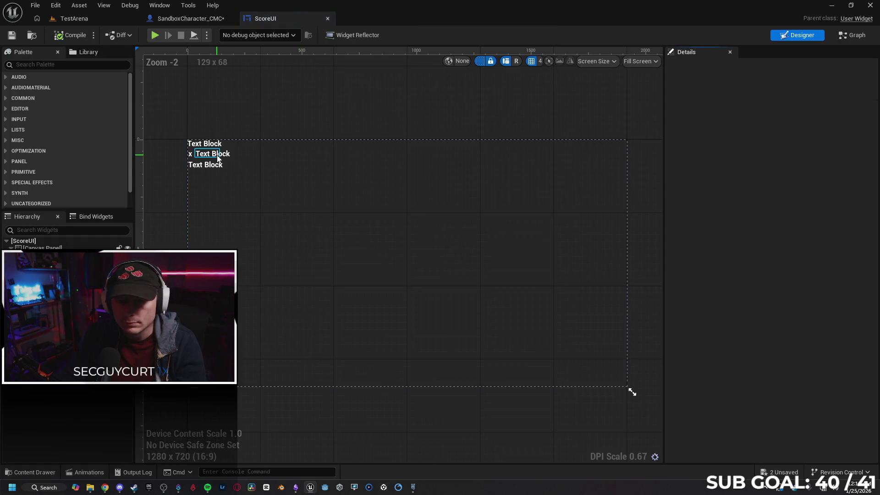
{"action": "left_click", "coordinate": [211, 154]}
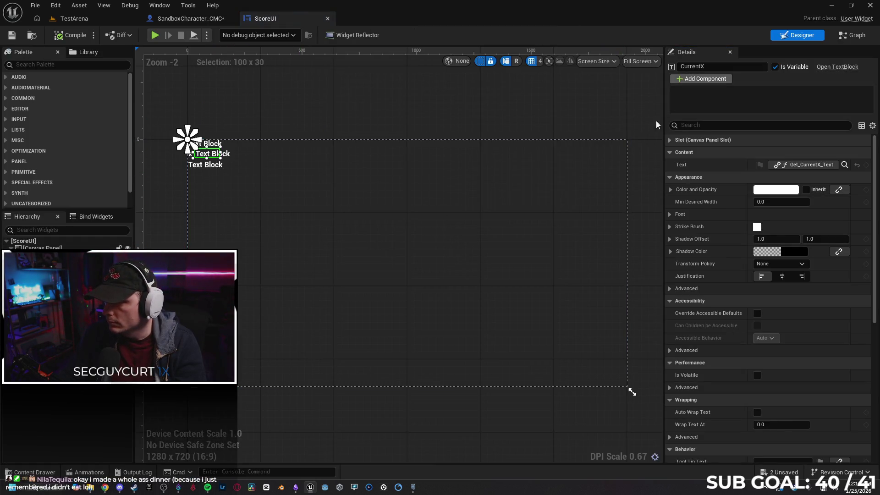
Step: Bind the Current KO X text block's Text to Get_CurrentKOX_Text
{"action": "left_click", "coordinate": [206, 166]}
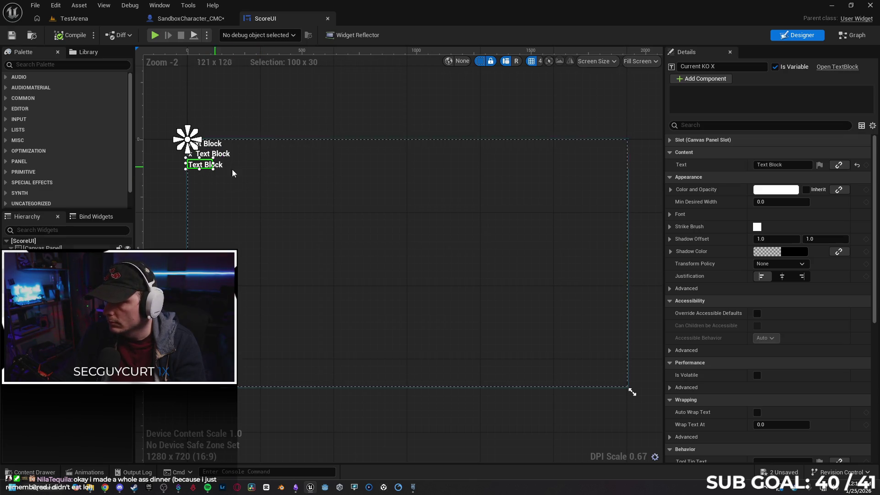
{"action": "left_click", "coordinate": [208, 155]}
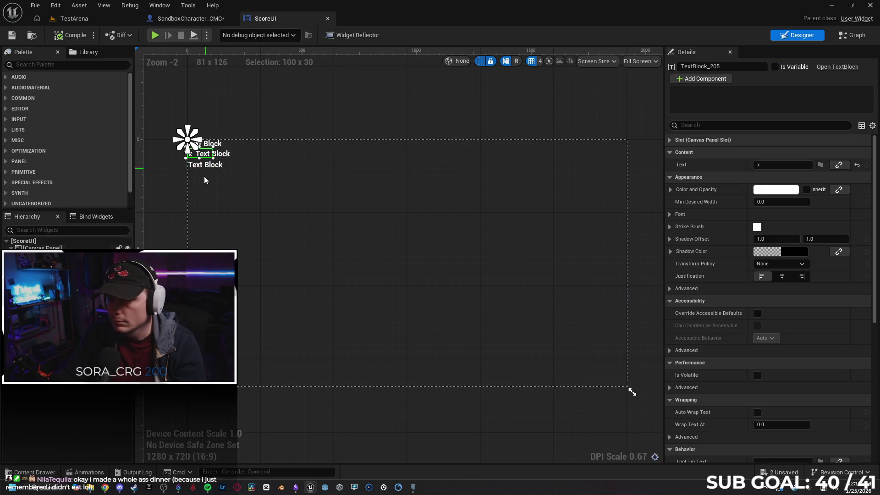
{"action": "left_click", "coordinate": [226, 158]}
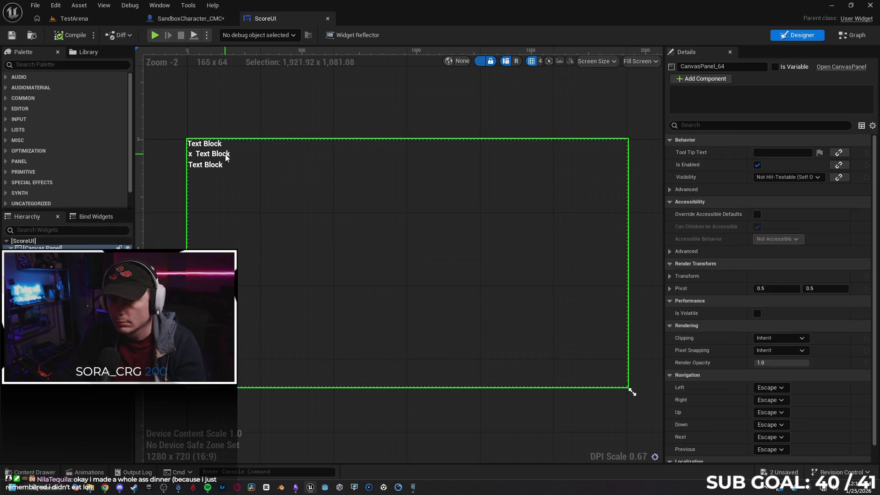
{"action": "left_click", "coordinate": [205, 164]}
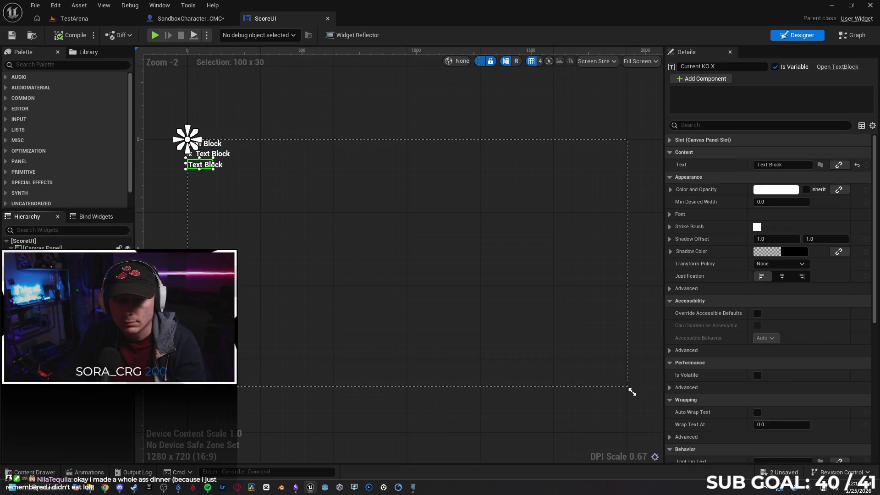
{"action": "left_click", "coordinate": [206, 144]}
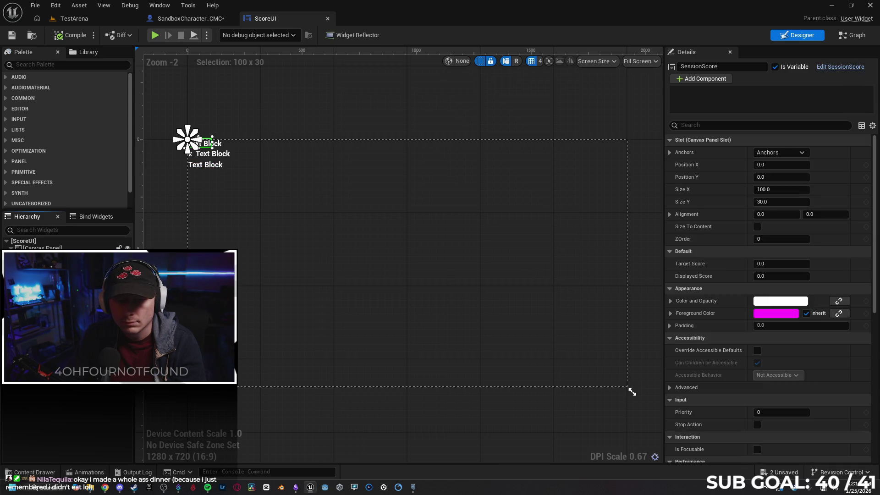
{"action": "left_click", "coordinate": [213, 154]}
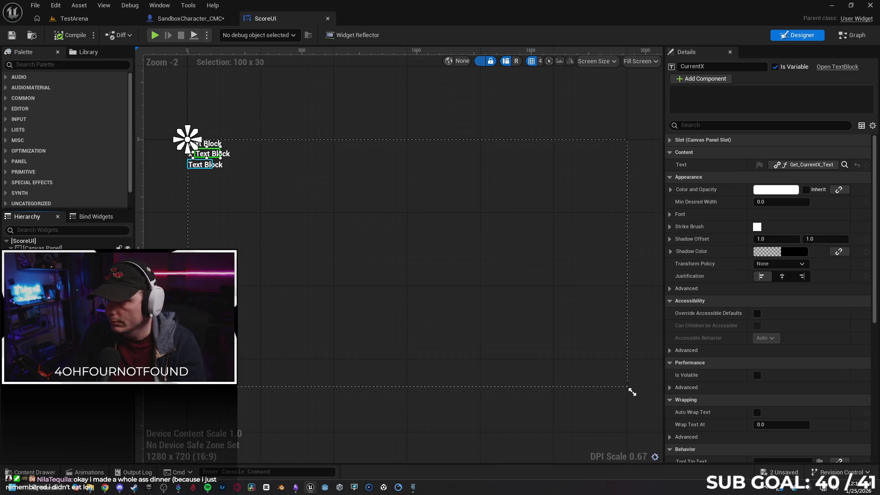
{"action": "left_click", "coordinate": [205, 165]}
{"action": "left_click", "coordinate": [839, 165]}
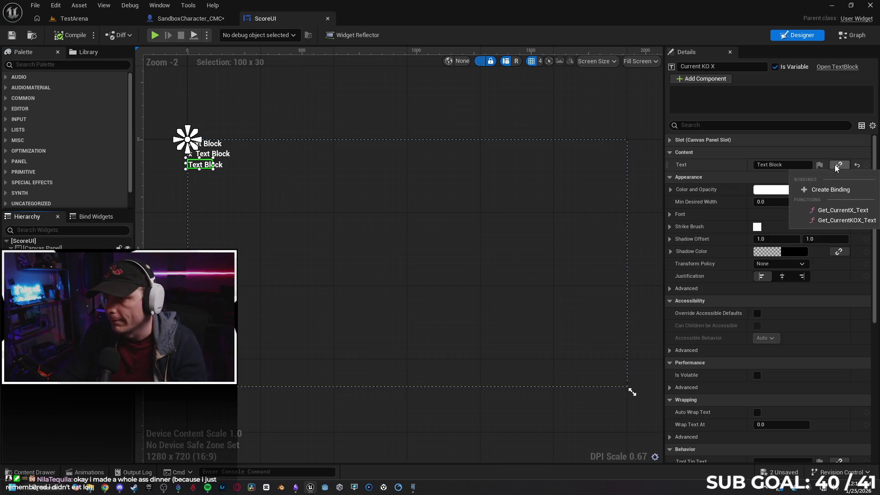
{"action": "left_click", "coordinate": [843, 221]}
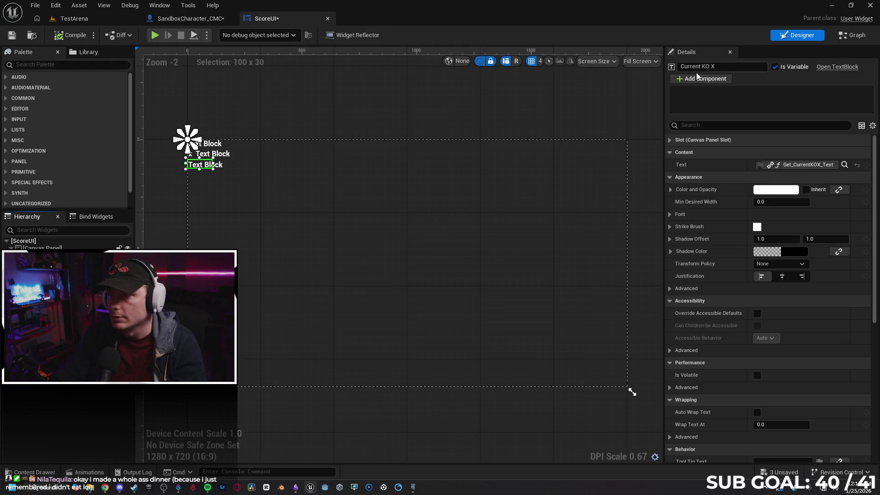
Step: Launch a two-client play test and play as Client 2
{"action": "left_click", "coordinate": [155, 35]}
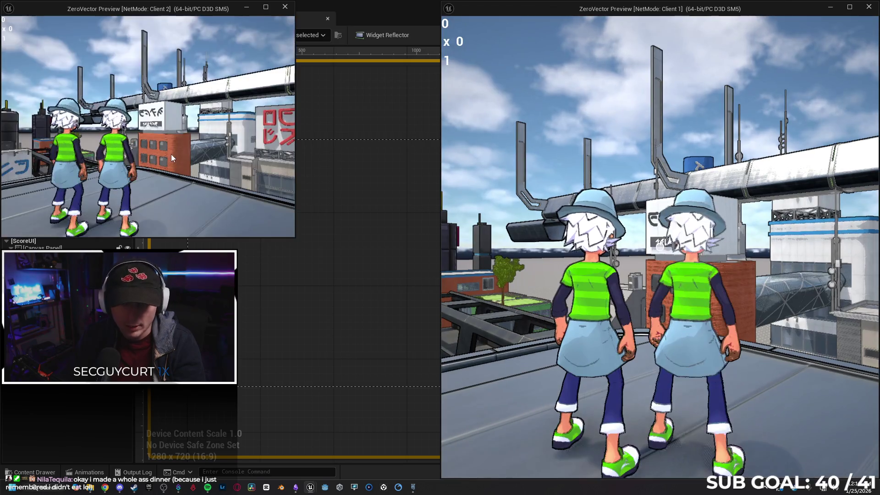
{"action": "left_click", "coordinate": [172, 154]}
{"action": "left_click", "coordinate": [148, 126]}
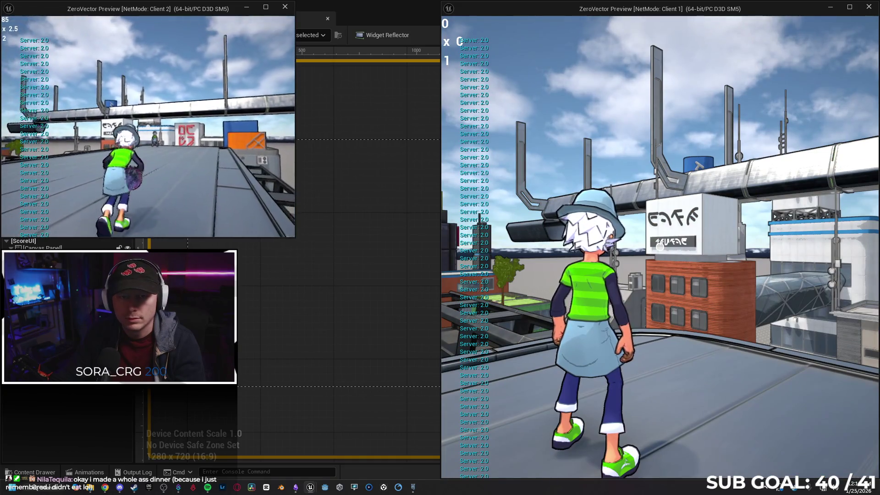
Step: Play as Client 2 throwing balls to watch the KO multiplier, then stop and close the error log
{"action": "left_click", "coordinate": [148, 126]}
{"action": "key", "text": "w"}
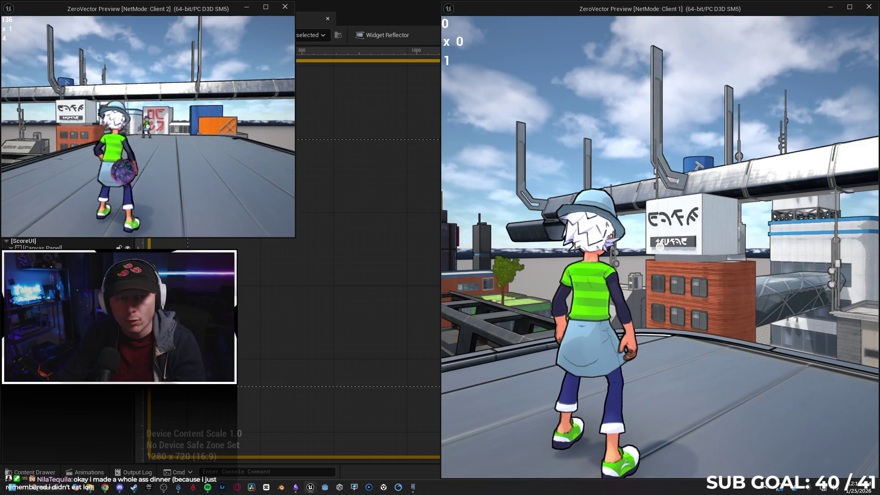
{"action": "left_click", "coordinate": [148, 126]}
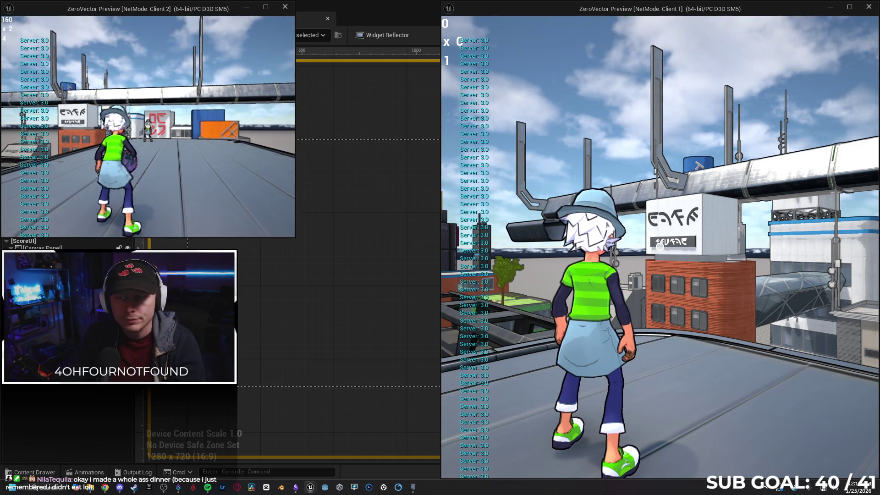
{"action": "left_click", "coordinate": [148, 126]}
{"action": "key", "text": "w"}
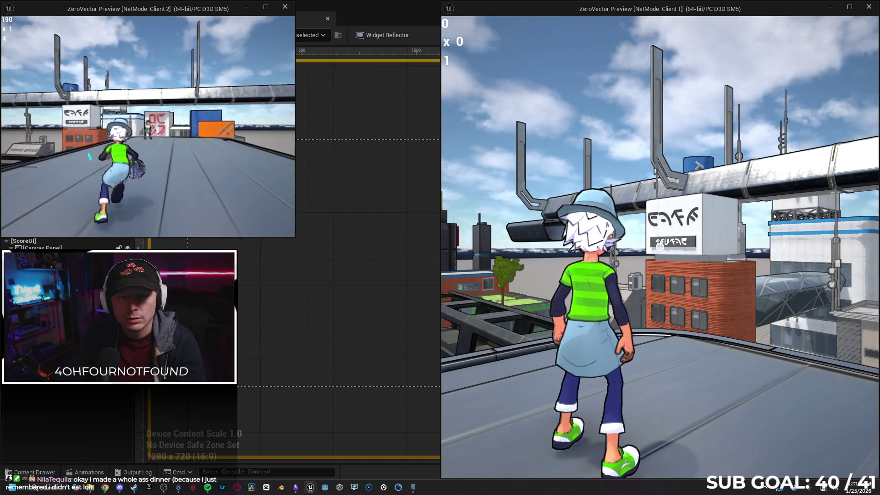
{"action": "key", "text": "s"}
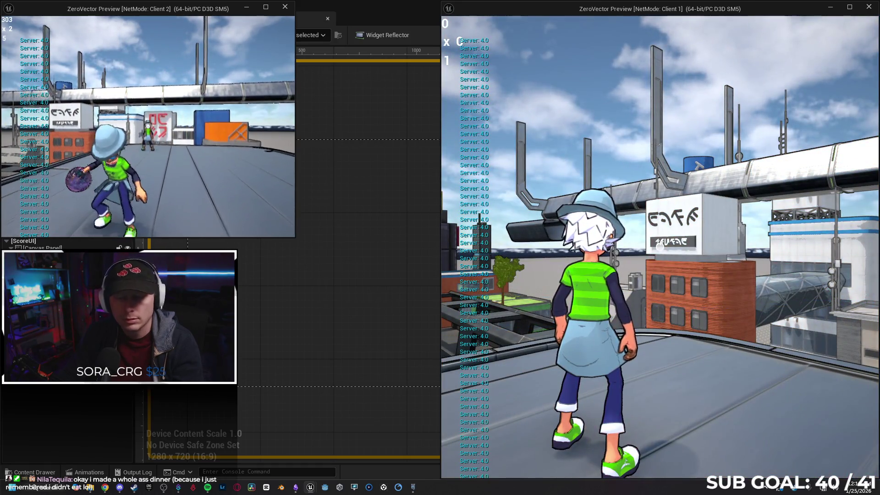
{"action": "key", "text": "Escape"}
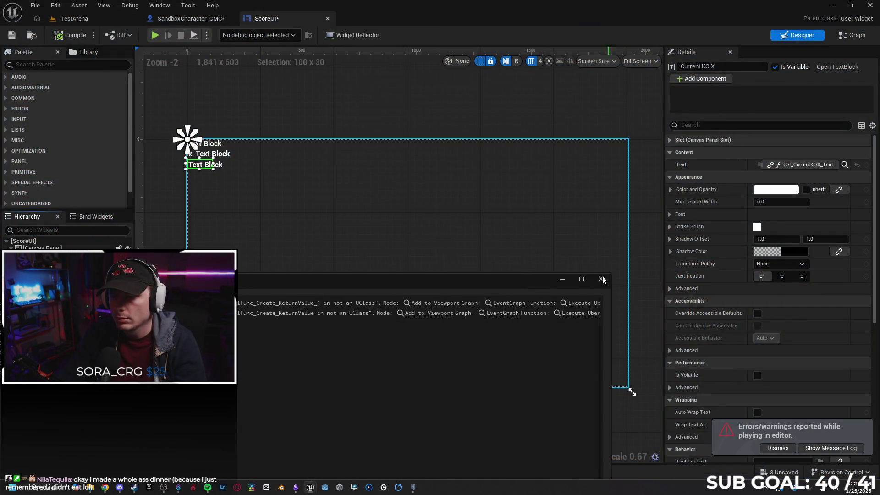
{"action": "left_click", "coordinate": [600, 279]}
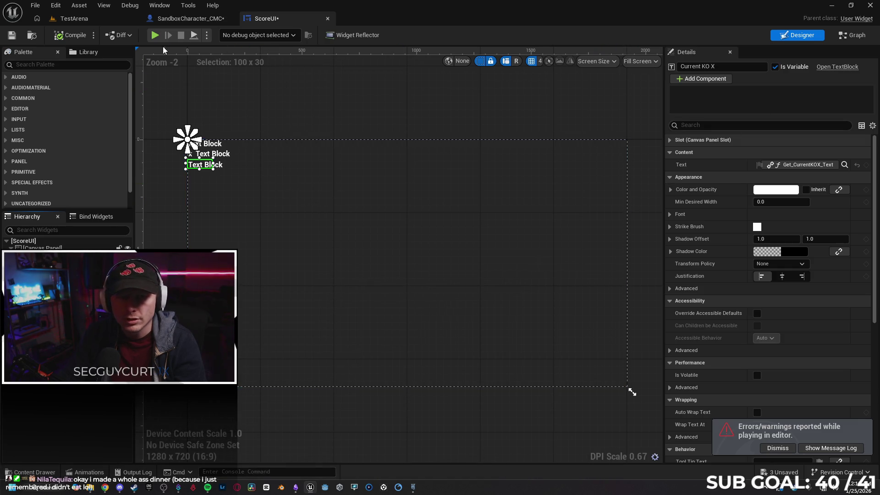
Step: Restart two-client PIE with Alt+P, grab, throw and catch balls, then stop with Esc
{"action": "key", "text": "alt+p"}
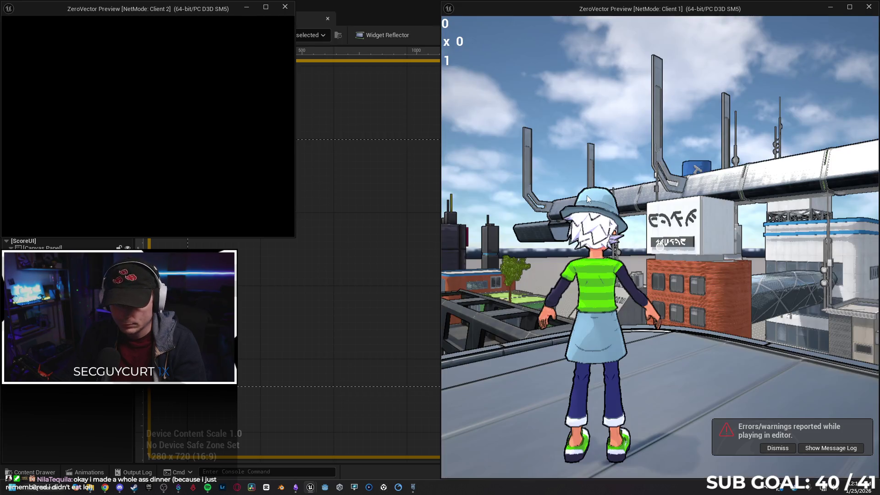
{"action": "left_click", "coordinate": [587, 195]}
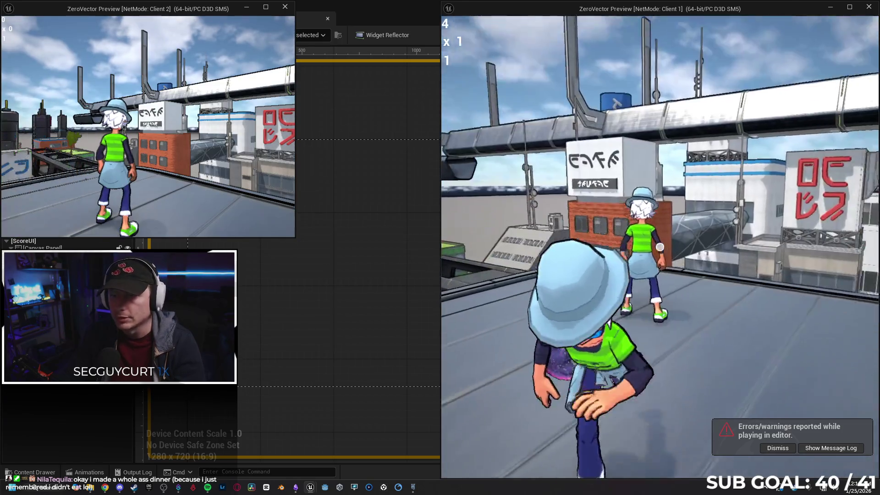
{"action": "key", "text": "s"}
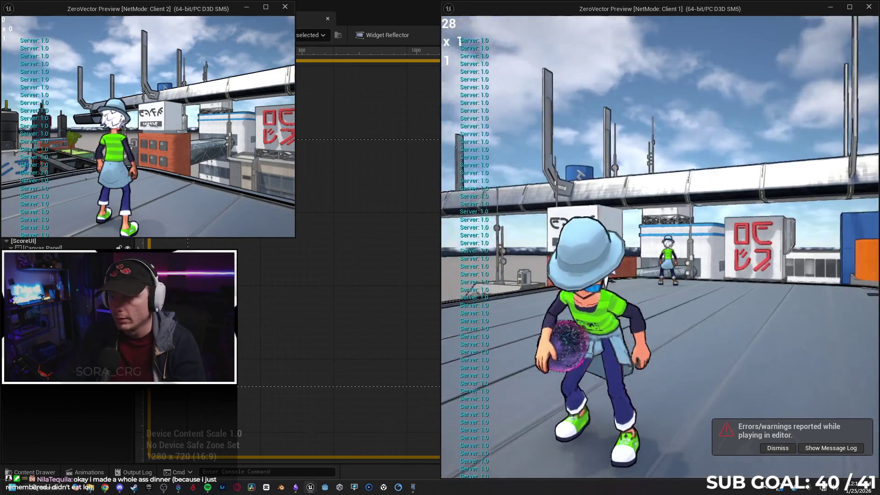
{"action": "key", "text": "w"}
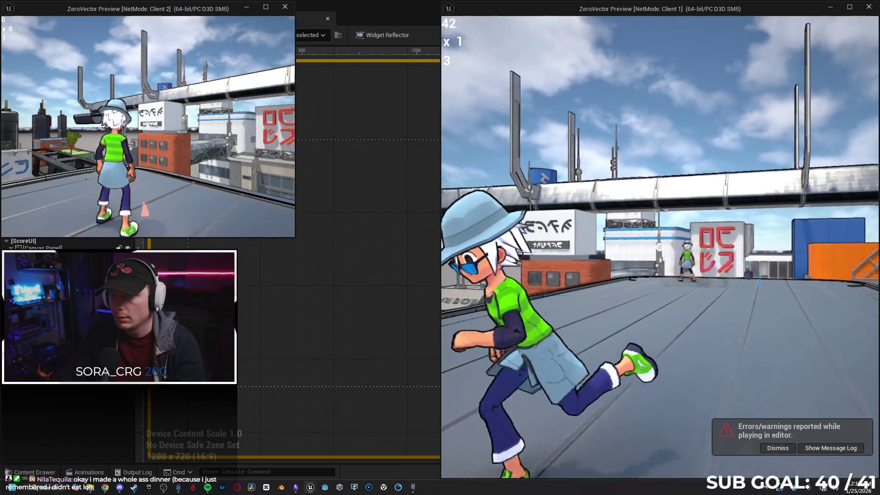
{"action": "key", "text": "w"}
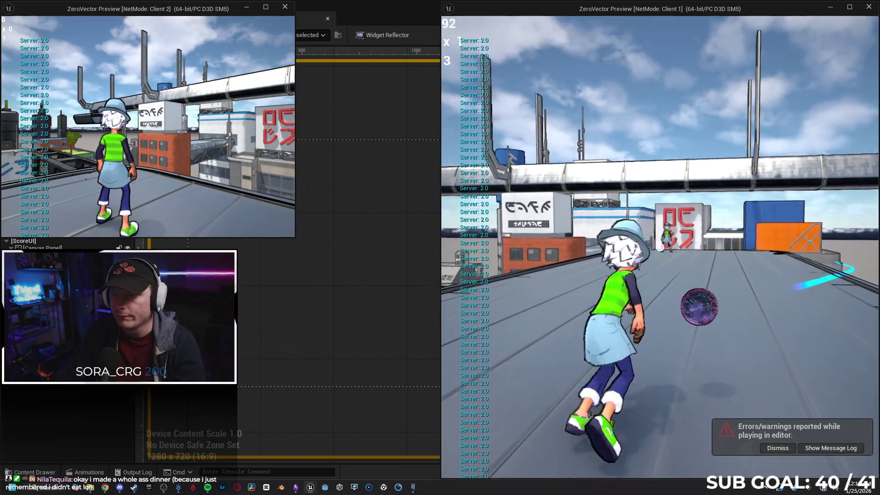
{"action": "key", "text": "w"}
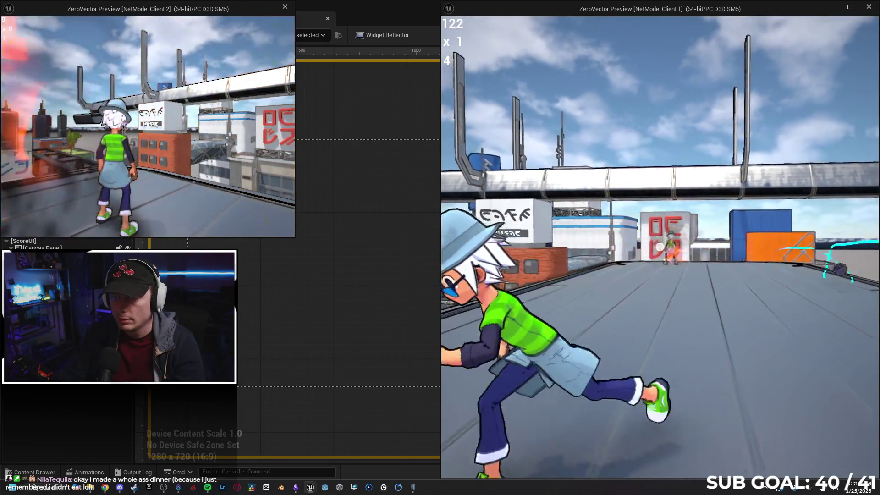
{"action": "key", "text": "s"}
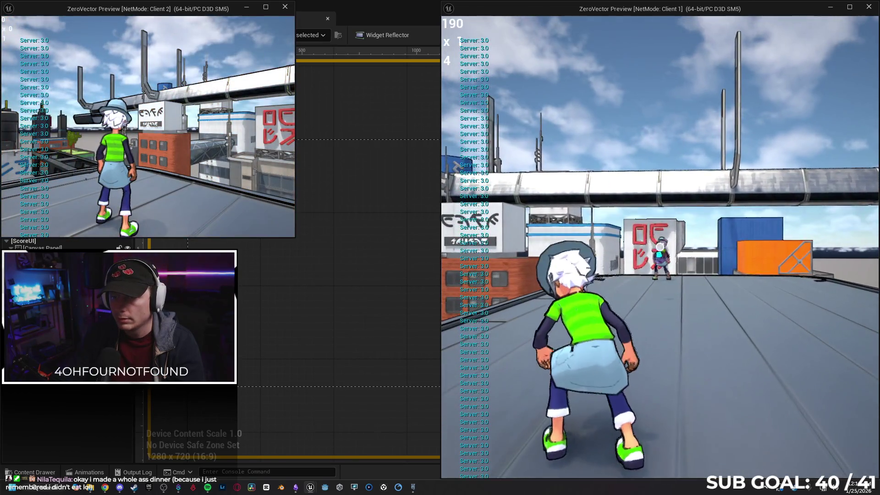
{"action": "key", "text": "w"}
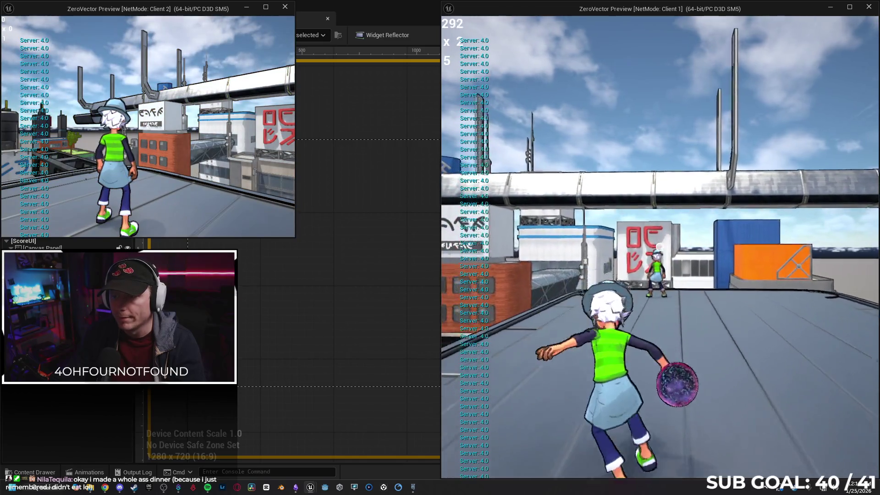
{"action": "key", "text": "space"}
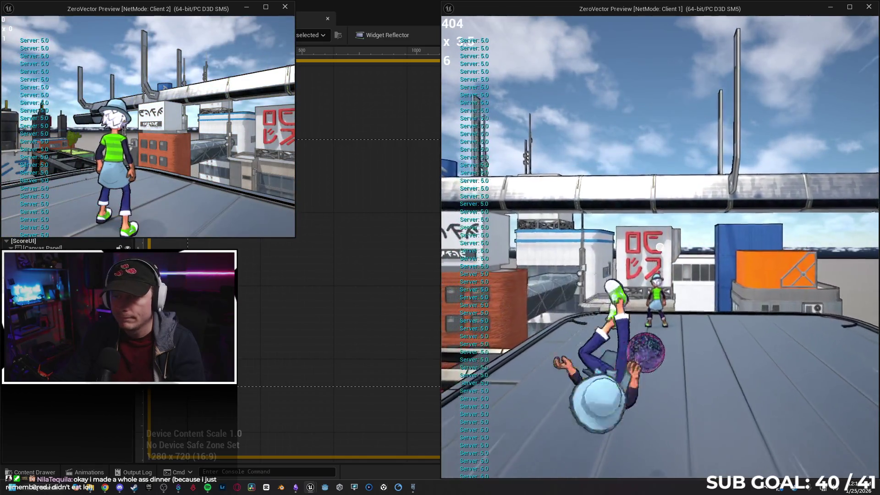
{"action": "key", "text": "s"}
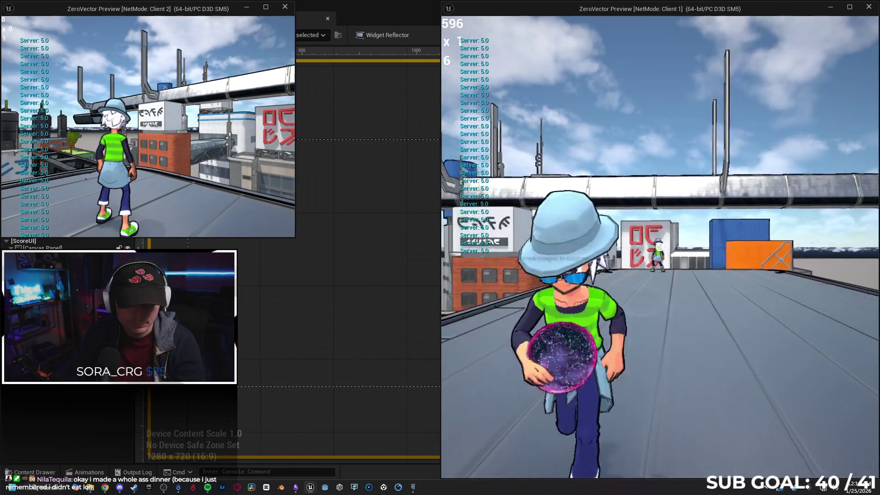
{"action": "key", "text": "Escape"}
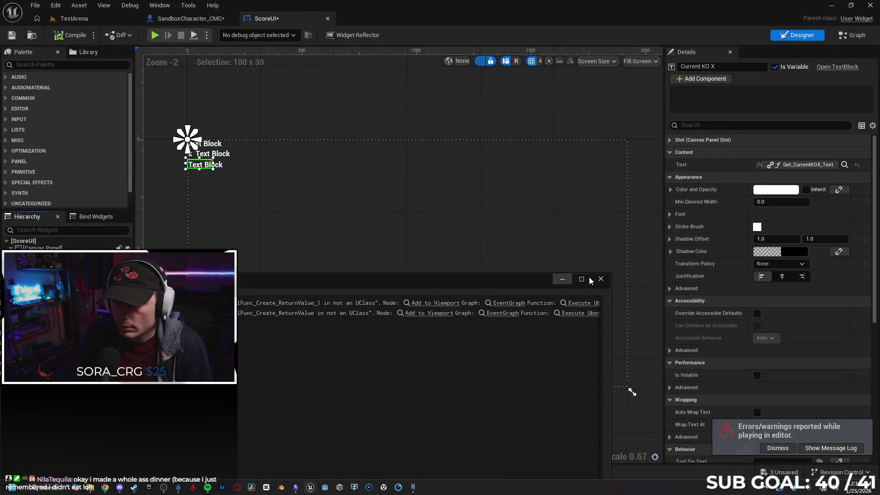
Step: Close the error log and open ScoreUI's Get_CurrentKOX_Text graph, moving its entry node left
{"action": "left_click", "coordinate": [601, 279]}
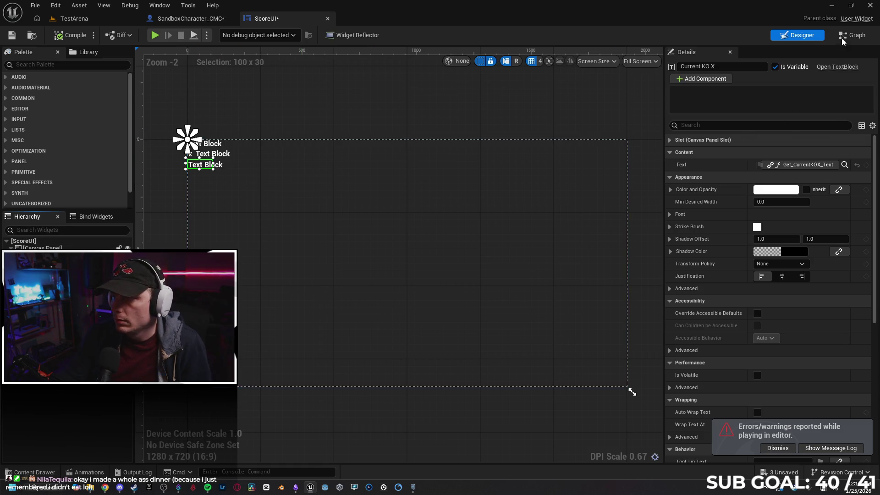
{"action": "left_click", "coordinate": [845, 165]}
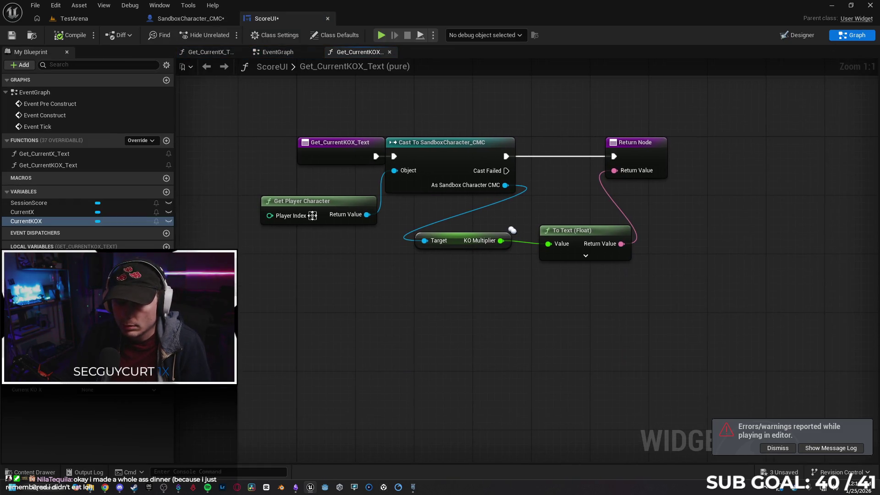
{"action": "left_click_drag", "start_coordinate": [303, 159], "coordinate": [273, 159]}
{"action": "left_click", "coordinate": [356, 262]}
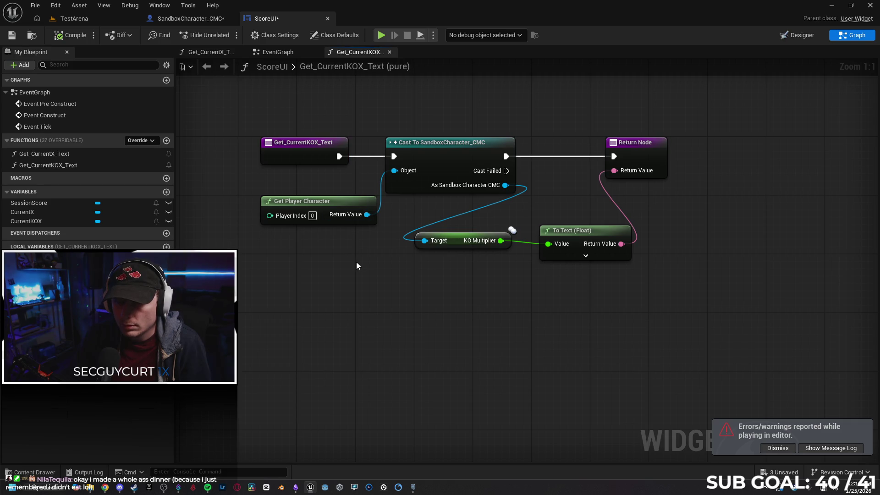
{"action": "left_click", "coordinate": [307, 159]}
{"action": "left_click", "coordinate": [306, 248]}
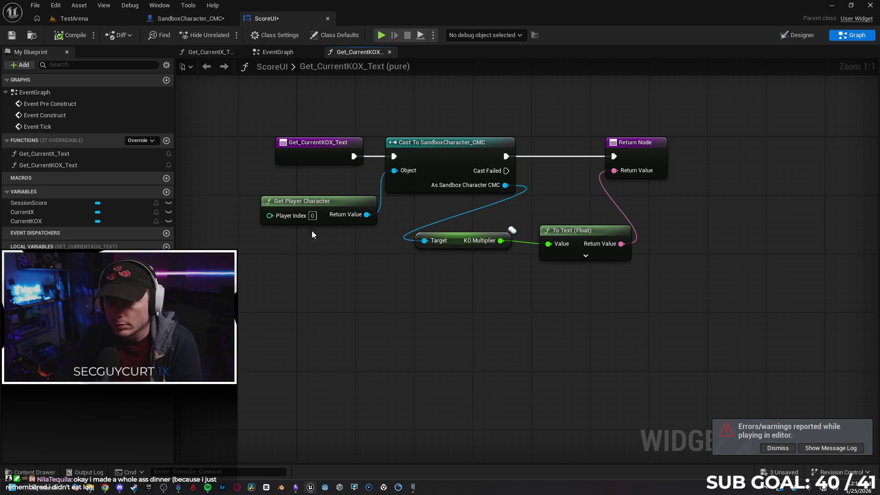
Step: Line up the KO Multiplier and To Text (Float) nodes, then view the EventGraph's Event Tick chain
{"action": "left_click_drag", "start_coordinate": [403, 292], "coordinate": [371, 288]}
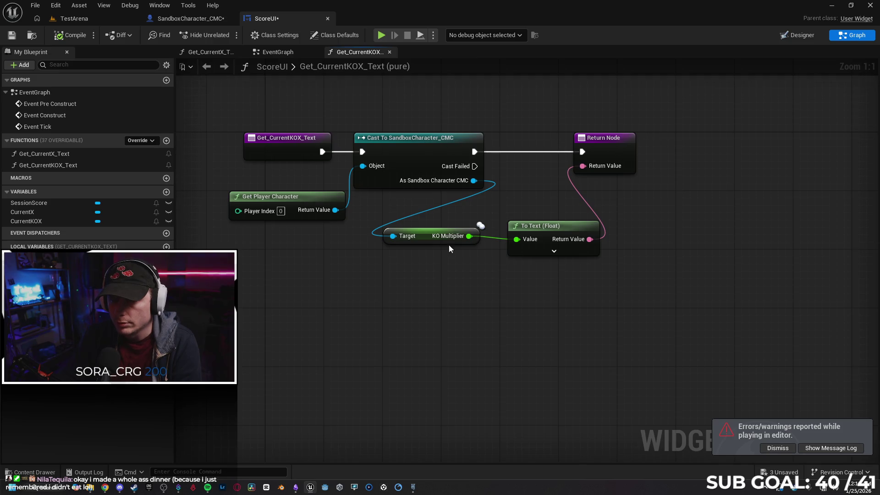
{"action": "left_click_drag", "start_coordinate": [419, 236], "coordinate": [423, 246]}
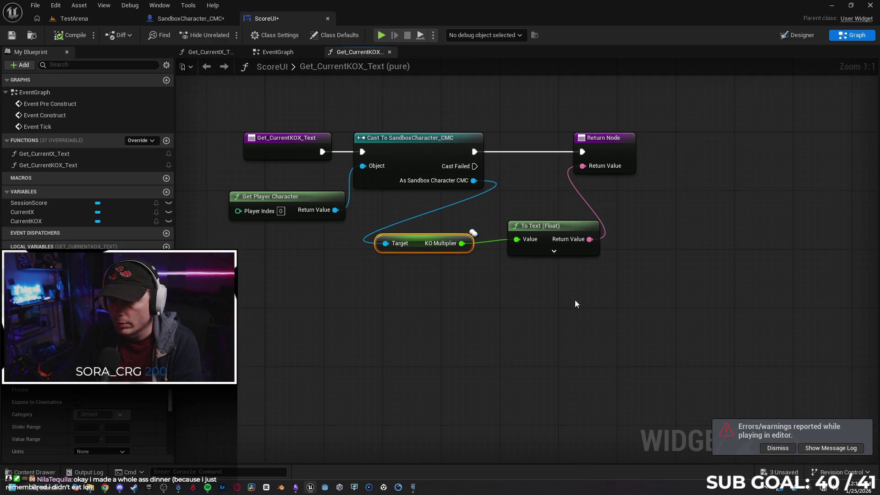
{"action": "left_click", "coordinate": [557, 290]}
{"action": "mouse_move", "coordinate": [725, 191]}
{"action": "left_mouse_down"}
{"action": "mouse_move", "coordinate": [701, 195]}
{"action": "mouse_move", "coordinate": [721, 193]}
{"action": "left_mouse_up"}
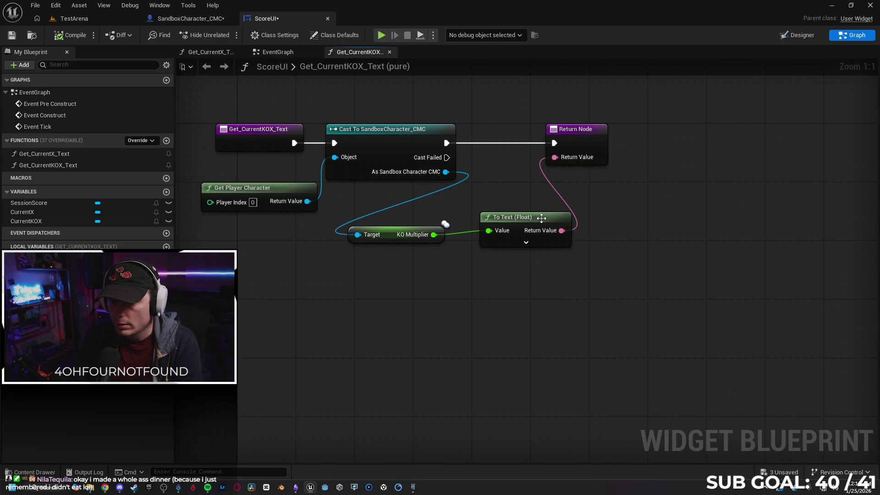
{"action": "left_click_drag", "start_coordinate": [542, 219], "coordinate": [542, 226]}
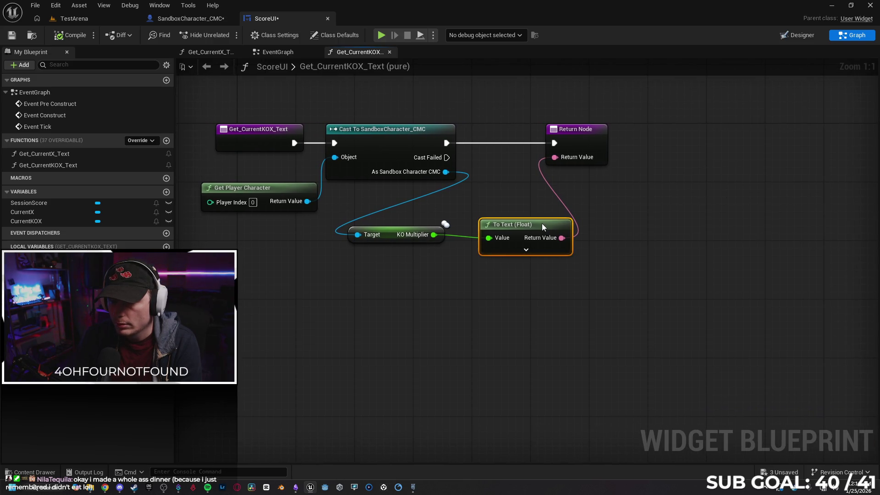
{"action": "left_click", "coordinate": [85, 164]}
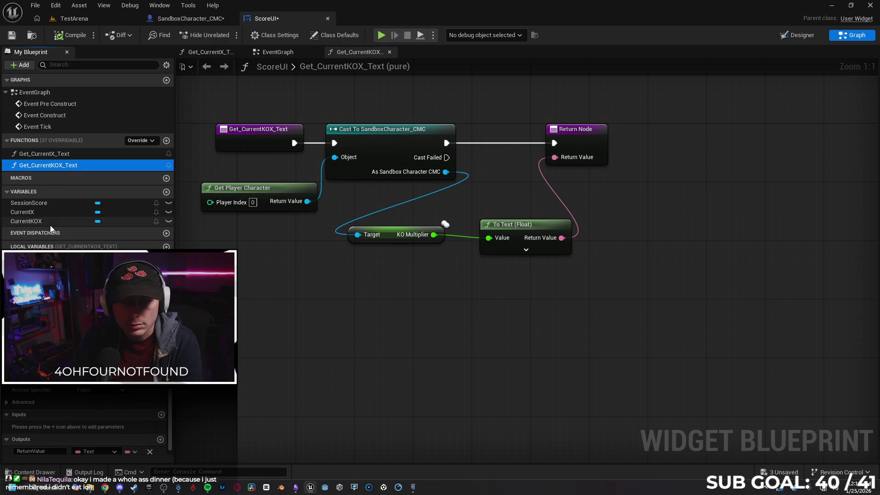
{"action": "left_click", "coordinate": [278, 52]}
{"action": "left_click_drag", "start_coordinate": [353, 132], "coordinate": [355, 132]}
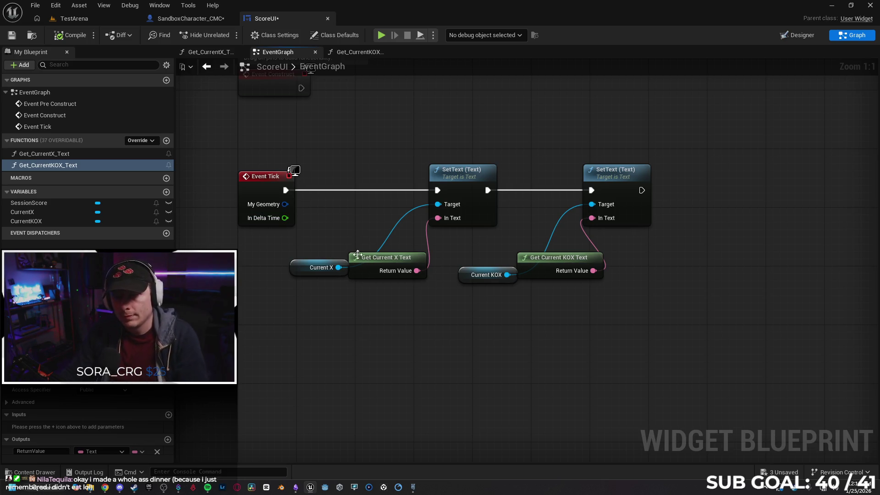
Step: Break the SetText execution link and insert a Sequence node after Event Tick
{"action": "mouse_move", "coordinate": [415, 328]}
{"action": "left_mouse_down"}
{"action": "mouse_move", "coordinate": [424, 310]}
{"action": "mouse_move", "coordinate": [440, 307]}
{"action": "left_mouse_up"}
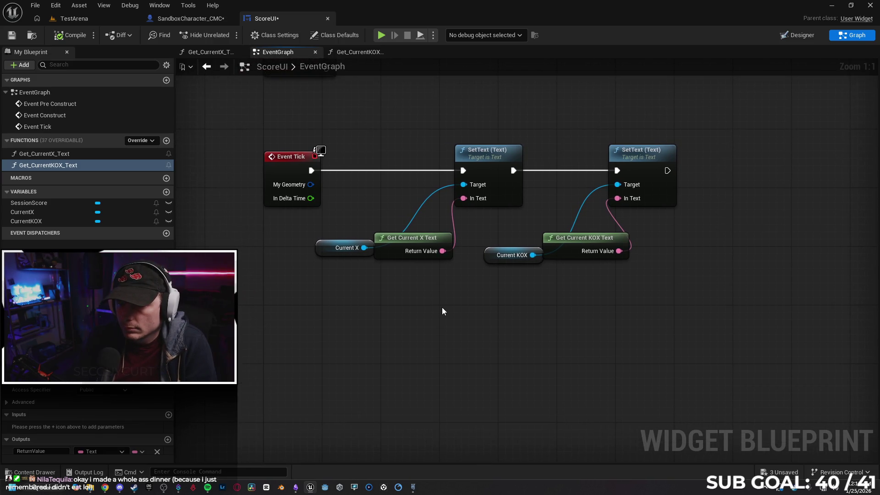
{"action": "left_click", "coordinate": [543, 171], "text": "alt"}
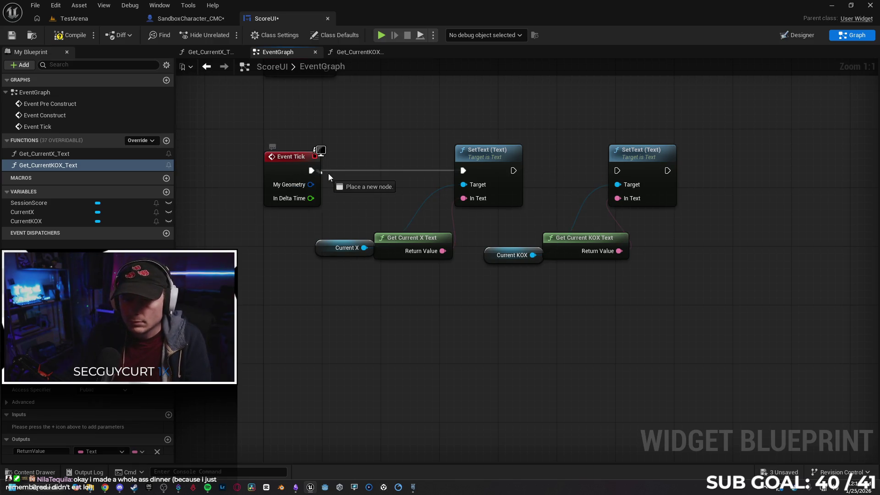
{"action": "left_click_drag", "start_coordinate": [327, 173], "coordinate": [337, 172]}
{"action": "type", "text": "sequence"}
{"action": "key", "text": "Return"}
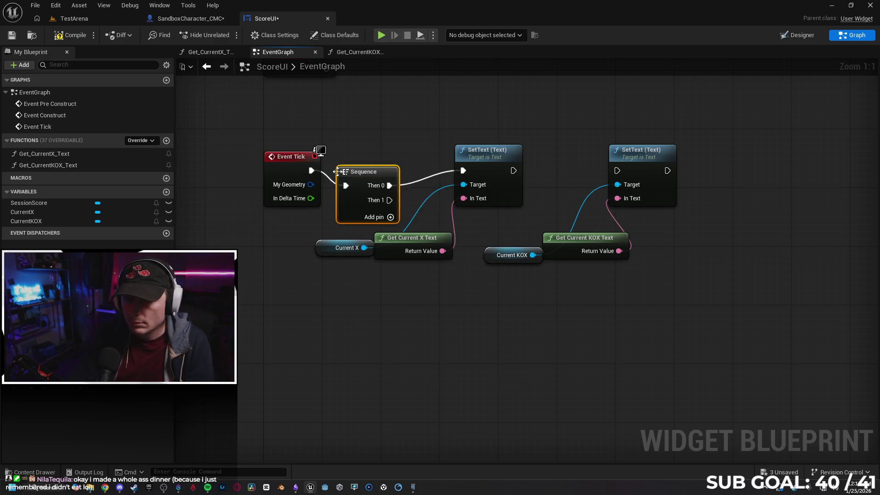
{"action": "left_click_drag", "start_coordinate": [366, 179], "coordinate": [366, 164]}
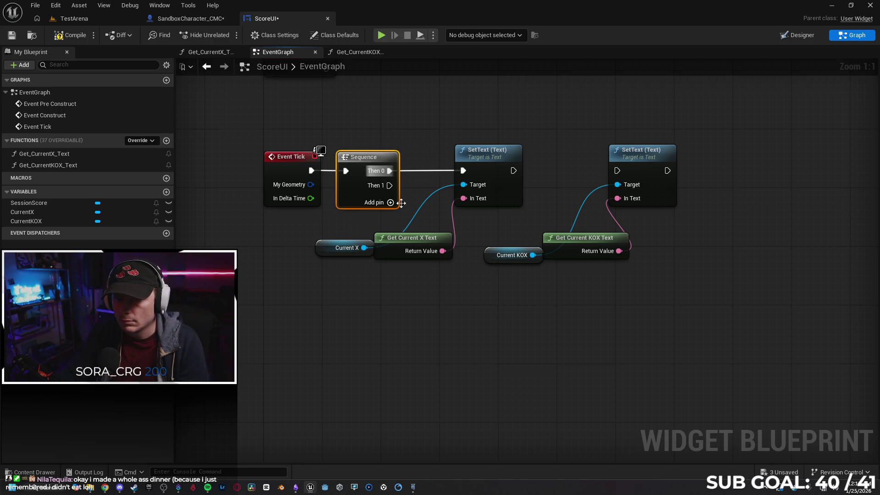
Step: Move the KOX SetText nodes below the Sequence, wire Then 1 into them, and start a two-client test
{"action": "mouse_move", "coordinate": [558, 259]}
{"action": "left_mouse_down"}
{"action": "mouse_move", "coordinate": [563, 139]}
{"action": "mouse_move", "coordinate": [557, 290]}
{"action": "mouse_move", "coordinate": [661, 295]}
{"action": "left_mouse_up"}
{"action": "left_click", "coordinate": [489, 254], "text": "shift"}
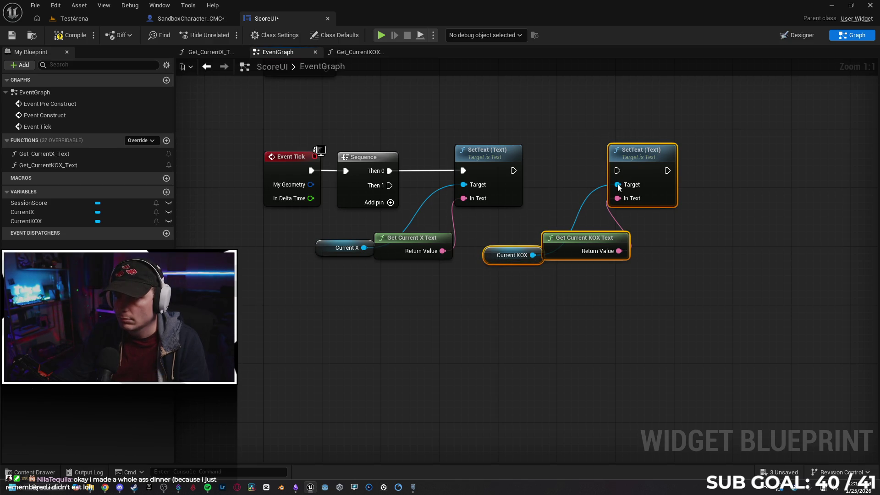
{"action": "mouse_move", "coordinate": [637, 150]}
{"action": "left_mouse_down"}
{"action": "mouse_move", "coordinate": [359, 301]}
{"action": "mouse_move", "coordinate": [483, 304]}
{"action": "left_mouse_up"}
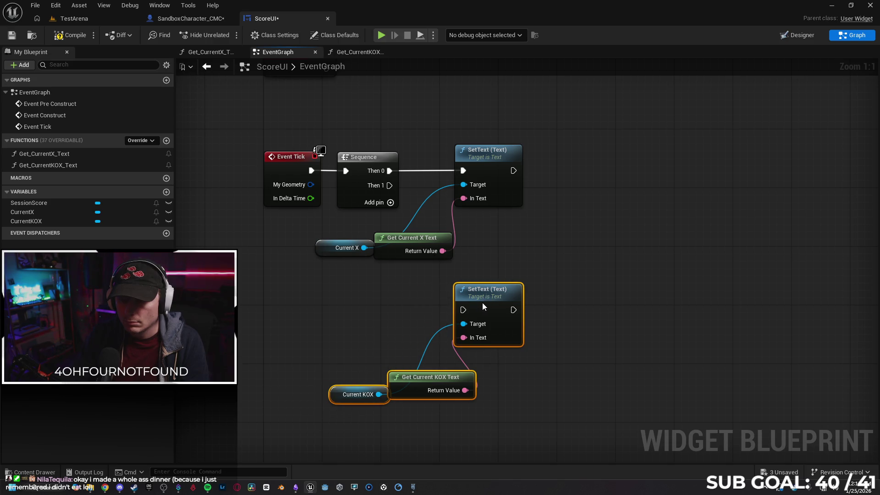
{"action": "left_click", "coordinate": [366, 287]}
{"action": "mouse_move", "coordinate": [390, 185]}
{"action": "left_mouse_down"}
{"action": "mouse_move", "coordinate": [452, 227]}
{"action": "mouse_move", "coordinate": [463, 310]}
{"action": "left_mouse_up"}
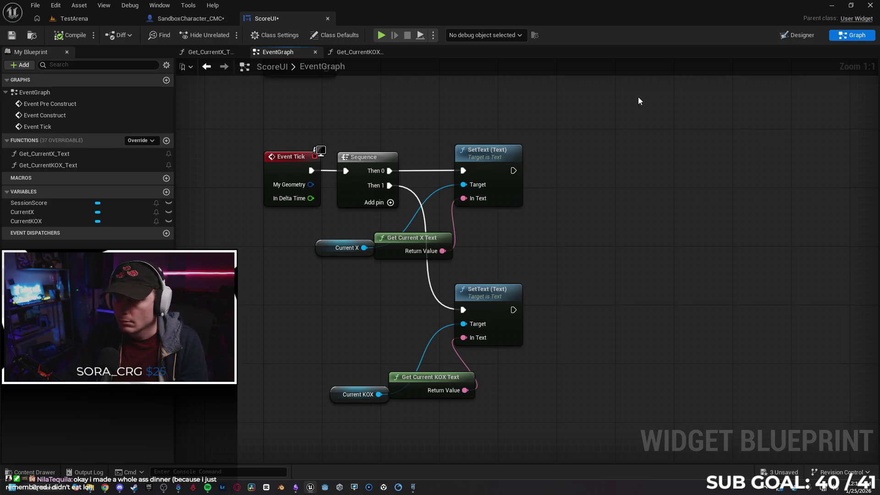
{"action": "key", "text": "alt+p"}
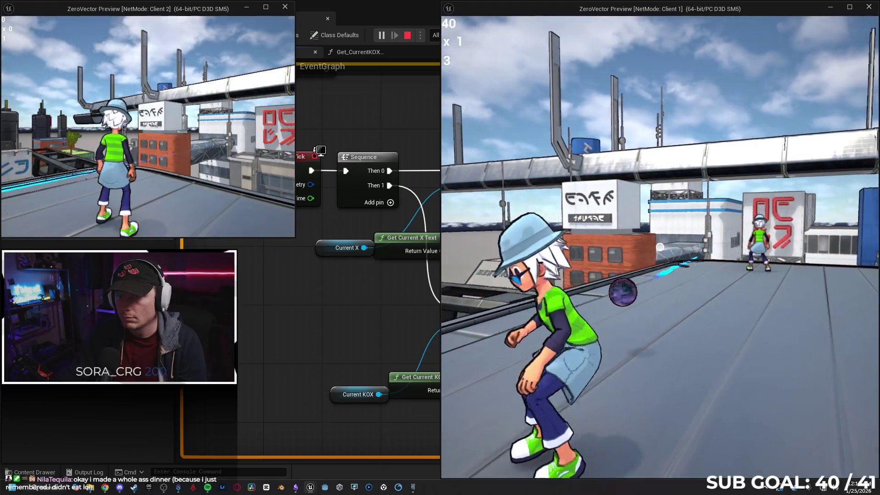
Step: Stop the play test, dismiss the error log, and open the Get_CurrentKOX_Text function graph
{"action": "key", "text": "Escape"}
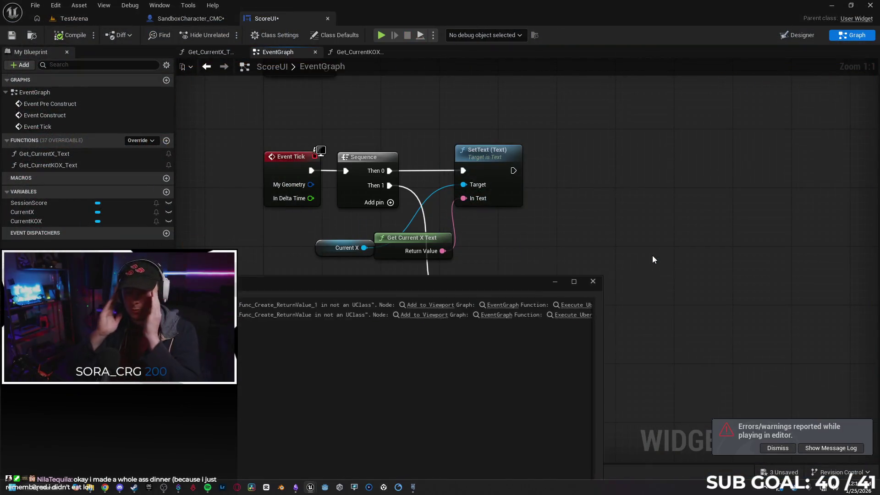
{"action": "left_click", "coordinate": [601, 279]}
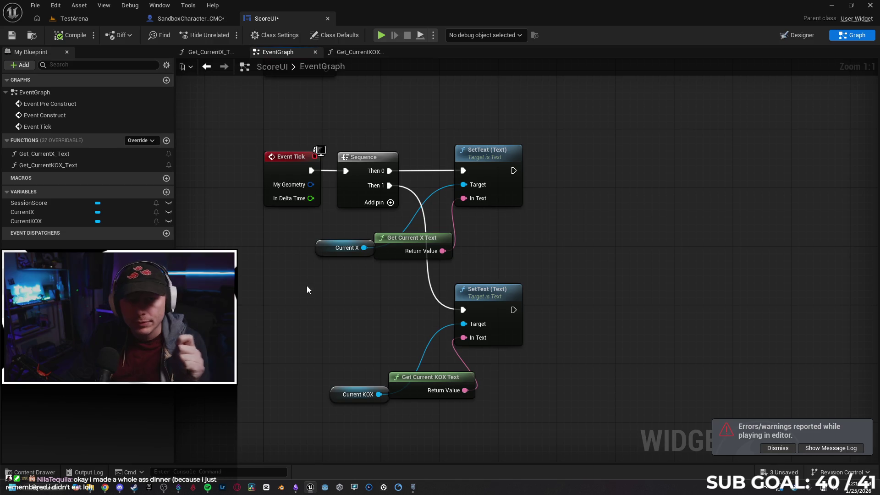
{"action": "double_click", "coordinate": [430, 377]}
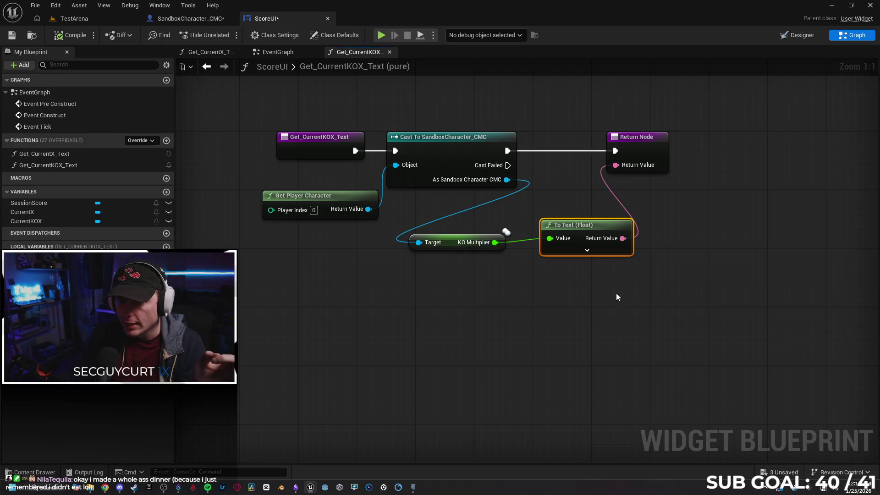
Step: Expand To Text (Float) and set Maximum Integral Digits to 0
{"action": "left_click", "coordinate": [587, 251]}
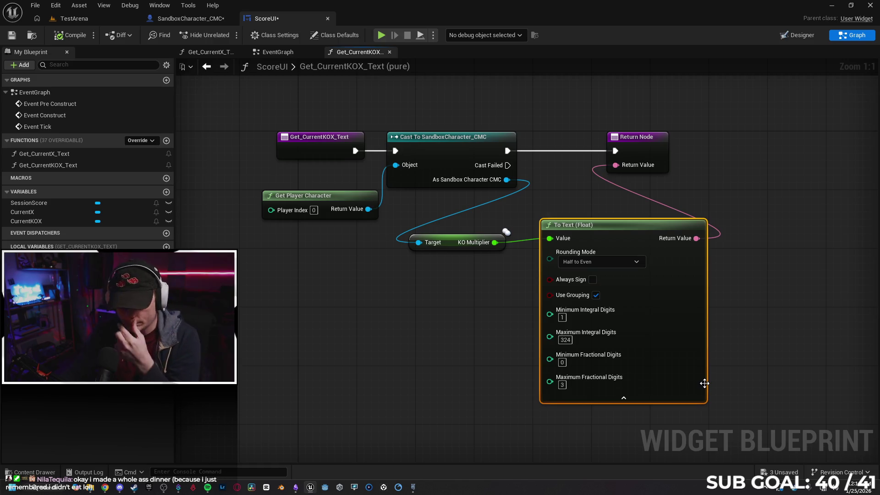
{"action": "left_click", "coordinate": [565, 340]}
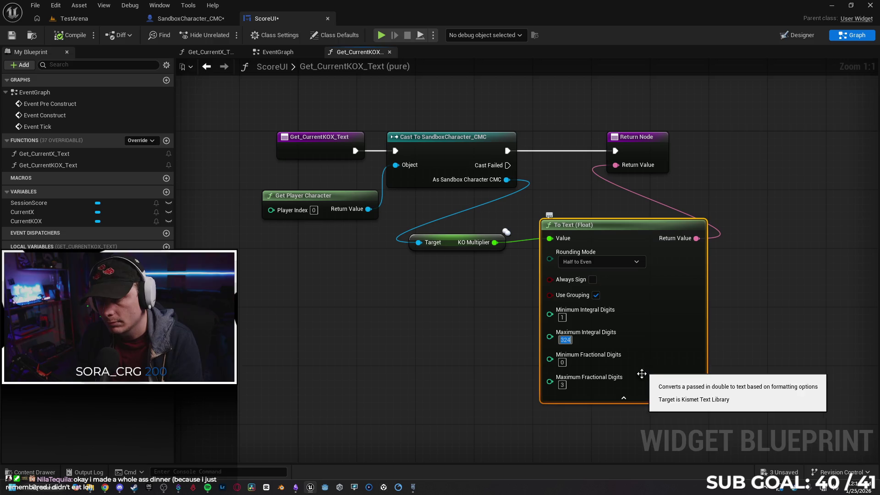
{"action": "type", "text": "0"}
{"action": "left_click", "coordinate": [763, 332]}
Step: Compare with the Get_CurrentX_Text graph, then undo the Maximum Integral Digits change
{"action": "double_click", "coordinate": [44, 153]}
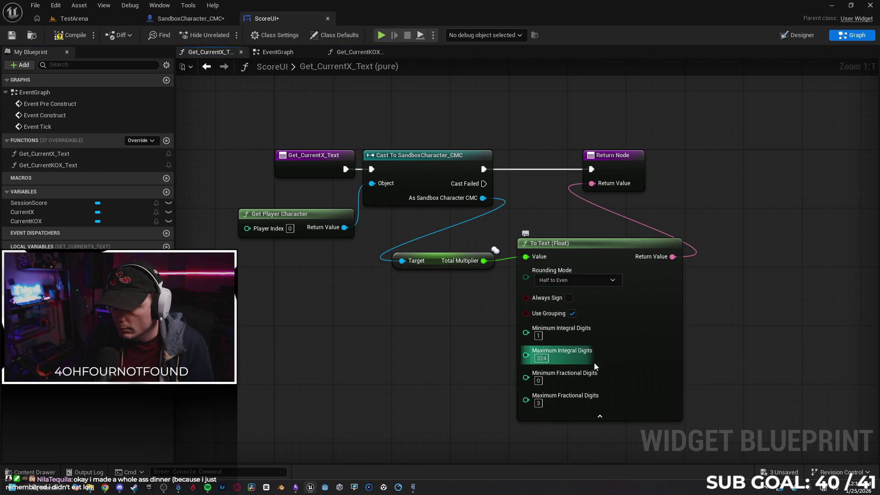
{"action": "left_click", "coordinate": [95, 164]}
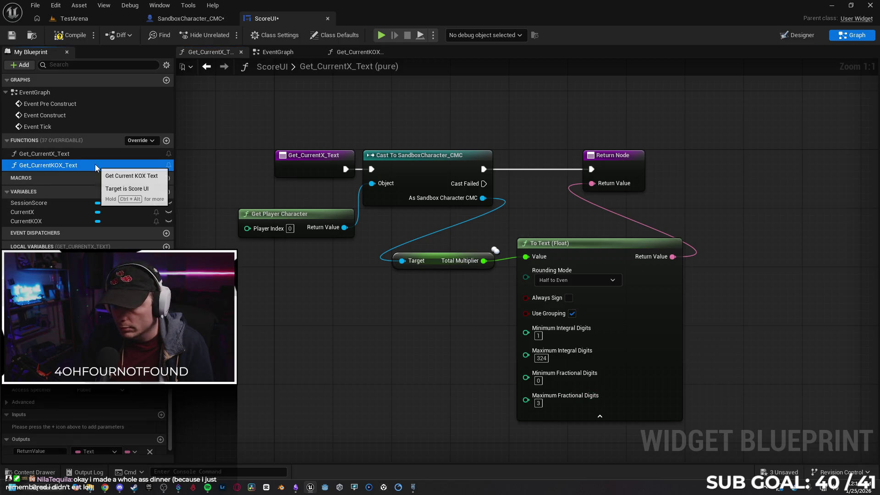
{"action": "left_click", "coordinate": [95, 155]}
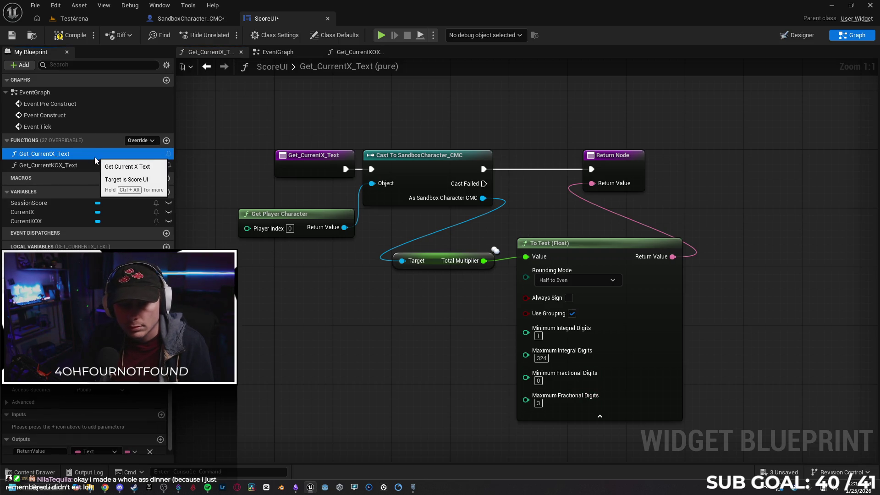
{"action": "double_click", "coordinate": [95, 166]}
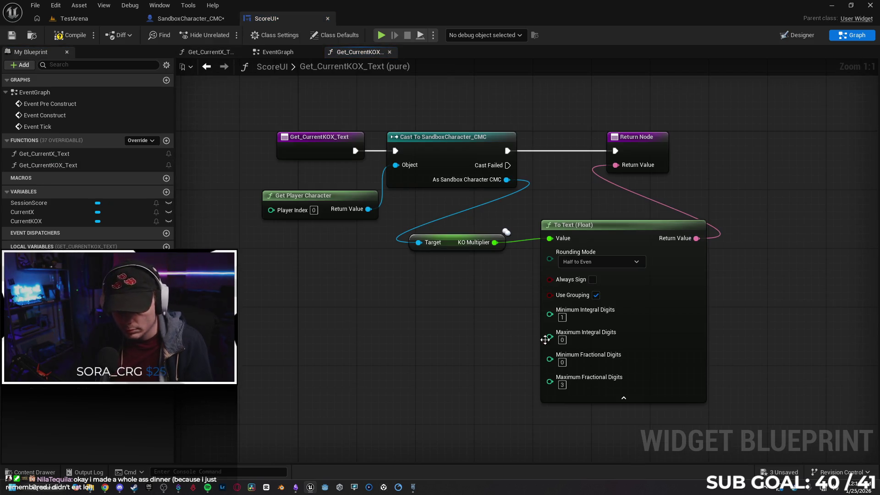
{"action": "key", "text": "ctrl+z"}
Step: Keep rounding at Half to Even, collapse To Text (Float), save ScoreUI, and return to SandboxCharacter_CMC
{"action": "double_click", "coordinate": [100, 154]}
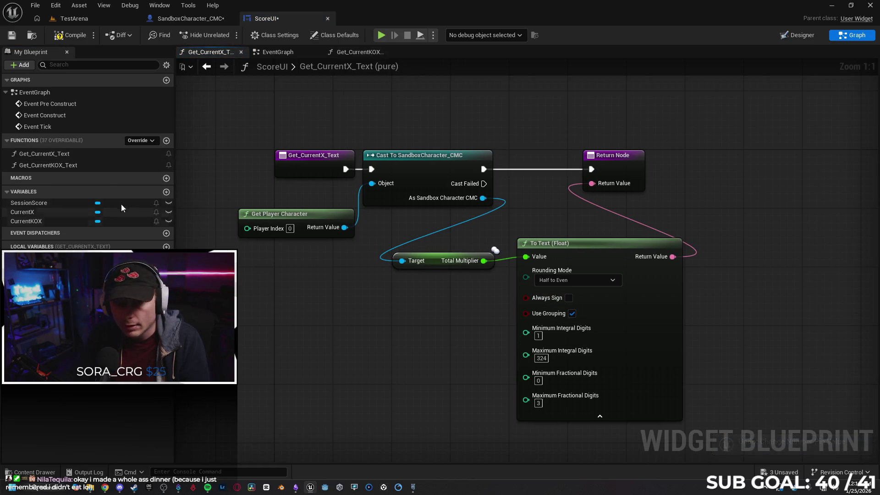
{"action": "double_click", "coordinate": [102, 165]}
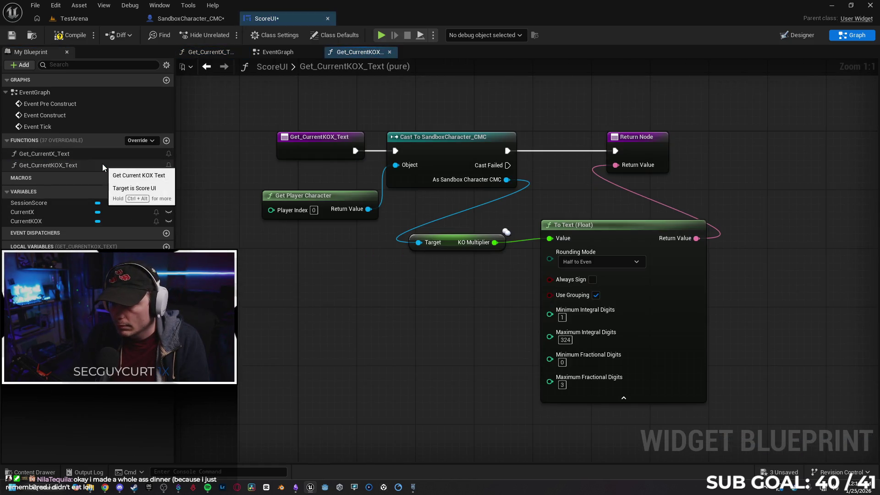
{"action": "left_click", "coordinate": [636, 263]}
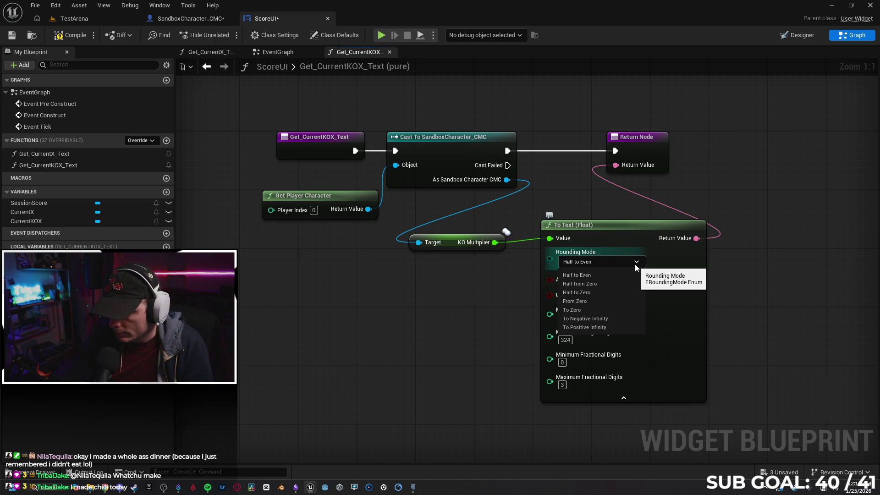
{"action": "left_click", "coordinate": [783, 286]}
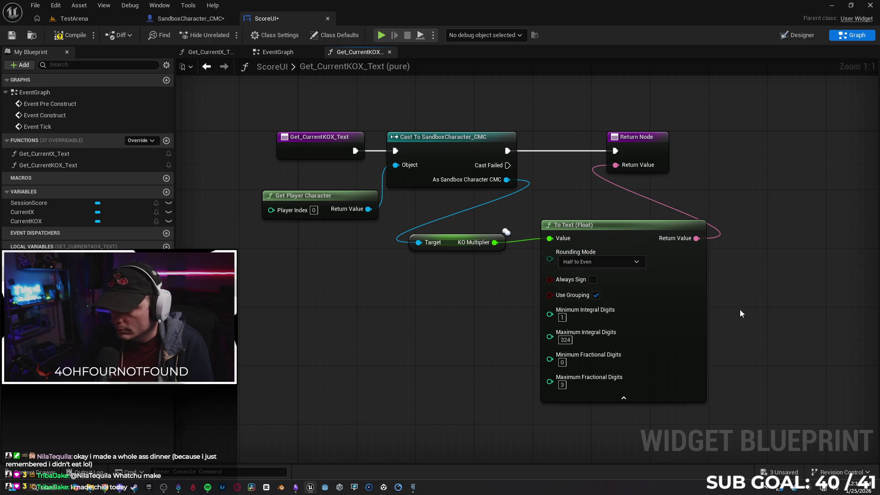
{"action": "left_click", "coordinate": [626, 402]}
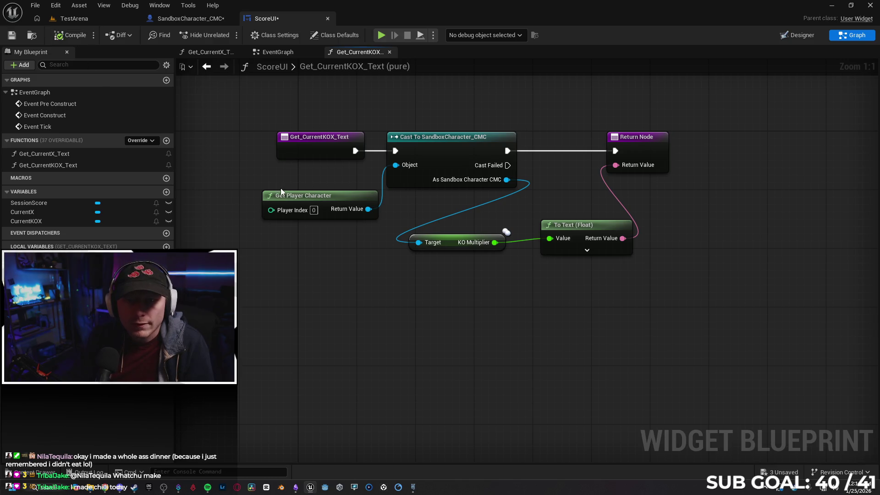
{"action": "left_click", "coordinate": [12, 35]}
{"action": "left_click", "coordinate": [201, 19]}
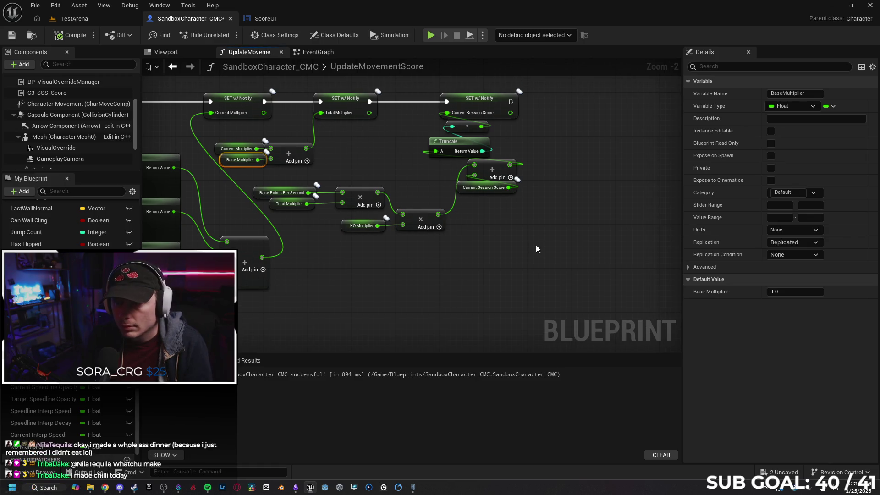
{"action": "left_click", "coordinate": [387, 146]}
{"action": "mouse_move", "coordinate": [510, 165]}
{"action": "left_mouse_down"}
{"action": "mouse_move", "coordinate": [458, 138]}
{"action": "mouse_move", "coordinate": [454, 172]}
{"action": "mouse_move", "coordinate": [448, 113]}
{"action": "left_mouse_up"}
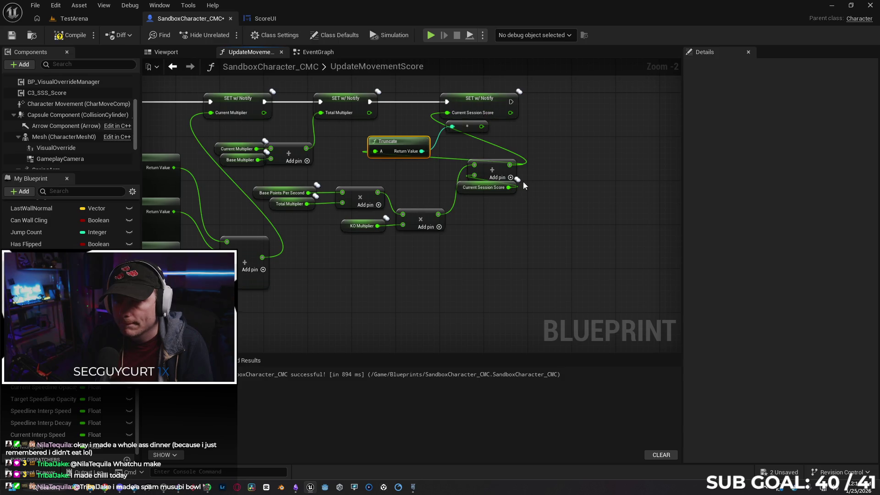
{"action": "left_click", "coordinate": [444, 156]}
{"action": "left_click", "coordinate": [421, 151], "text": "alt"}
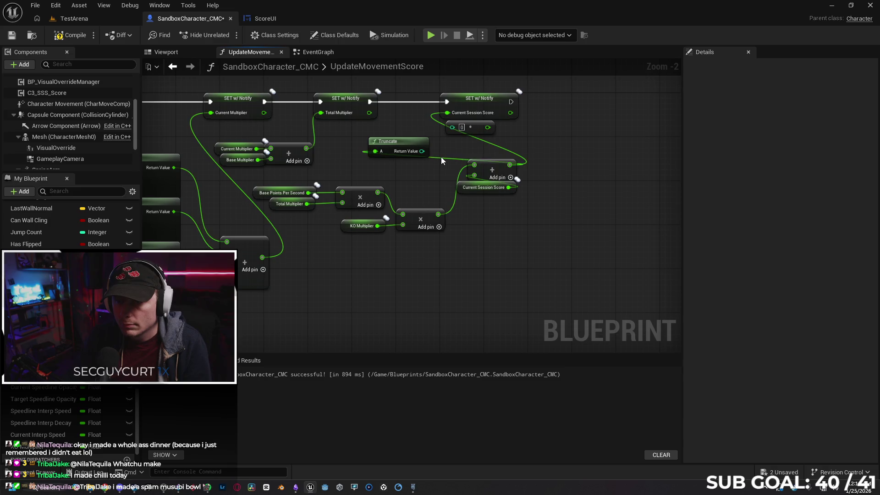
{"action": "left_click", "coordinate": [441, 158], "text": "alt"}
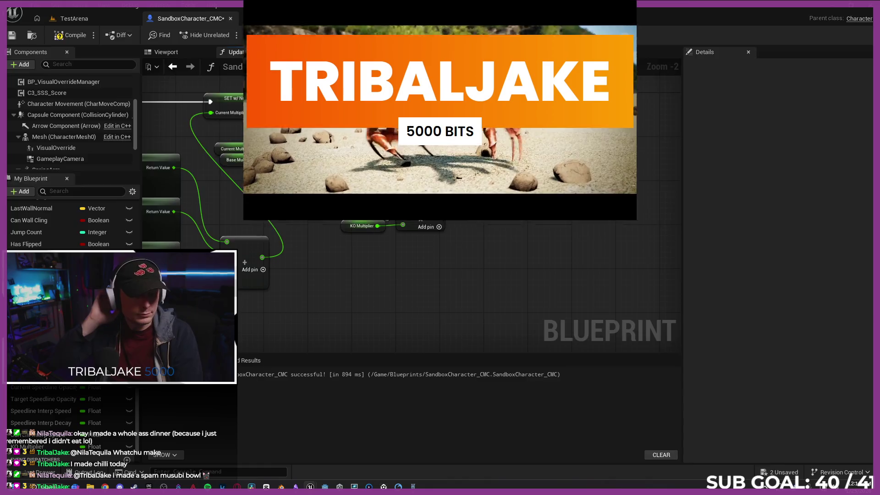
{"action": "key", "text": "alt+p"}
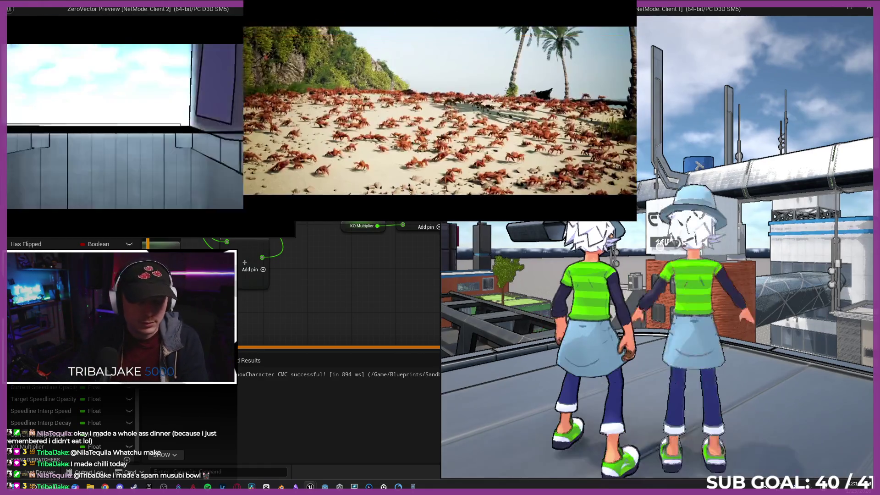
{"action": "key", "text": "s"}
{"action": "left_click", "coordinate": [660, 248]}
{"action": "key", "text": "w"}
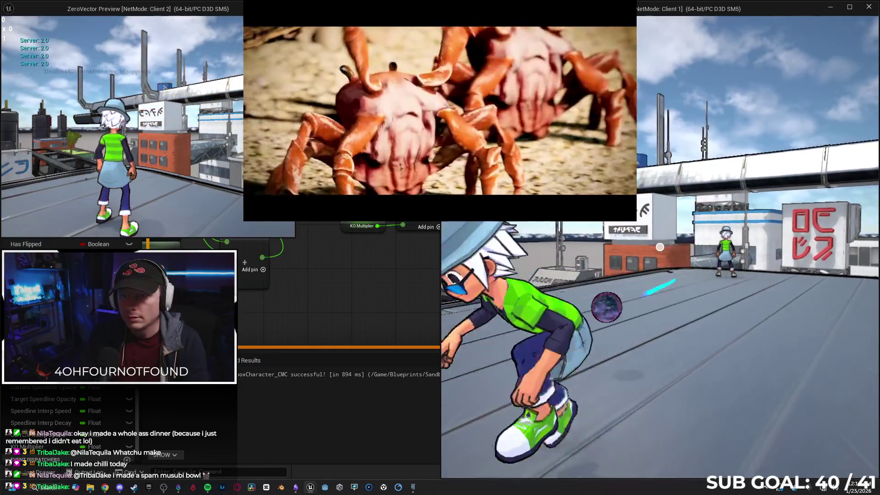
{"action": "key", "text": "Escape"}
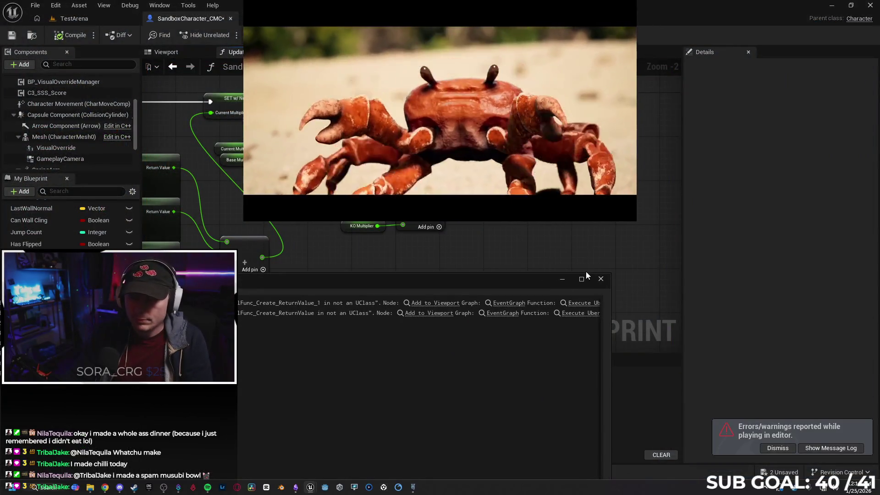
{"action": "left_click", "coordinate": [582, 285]}
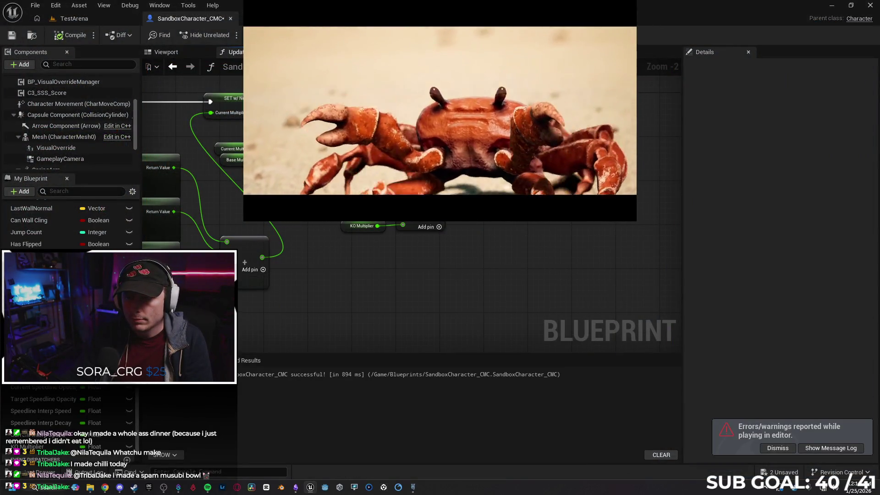
{"action": "key", "text": "ctrl+z"}
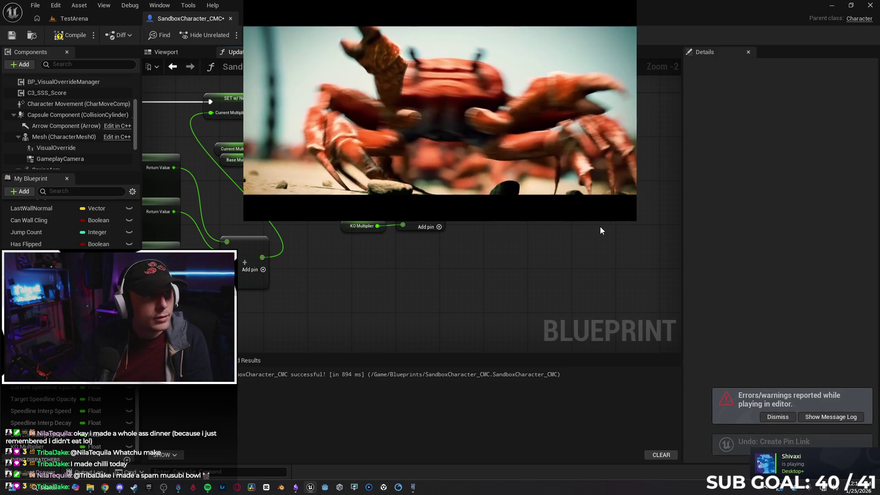
{"action": "key", "text": "ctrl+z"}
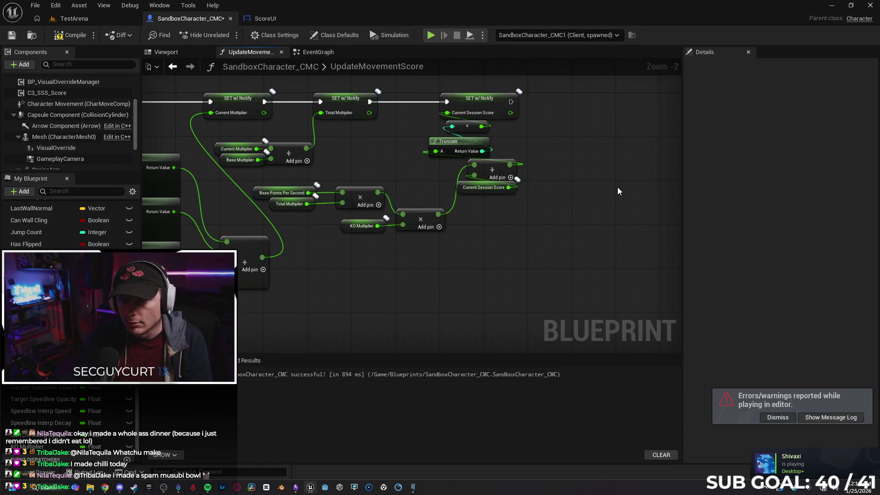
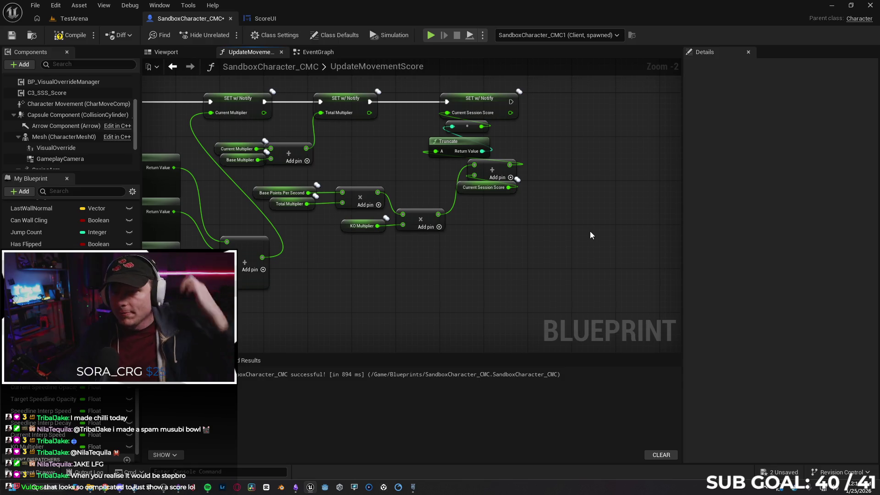
Step: Leave the UpdateMovementScore graph for ScoreUI's Get_CurrentKOX_Text function graph
{"action": "left_click_drag", "start_coordinate": [540, 233], "coordinate": [535, 261]}
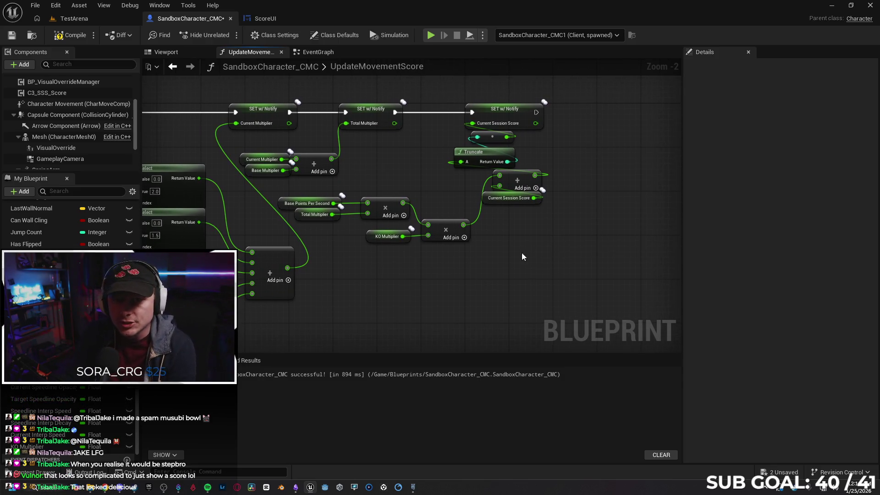
{"action": "left_click", "coordinate": [259, 18]}
{"action": "scroll", "coordinate": [467, 314], "scroll_direction": "down", "scroll_amount": 2}
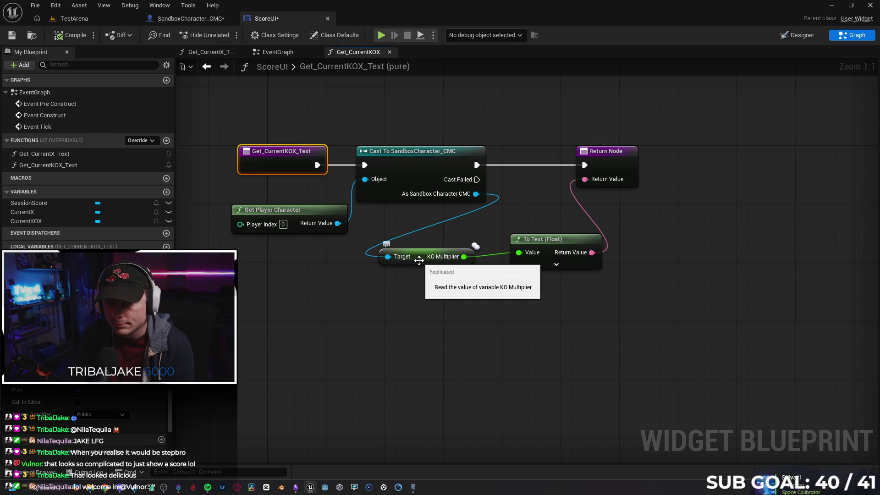
Step: Nudge the To Text (Float) node slightly lower beside the KO Multiplier getter
{"action": "left_click", "coordinate": [420, 261]}
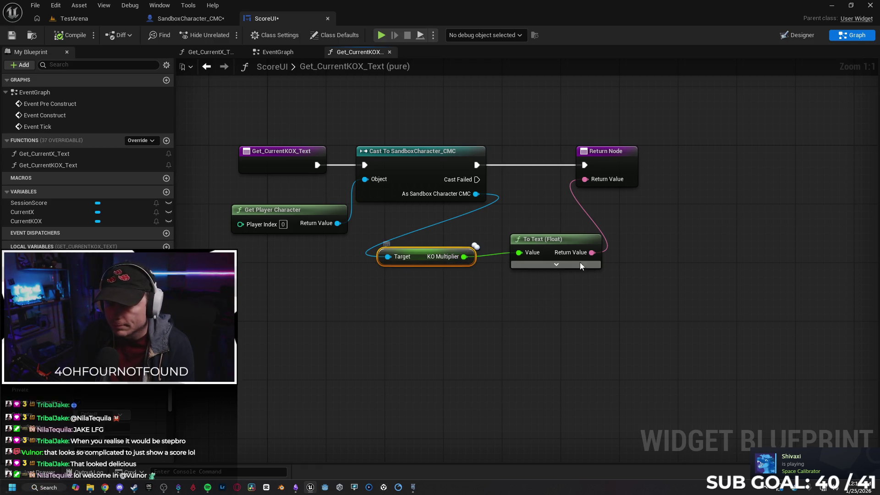
{"action": "left_click_drag", "start_coordinate": [567, 249], "coordinate": [567, 254]}
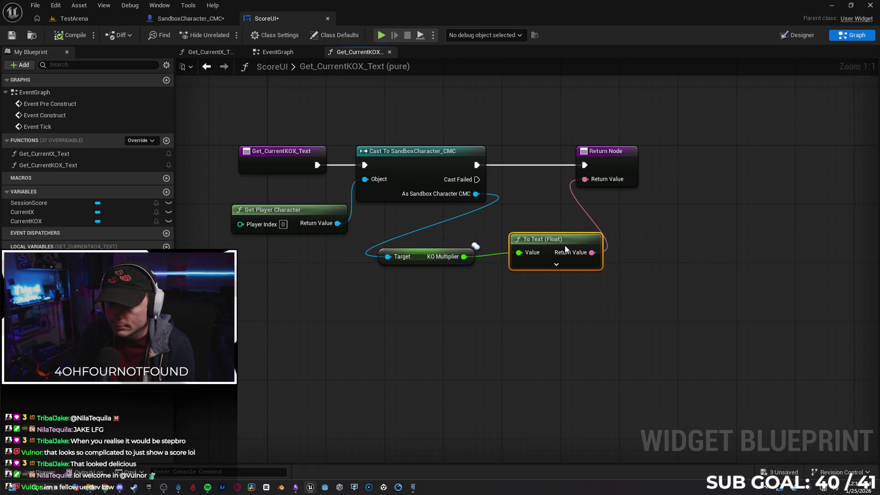
{"action": "left_click", "coordinate": [498, 298]}
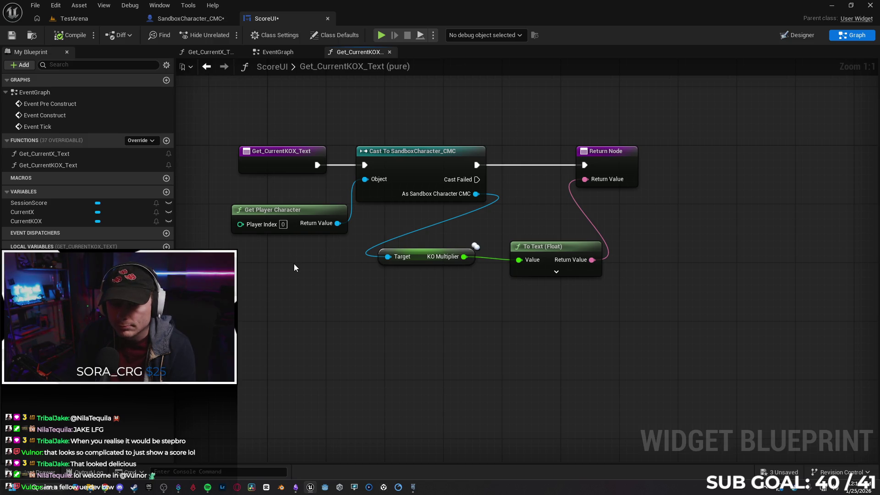
Step: Save the ScoreUI widget and return to SandboxCharacter_CMC's UpdateMovementScore graph
{"action": "left_click_drag", "start_coordinate": [299, 263], "coordinate": [360, 253]}
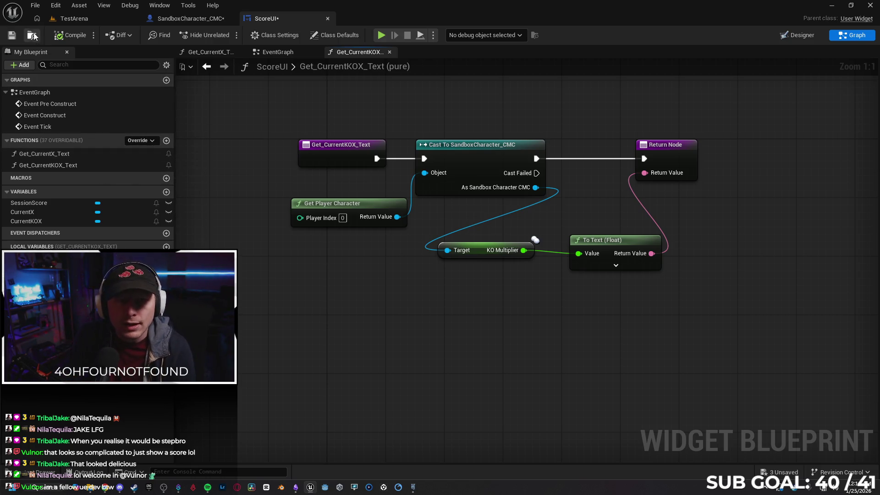
{"action": "left_click", "coordinate": [12, 35]}
{"action": "left_click", "coordinate": [197, 20]}
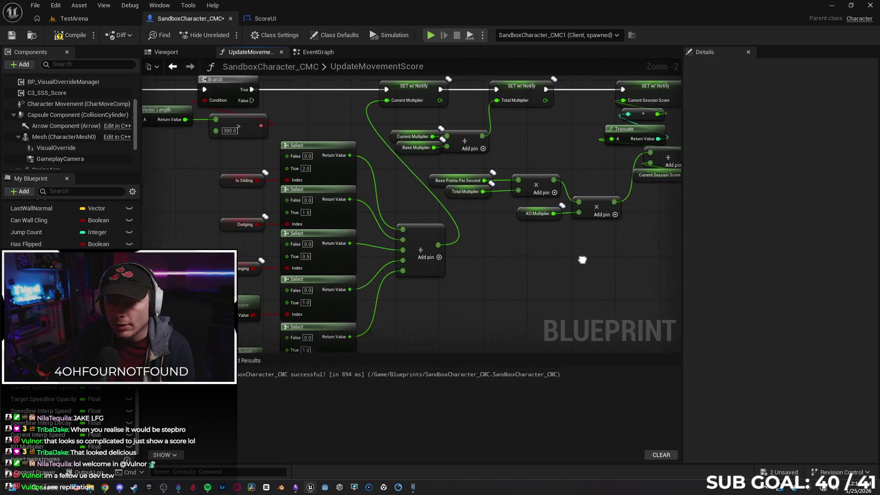
Step: Launch a two-client multiplayer PIE session and run and sprint to start scoring
{"action": "left_click_drag", "start_coordinate": [534, 265], "coordinate": [510, 259]}
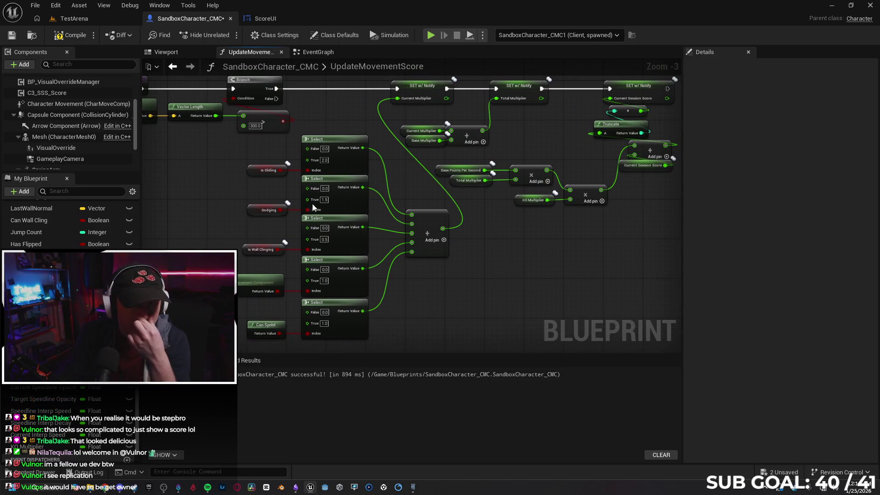
{"action": "left_click", "coordinate": [431, 35]}
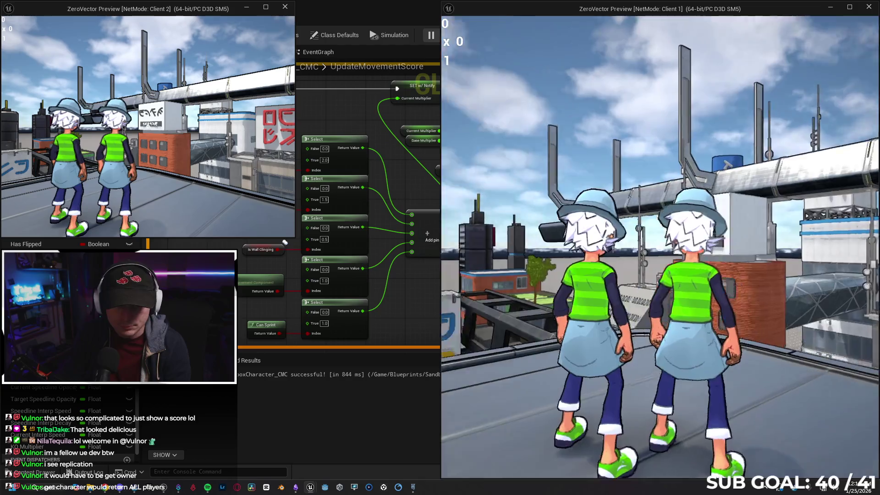
{"action": "key", "text": "w"}
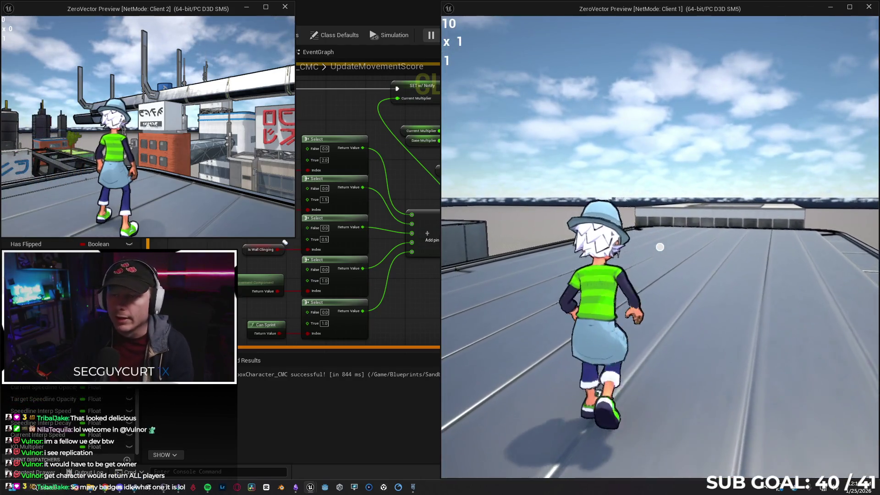
{"action": "key", "text": "shift"}
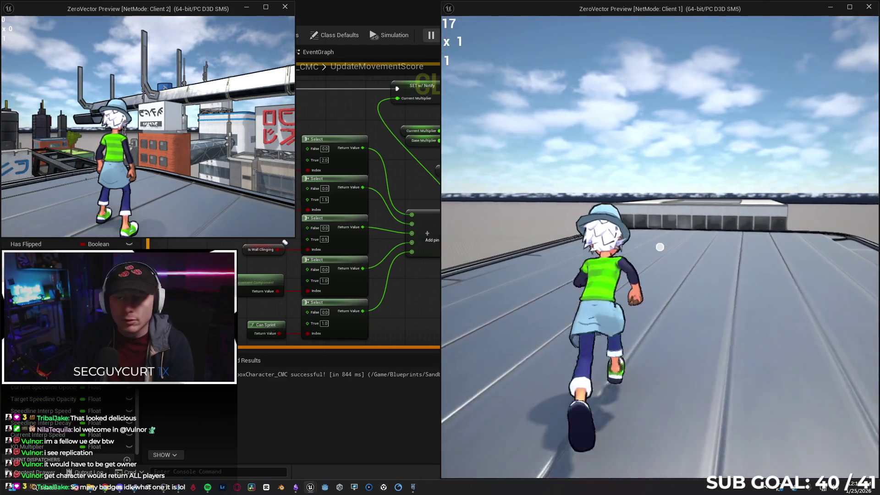
{"action": "key", "text": "space"}
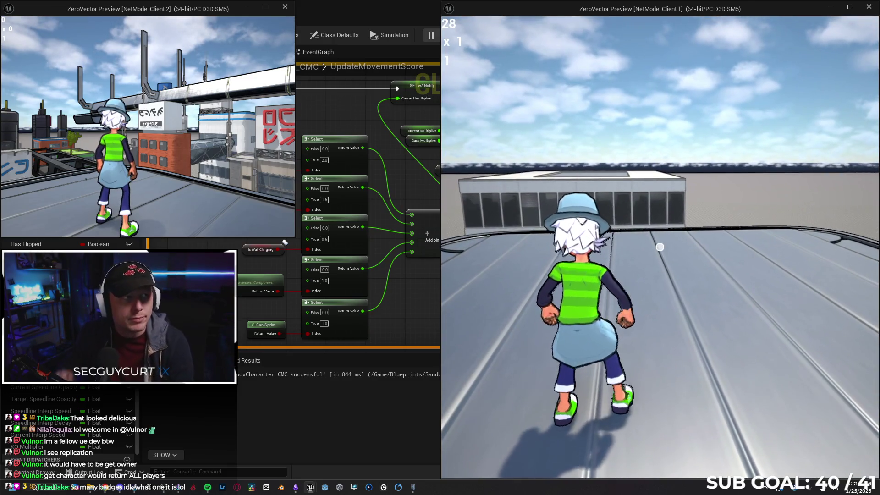
{"action": "key", "text": "d"}
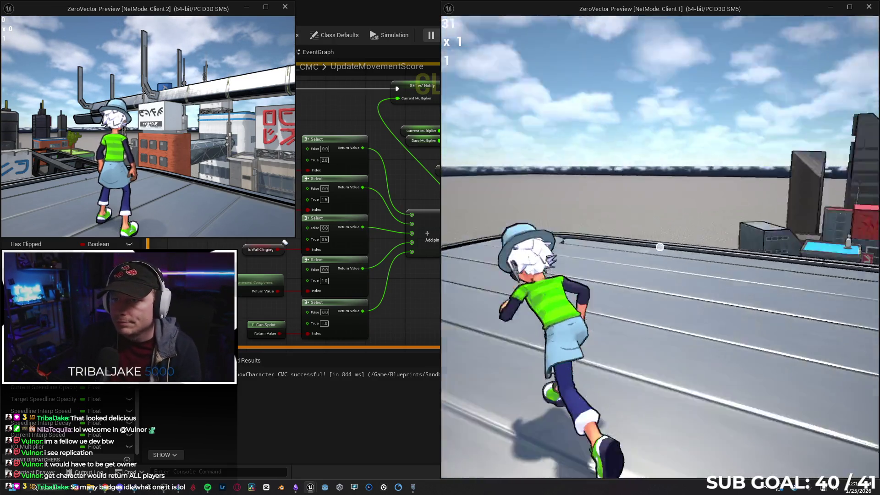
Step: Keep running, crouching, flipping and sliding along the rooftop to build the score
{"action": "key", "text": "a"}
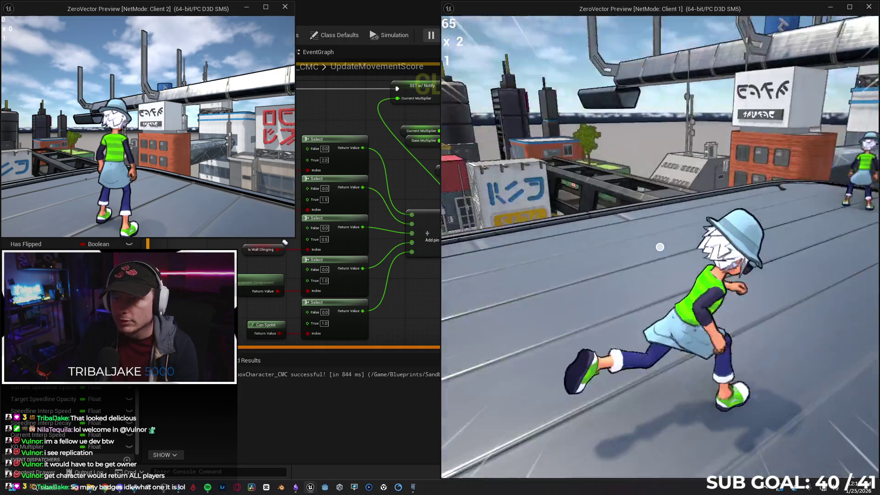
{"action": "key", "text": "w"}
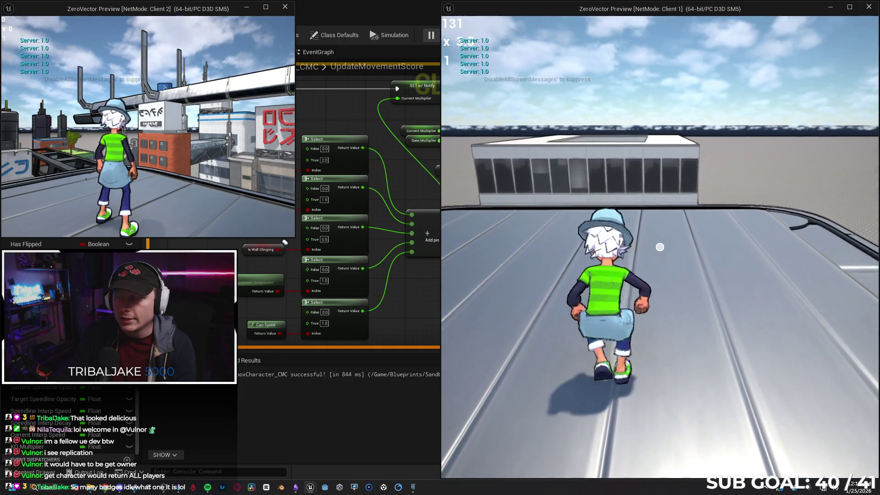
{"action": "key", "text": "space"}
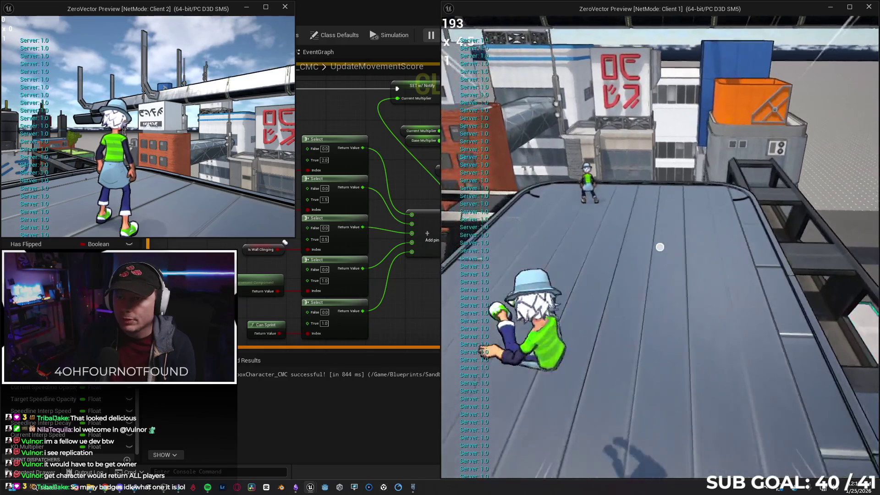
{"action": "key", "text": "w"}
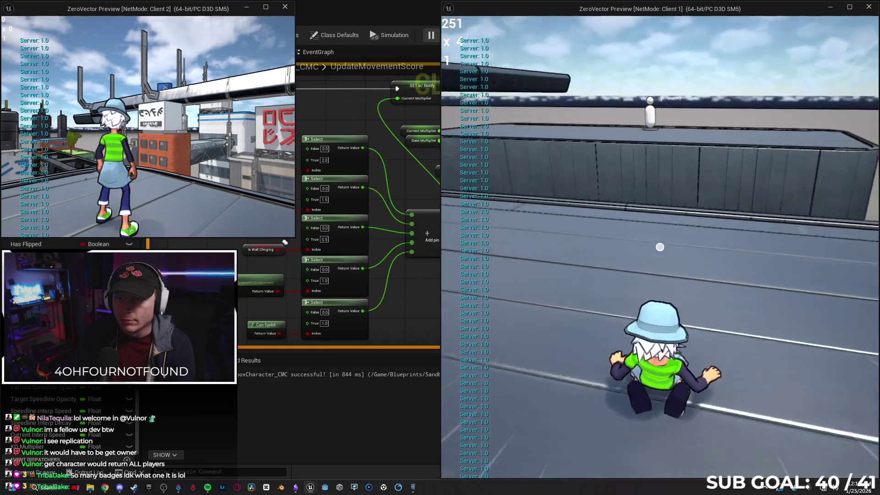
{"action": "key", "text": "w"}
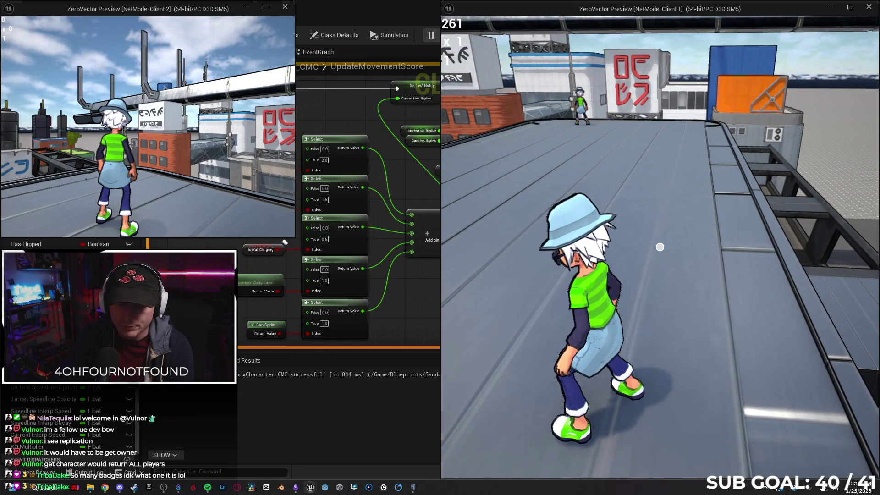
{"action": "key", "text": "w"}
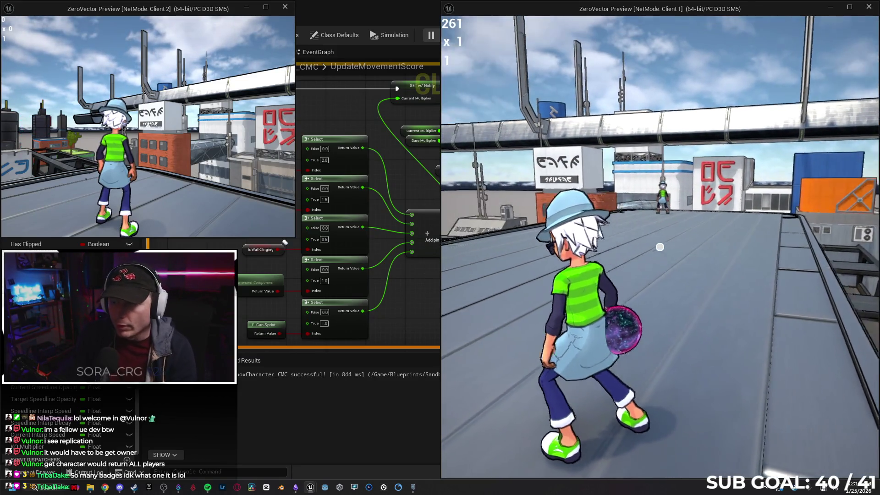
{"action": "key", "text": "w"}
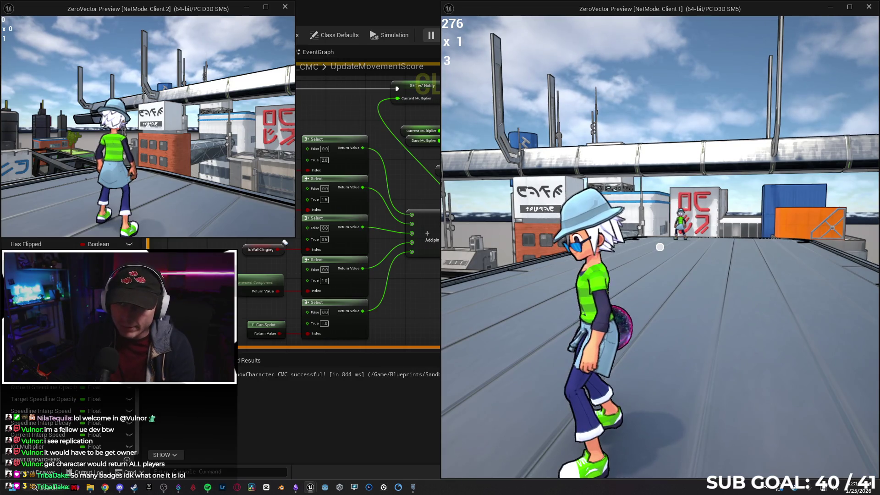
Step: Jump and slide with the orb to boost the multiplier, then end the session at 1,829
{"action": "key", "text": "space"}
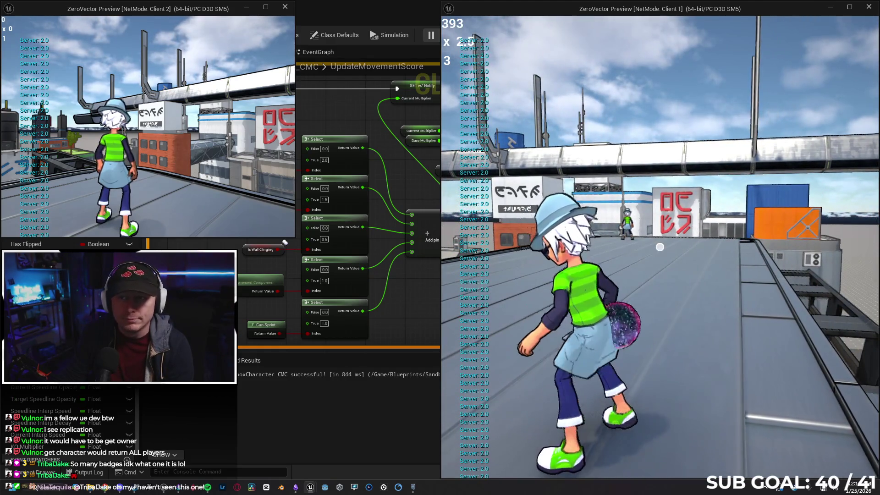
{"action": "key", "text": "w"}
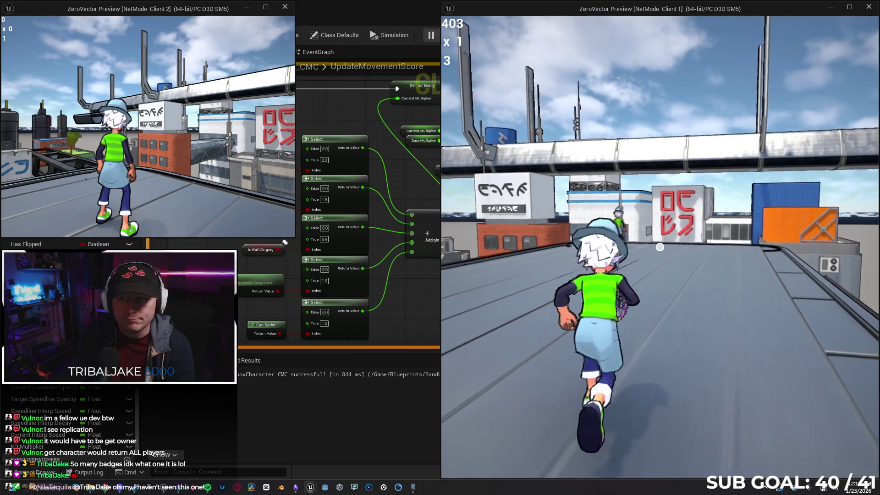
{"action": "key", "text": "space"}
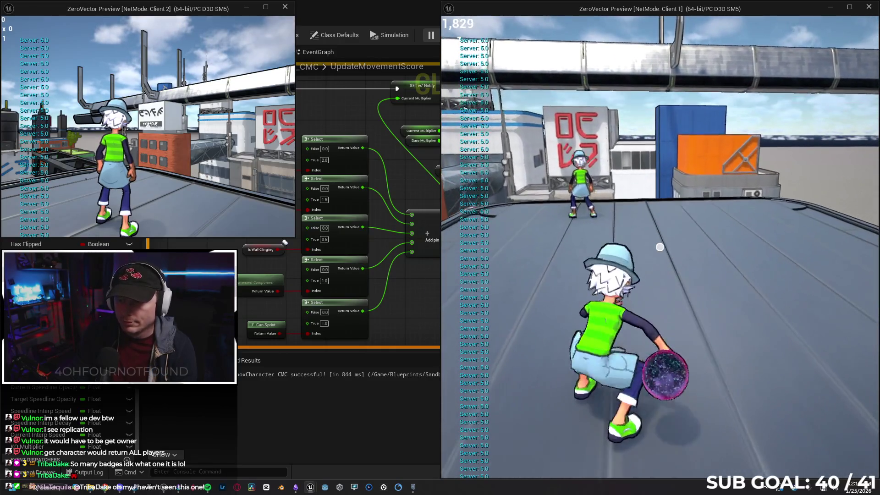
{"action": "key", "text": "Escape"}
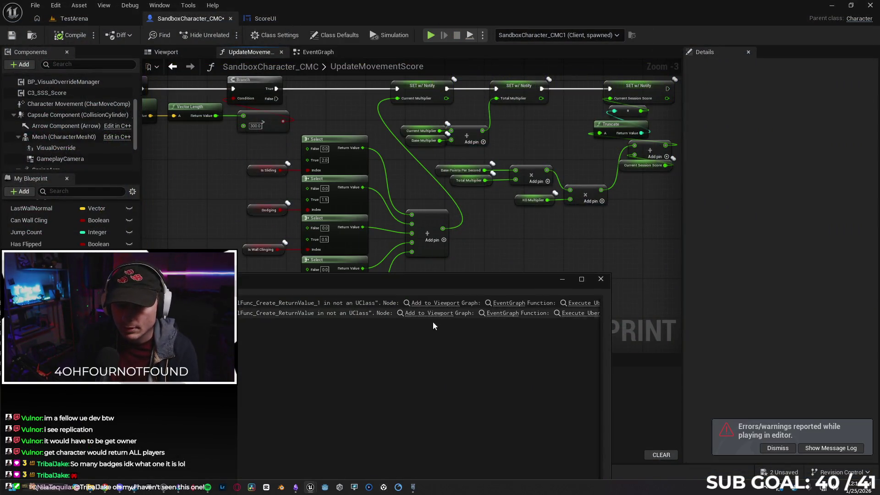
Step: In Get_CurrentKOX_Text, replace the Cast's Get Player Character input with a Get Owner node
{"action": "left_click", "coordinate": [602, 279]}
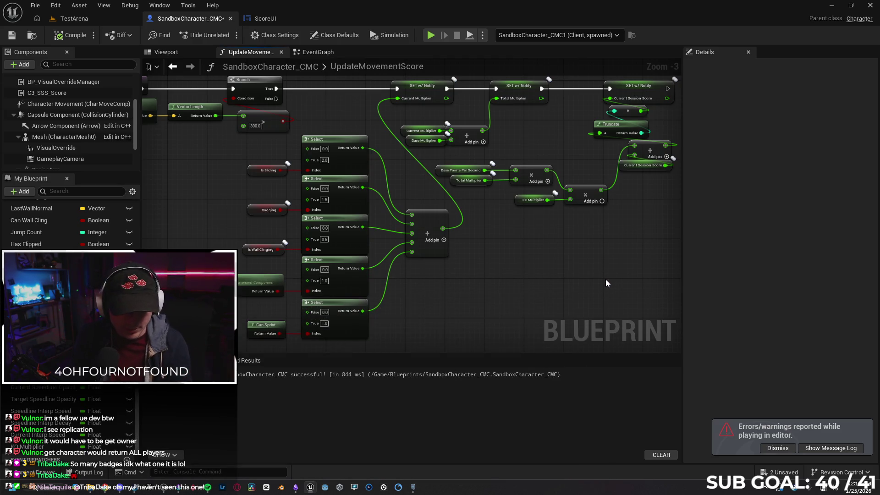
{"action": "left_click_drag", "start_coordinate": [591, 277], "coordinate": [526, 291]}
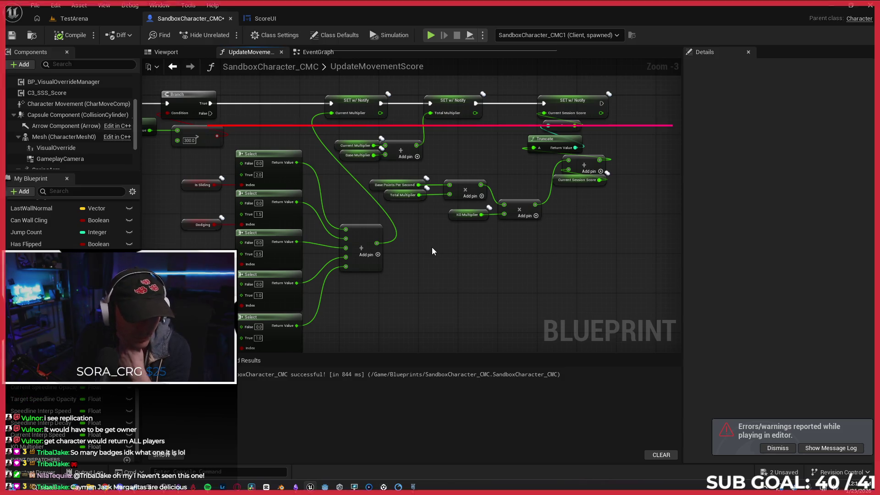
{"action": "left_click", "coordinate": [268, 20]}
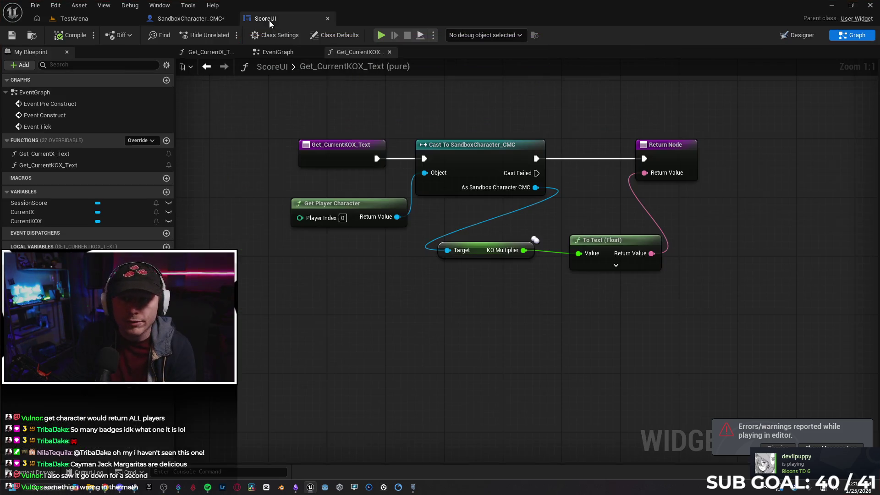
{"action": "left_click", "coordinate": [358, 203]}
{"action": "key", "text": "Delete"}
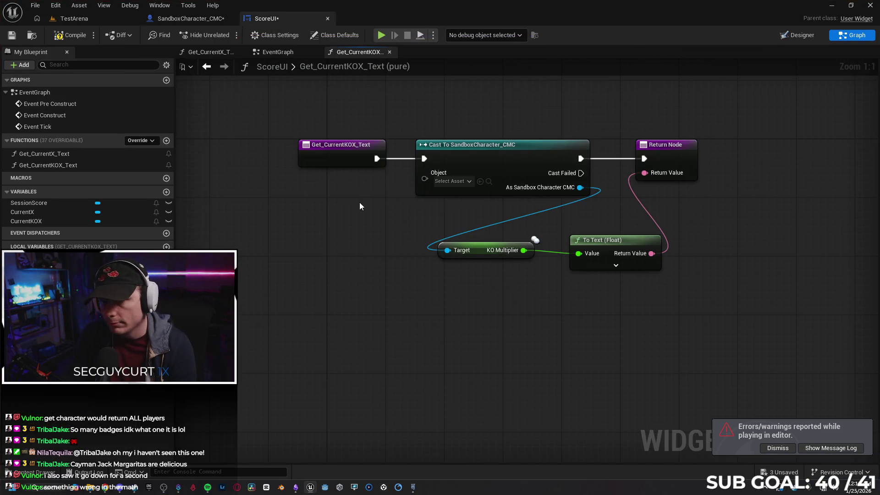
{"action": "left_click_drag", "start_coordinate": [337, 221], "coordinate": [335, 221]}
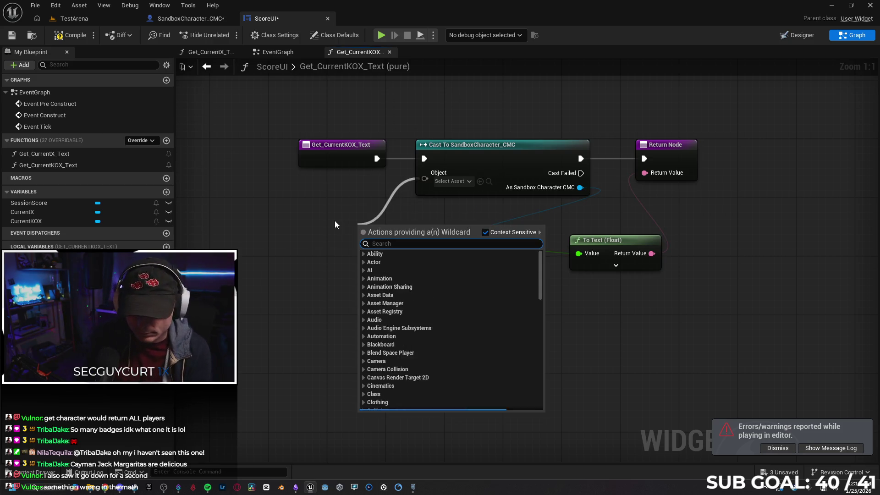
{"action": "type", "text": "get owner"}
{"action": "key", "text": "Return"}
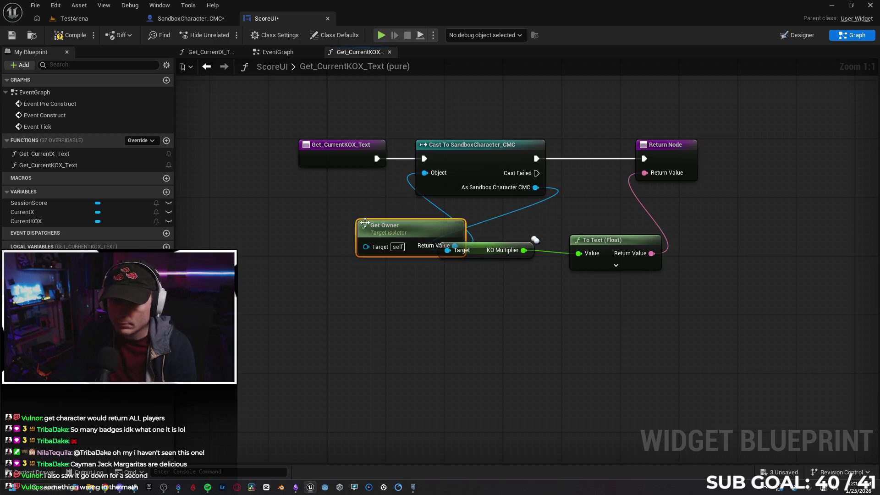
Step: Compile ScoreUI, inspect the Target error, and undo back to Get Player Character
{"action": "left_click", "coordinate": [70, 35]}
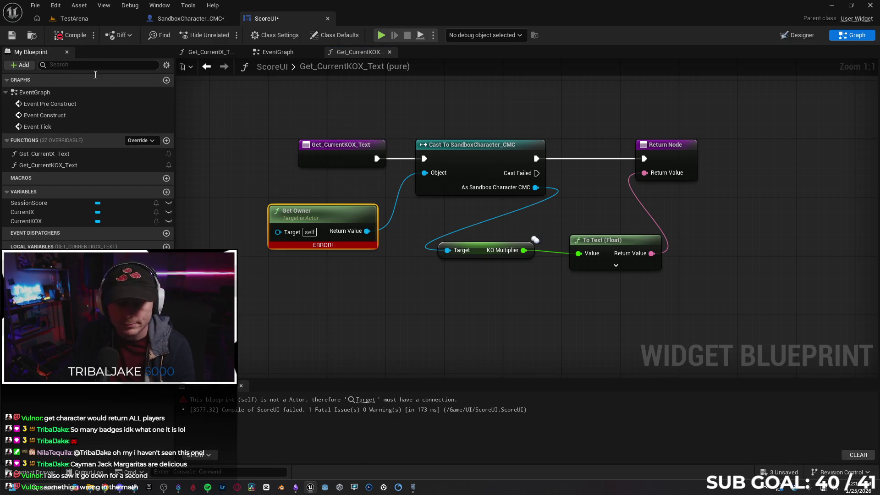
{"action": "left_click", "coordinate": [366, 404]}
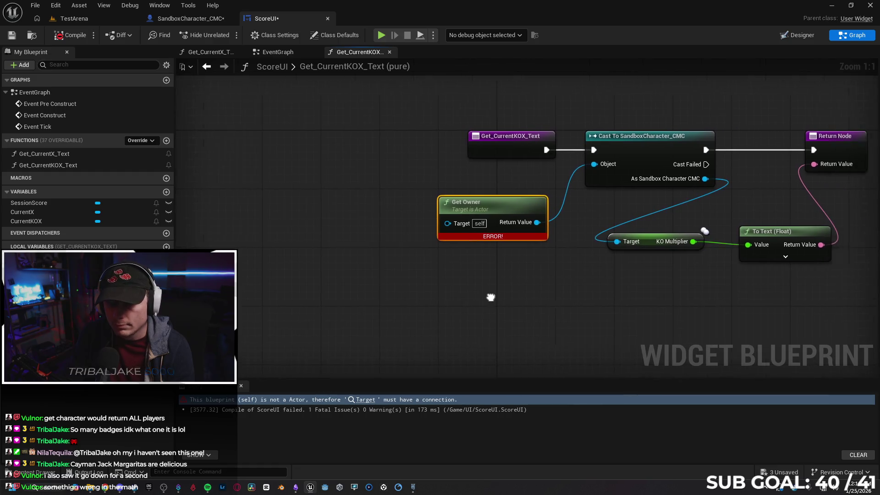
{"action": "left_click_drag", "start_coordinate": [462, 297], "coordinate": [444, 301]}
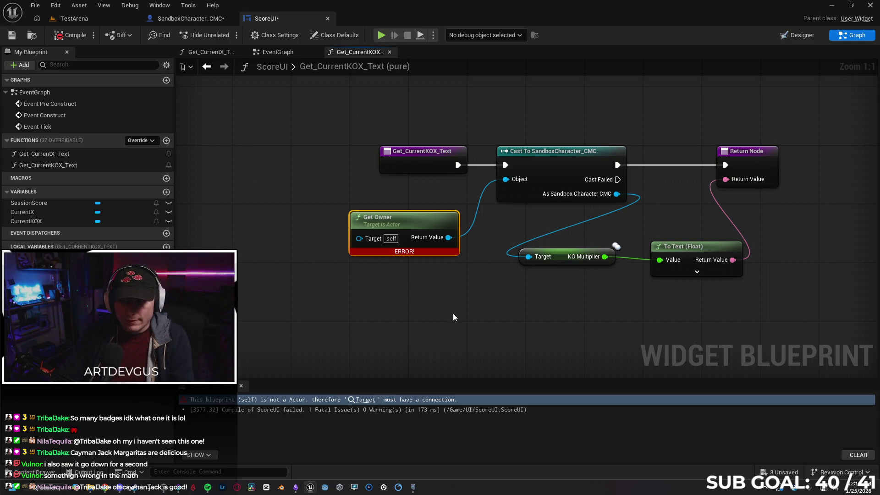
{"action": "key", "text": "ctrl+z"}
{"action": "key", "text": "ctrl+z"}
{"action": "key", "text": "ctrl+z"}
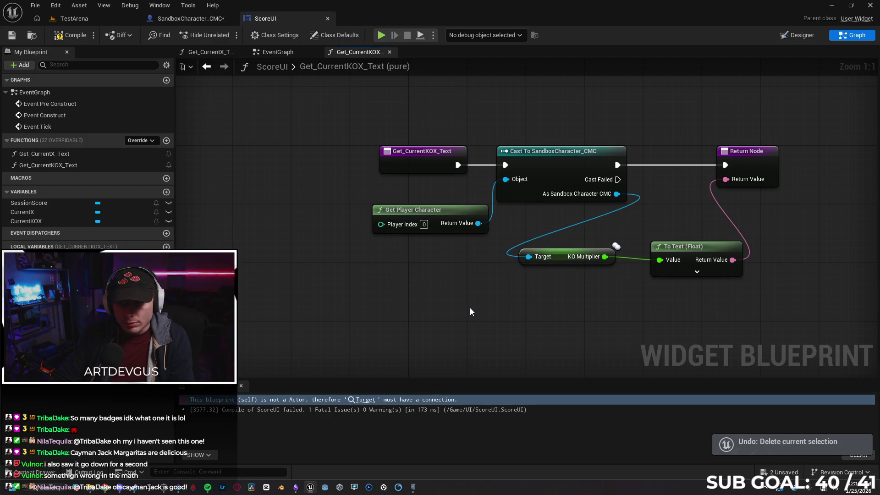
Step: Locate the Hit Other Player event in SandboxCharacter_CMC's EventGraph
{"action": "left_click_drag", "start_coordinate": [564, 340], "coordinate": [477, 340]}
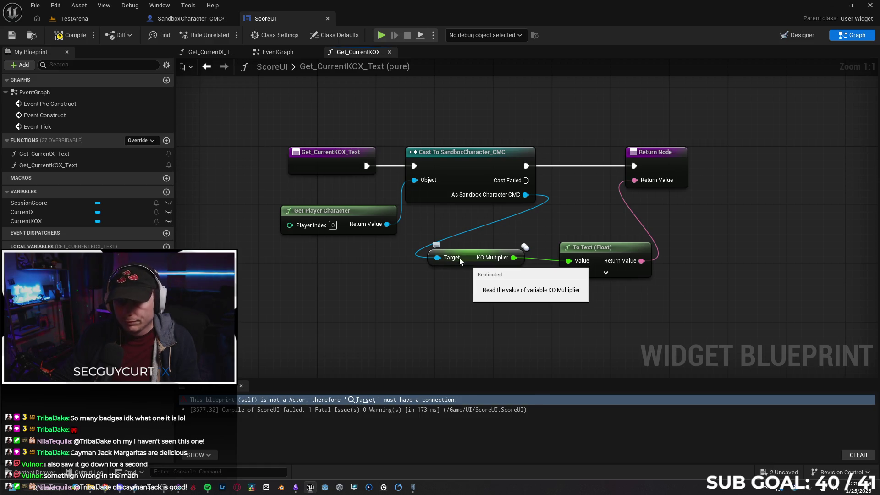
{"action": "left_click", "coordinate": [190, 18]}
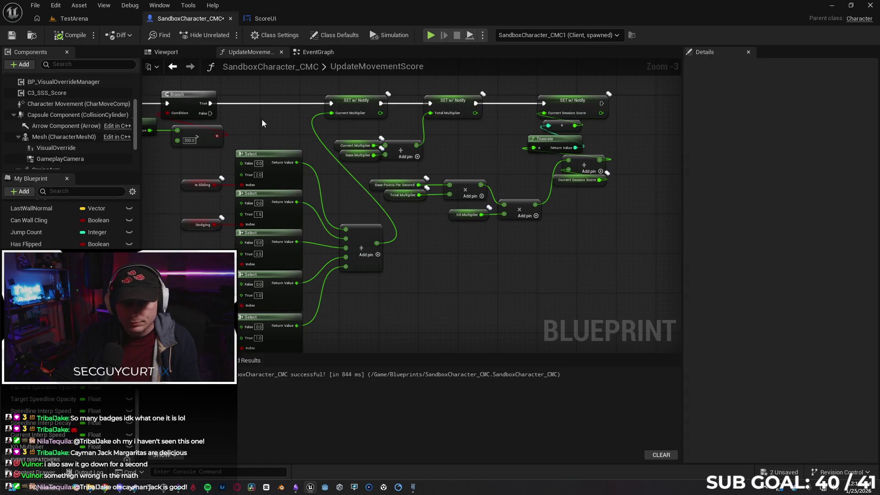
{"action": "left_click", "coordinate": [318, 52]}
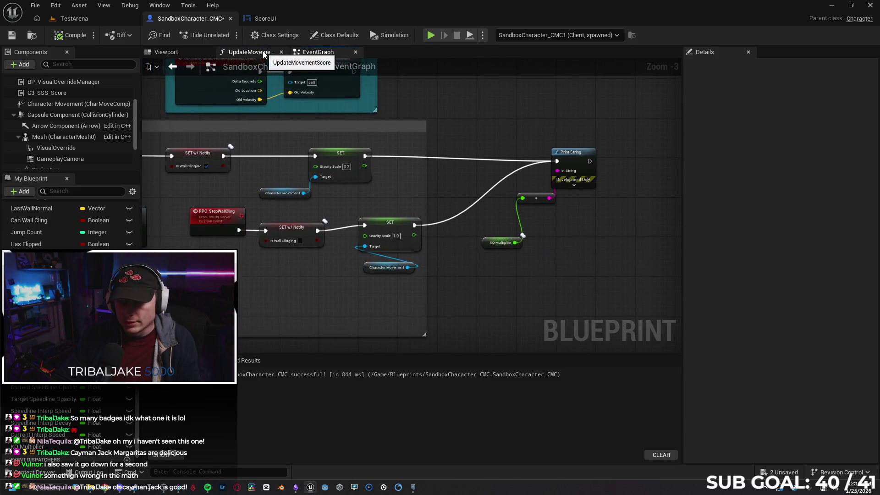
{"action": "scroll", "coordinate": [509, 198], "scroll_direction": "down", "scroll_amount": 2}
{"action": "scroll", "coordinate": [509, 198], "scroll_direction": "down", "scroll_amount": 2}
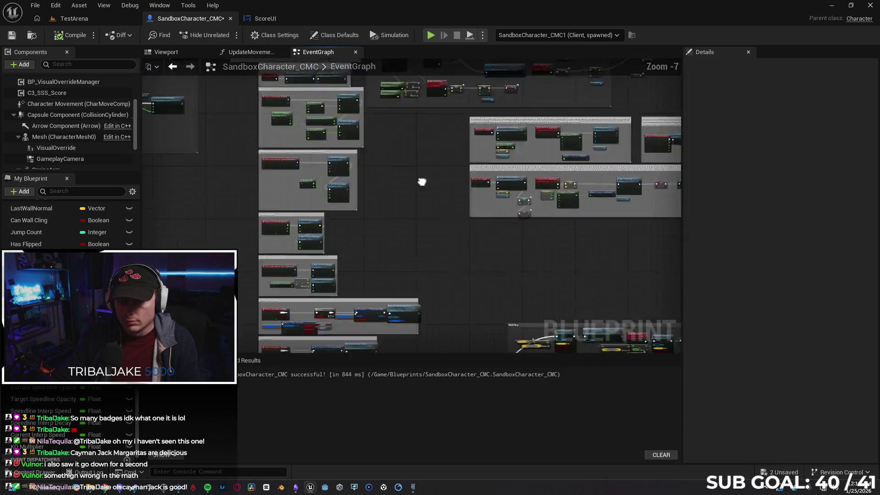
{"action": "left_click_drag", "start_coordinate": [423, 183], "coordinate": [447, 168]}
{"action": "scroll", "coordinate": [391, 226], "scroll_direction": "up", "scroll_amount": 5}
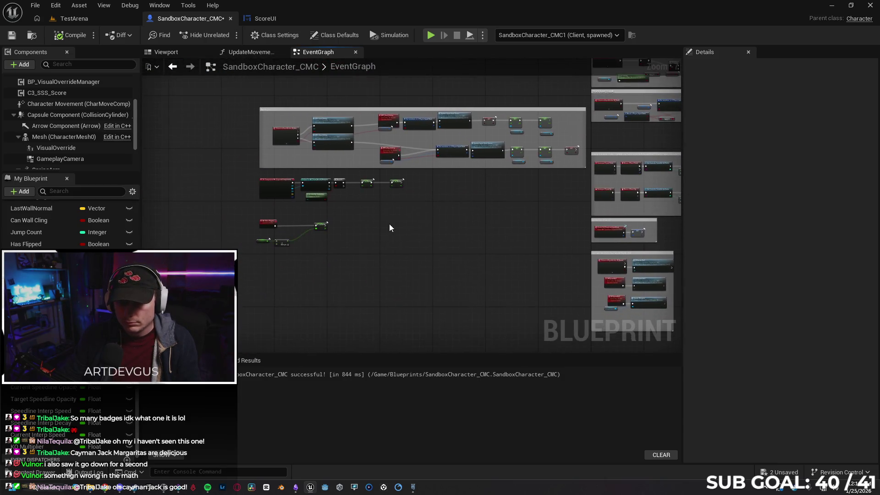
{"action": "mouse_move", "coordinate": [443, 265]}
{"action": "left_mouse_down"}
{"action": "mouse_move", "coordinate": [556, 213]}
{"action": "mouse_move", "coordinate": [487, 212]}
{"action": "left_mouse_up"}
{"action": "scroll", "coordinate": [556, 213], "scroll_direction": "up", "scroll_amount": 1}
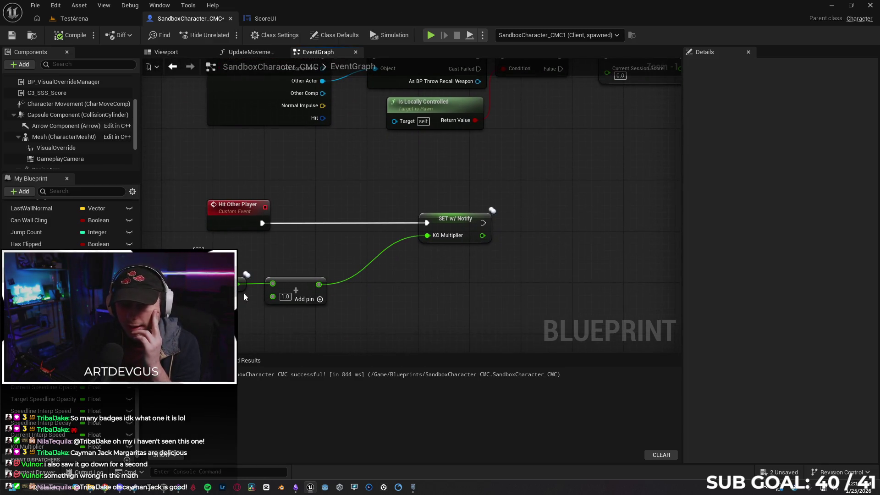
Step: Move the KO Multiplier Add and getter nodes up-right, then inspect the KO Multiplier variable and SET node
{"action": "left_click", "coordinate": [321, 302]}
{"action": "left_click_drag", "start_coordinate": [307, 289], "coordinate": [376, 253]}
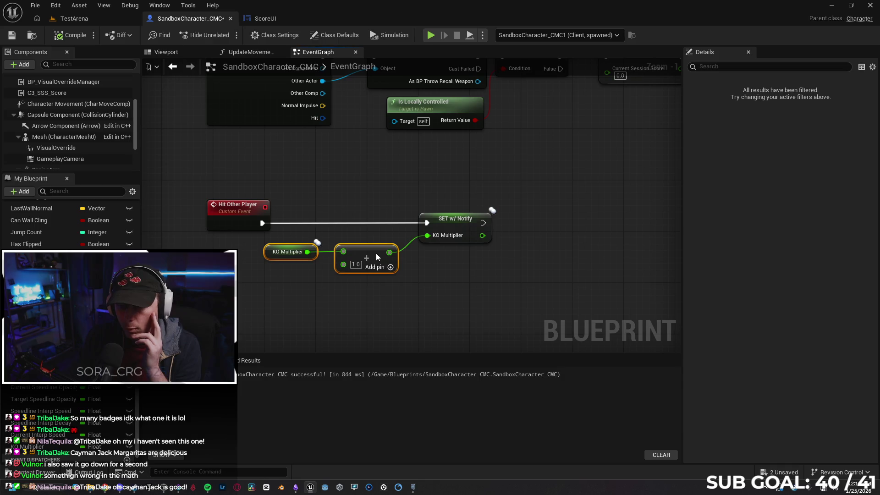
{"action": "left_click", "coordinate": [470, 285]}
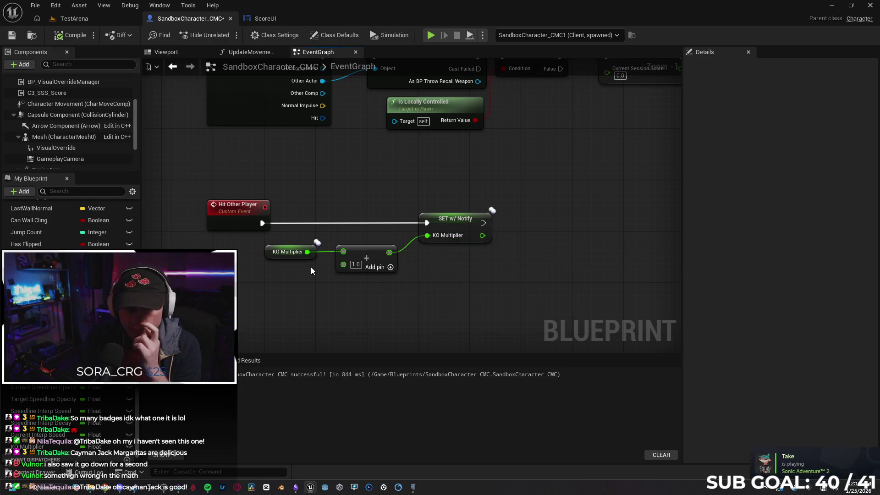
{"action": "left_click", "coordinate": [266, 253]}
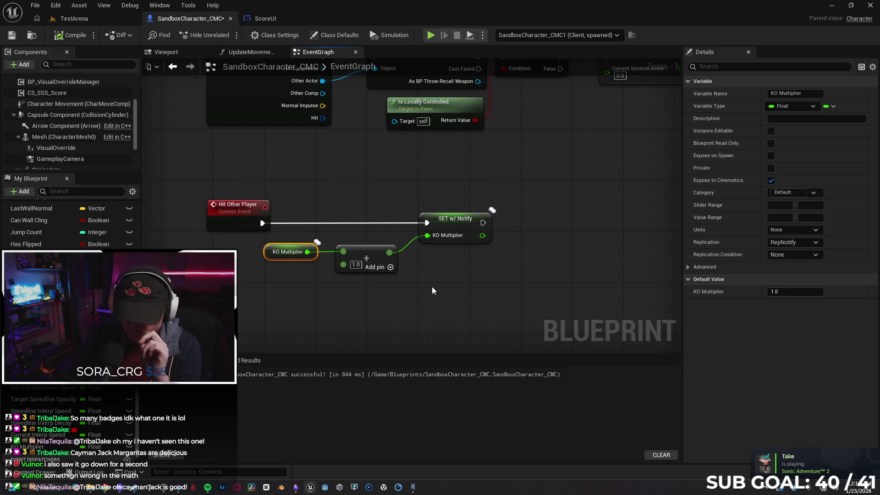
{"action": "left_click_drag", "start_coordinate": [431, 290], "coordinate": [396, 303]}
{"action": "left_click", "coordinate": [446, 256]}
{"action": "left_click", "coordinate": [266, 18]}
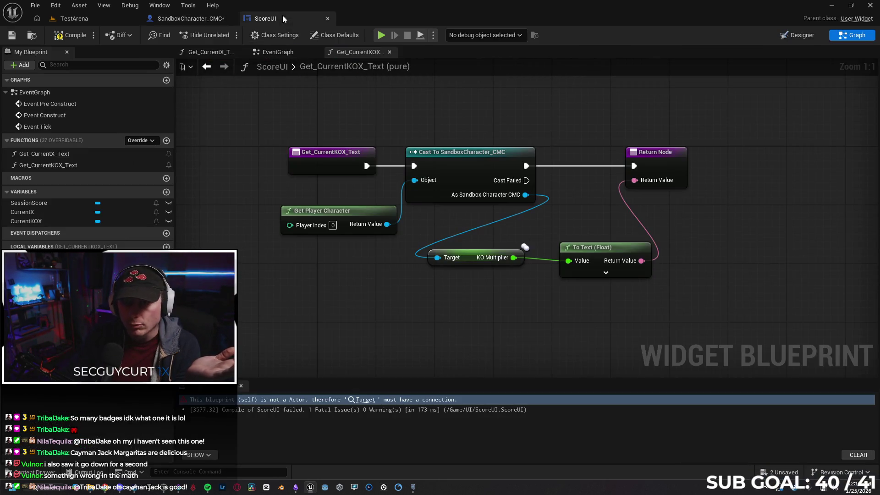
Step: Expand the To Text (Float) advanced options and review Rounding Mode, keeping Half to Even
{"action": "left_click_drag", "start_coordinate": [471, 308], "coordinate": [440, 306]}
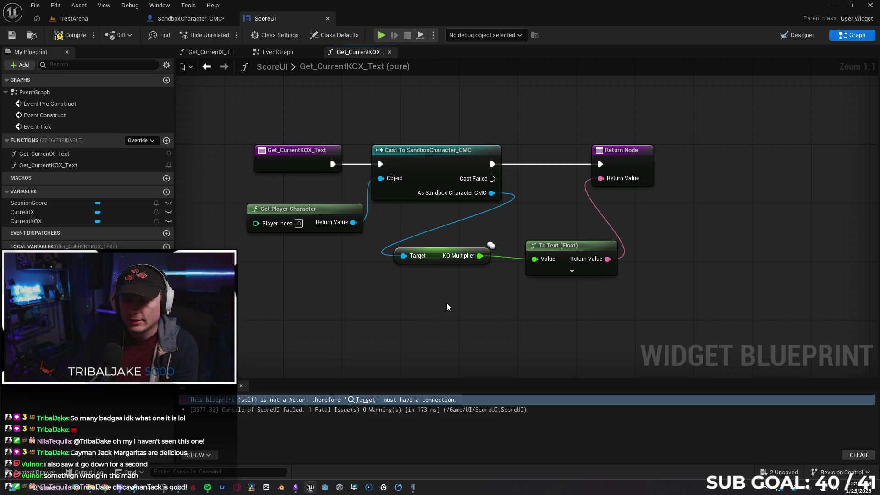
{"action": "left_click", "coordinate": [573, 271]}
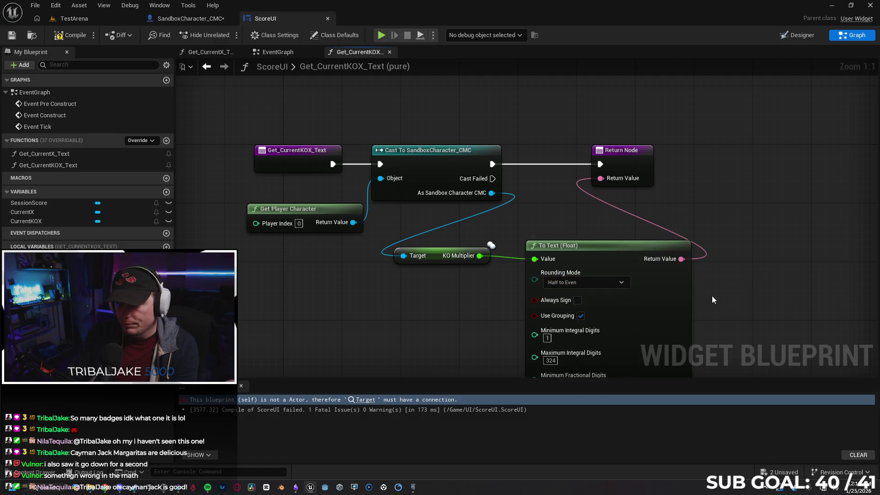
{"action": "left_click", "coordinate": [614, 282]}
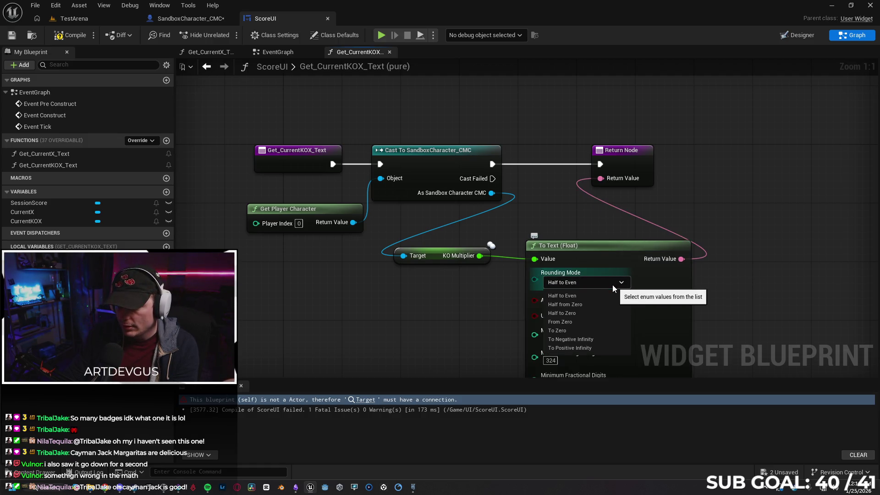
{"action": "left_click", "coordinate": [612, 283]}
Step: Compare the Get_CurrentX_Text graph before returning to Get_CurrentKOX_Text
{"action": "left_click_drag", "start_coordinate": [674, 294], "coordinate": [620, 256]}
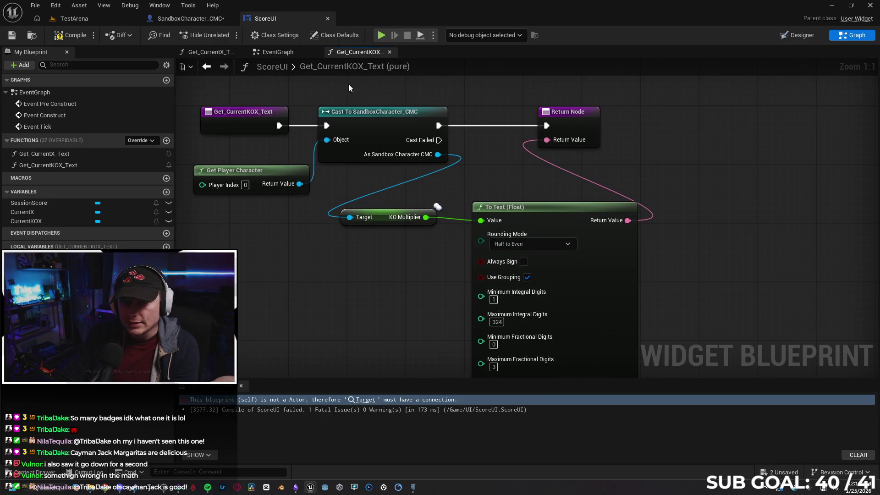
{"action": "mouse_move", "coordinate": [694, 318]}
{"action": "left_mouse_down"}
{"action": "mouse_move", "coordinate": [667, 286]}
{"action": "mouse_move", "coordinate": [664, 298]}
{"action": "mouse_move", "coordinate": [660, 290]}
{"action": "left_mouse_up"}
{"action": "double_click", "coordinate": [89, 153]}
{"action": "left_click_drag", "start_coordinate": [475, 311], "coordinate": [431, 251]}
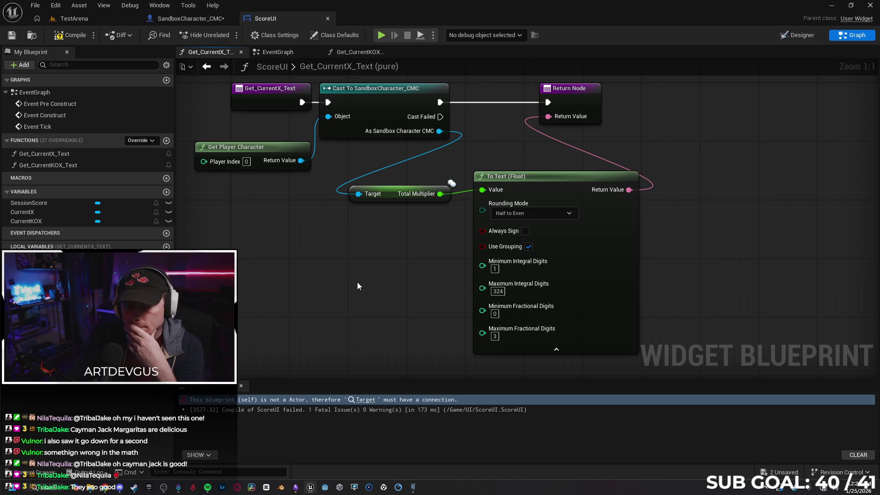
{"action": "double_click", "coordinate": [86, 165]}
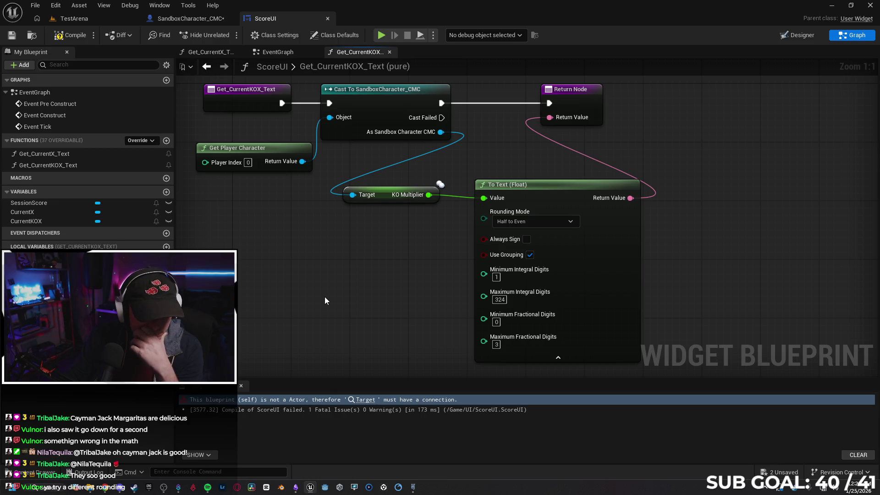
Step: Browse the Rounding Mode choices and the actions that could feed the Rounding Mode pin
{"action": "left_click", "coordinate": [528, 221]}
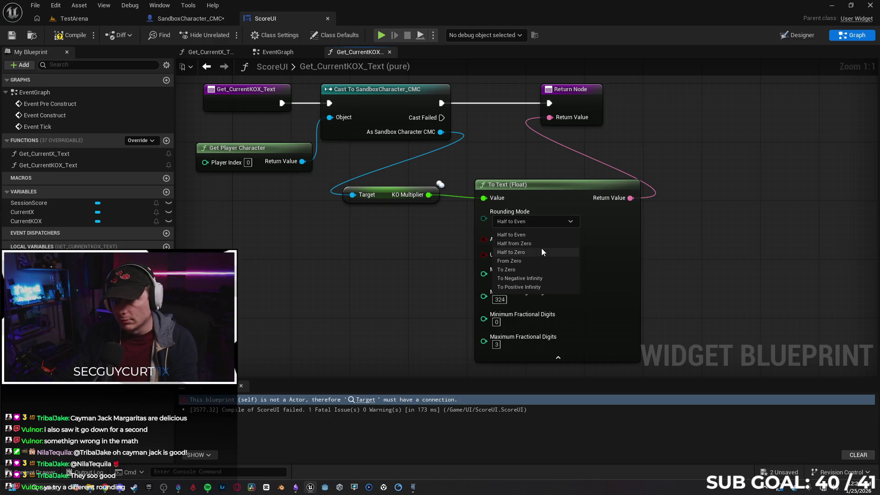
{"action": "left_click", "coordinate": [538, 223]}
{"action": "right_click", "coordinate": [401, 259]}
{"action": "left_click", "coordinate": [430, 225]}
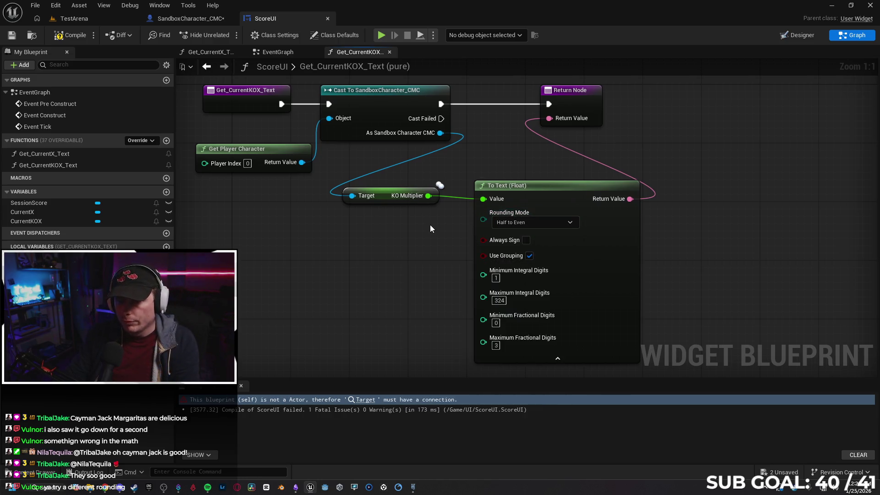
{"action": "left_click_drag", "start_coordinate": [483, 219], "coordinate": [420, 241]}
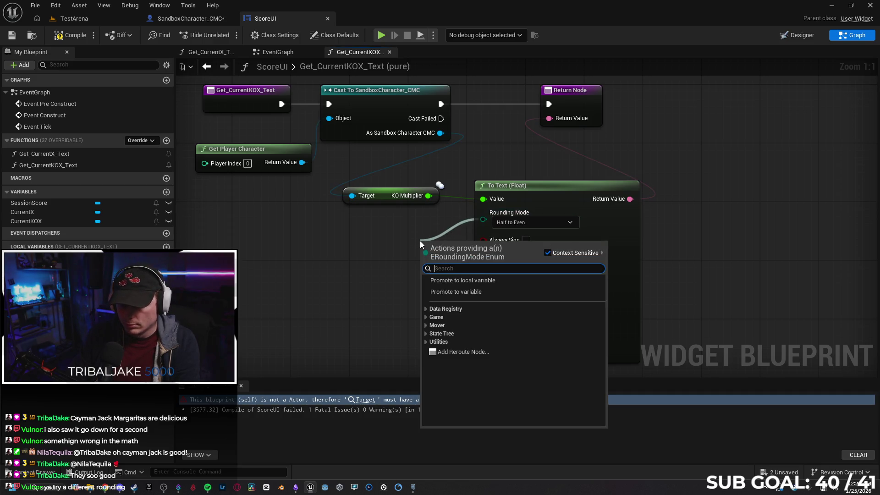
{"action": "left_click", "coordinate": [426, 309]}
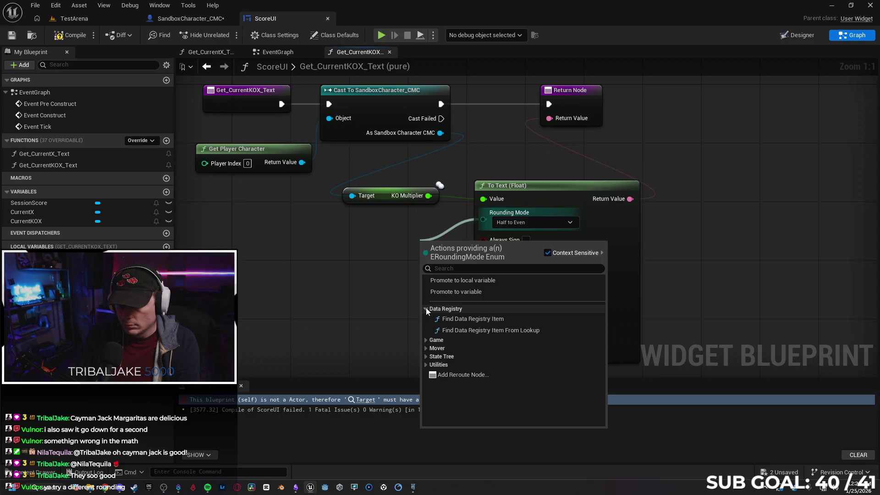
{"action": "left_click", "coordinate": [426, 307]}
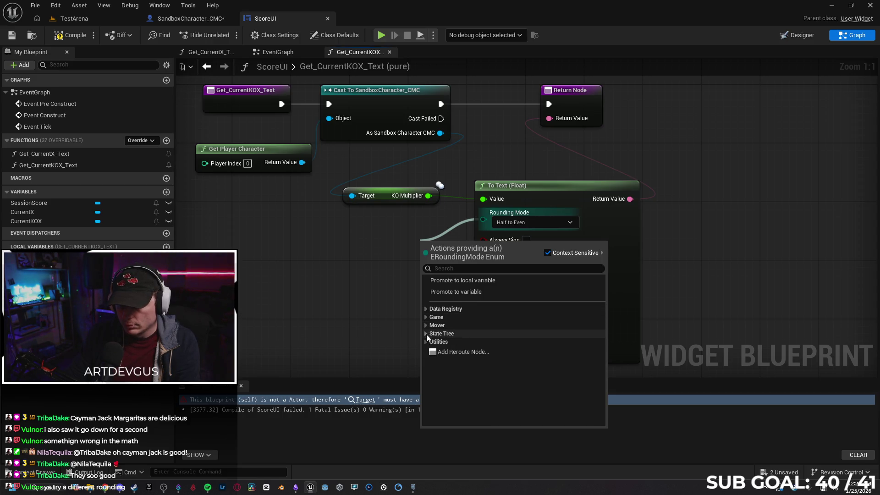
{"action": "left_click", "coordinate": [425, 343]}
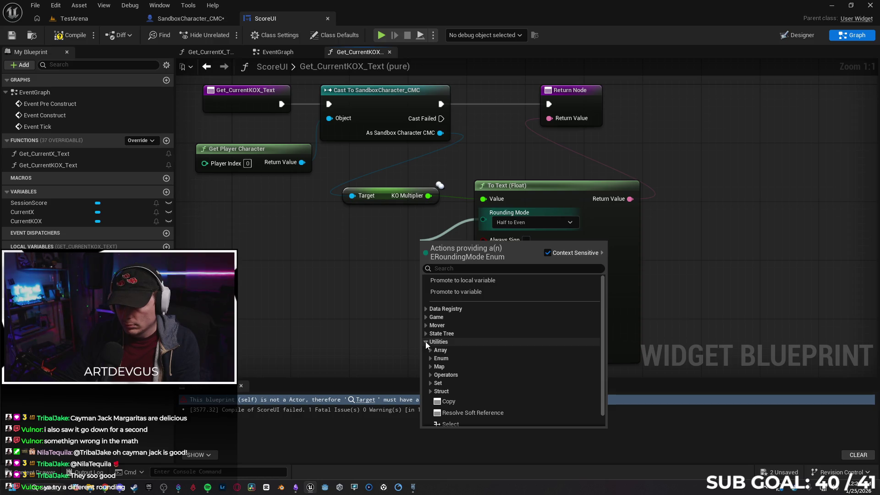
{"action": "left_click", "coordinate": [426, 342]}
Step: Set the To Text (Float) Rounding Mode to To Zero
{"action": "right_click", "coordinate": [407, 325]}
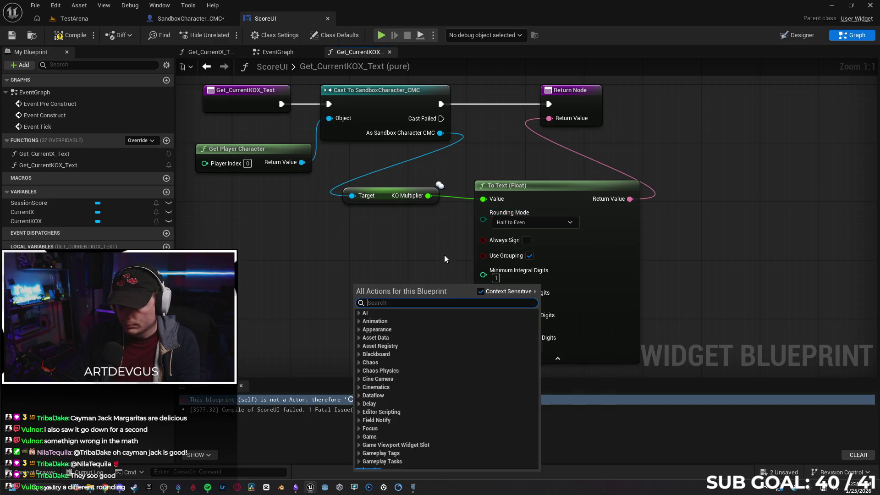
{"action": "left_click", "coordinate": [555, 224]}
{"action": "left_click", "coordinate": [527, 270]}
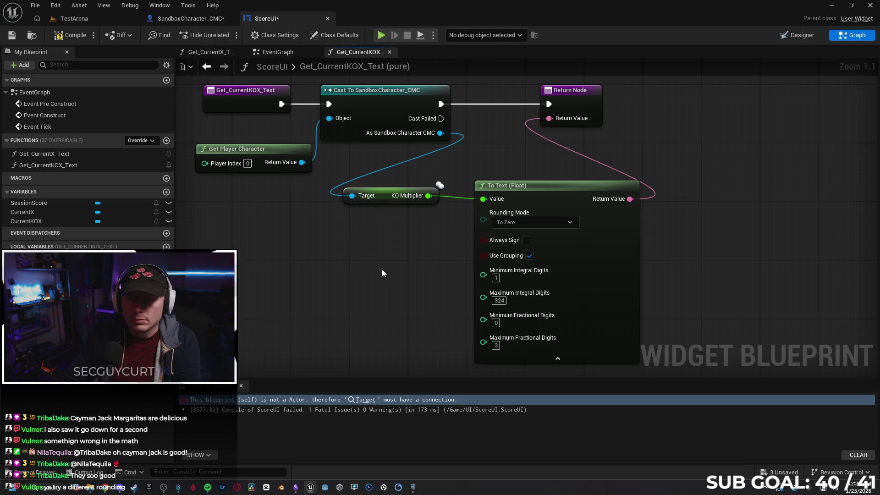
Step: Test the To Zero rounding in a multiplayer PIE session by throwing an orb at the other player
{"action": "key", "text": "alt+p"}
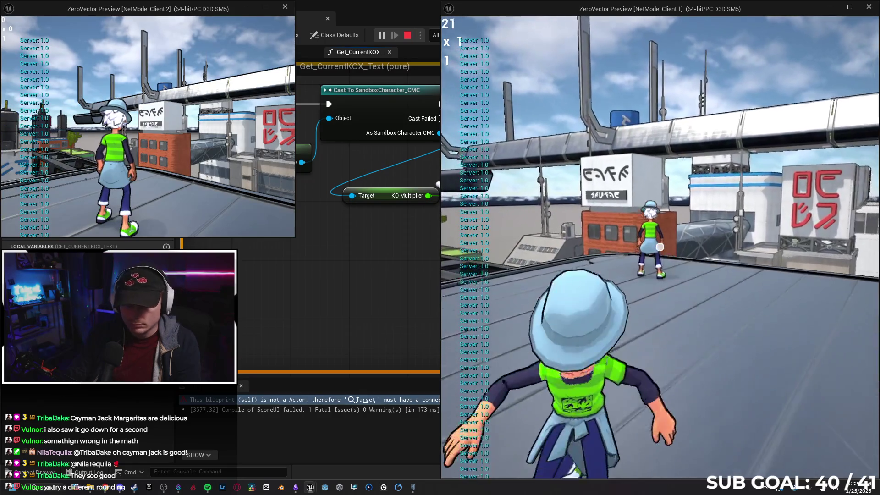
{"action": "key", "text": "s"}
{"action": "key", "text": "w"}
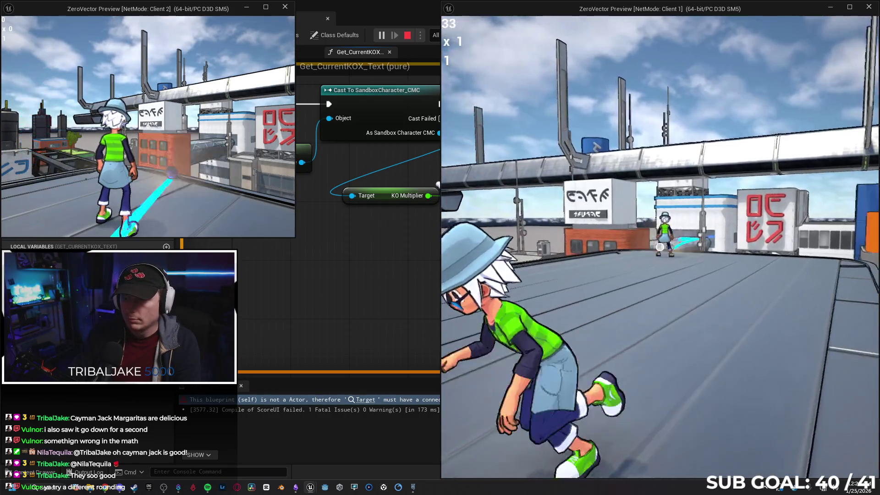
{"action": "key", "text": "w"}
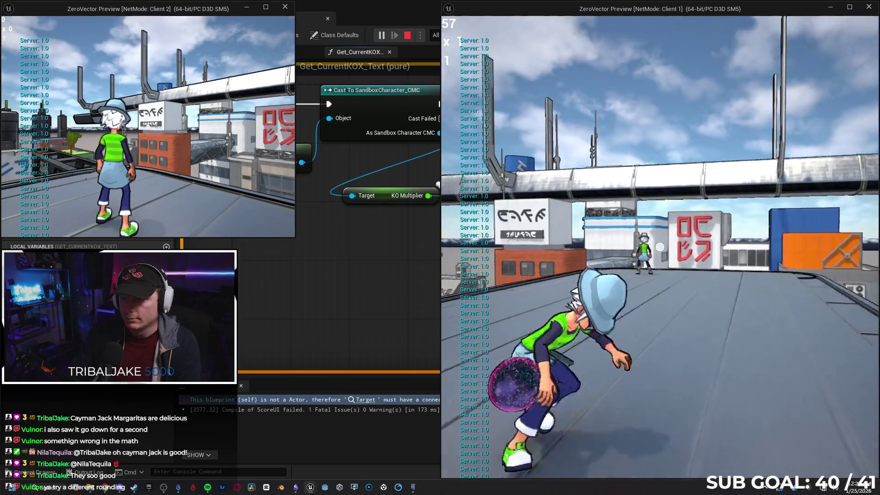
{"action": "key", "text": "w"}
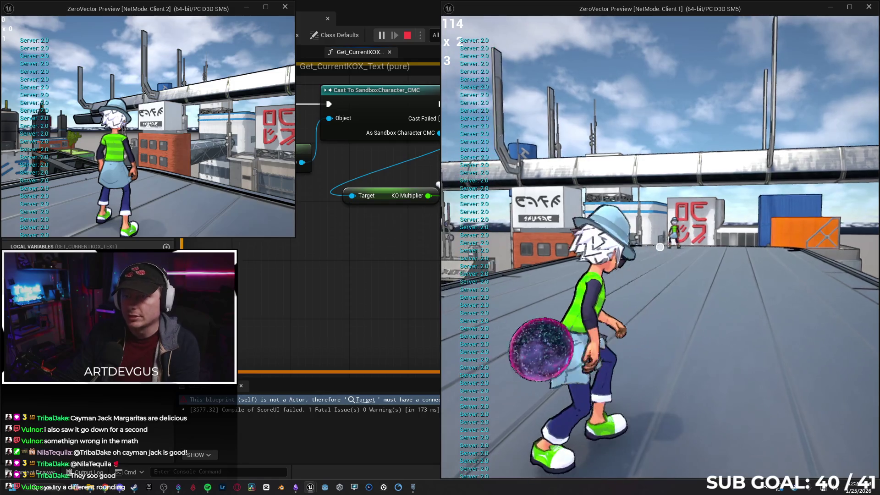
{"action": "key", "text": "Escape"}
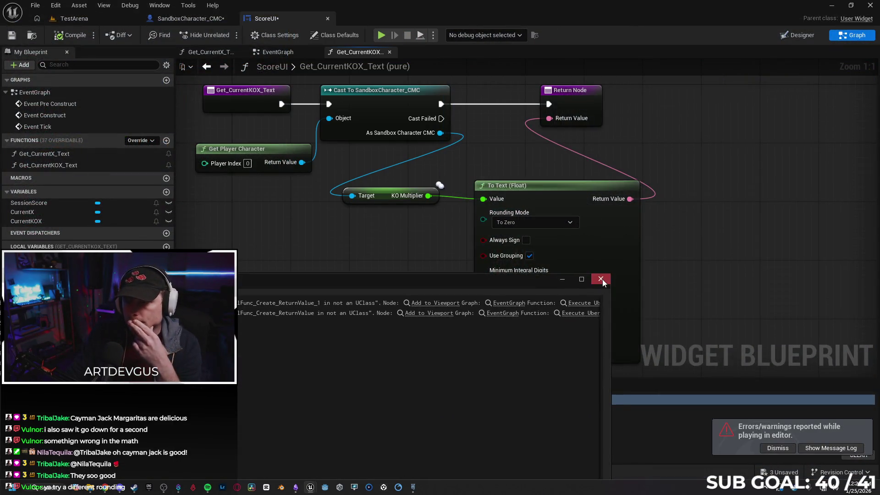
{"action": "left_click", "coordinate": [601, 279]}
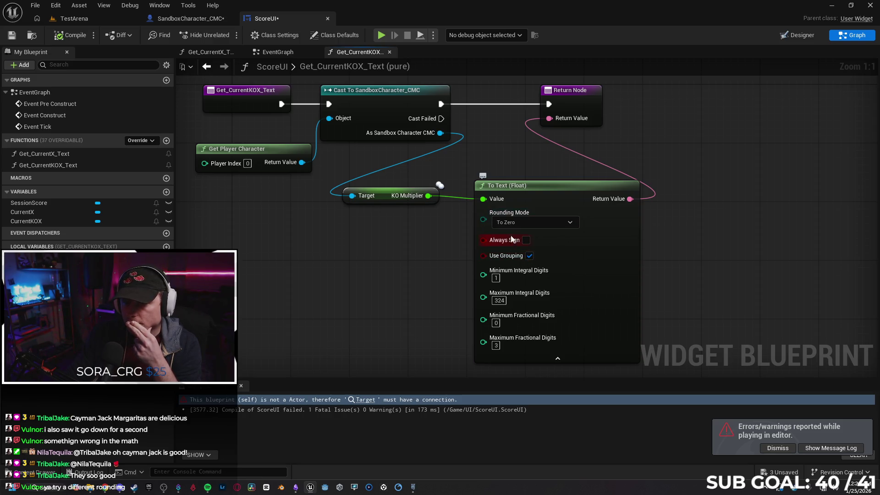
Step: Switch rounding to Half from Zero and retest by hitting the other player with the orb
{"action": "left_click", "coordinate": [557, 225]}
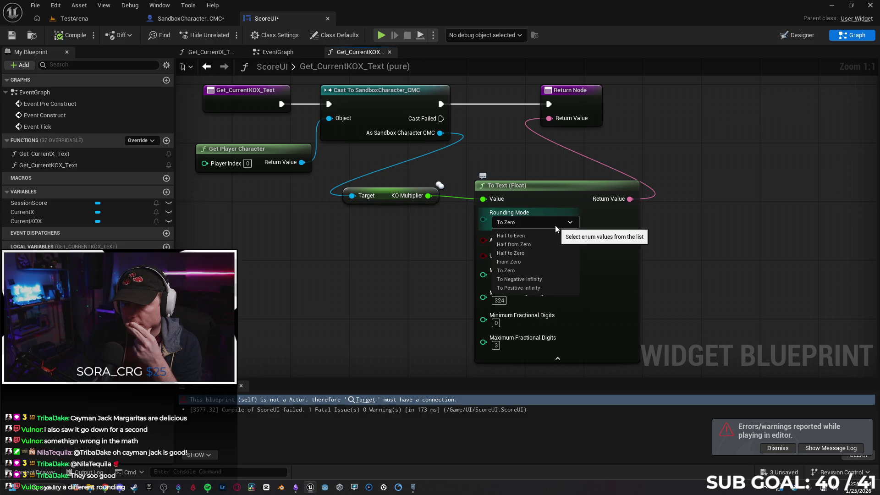
{"action": "left_click", "coordinate": [538, 245]}
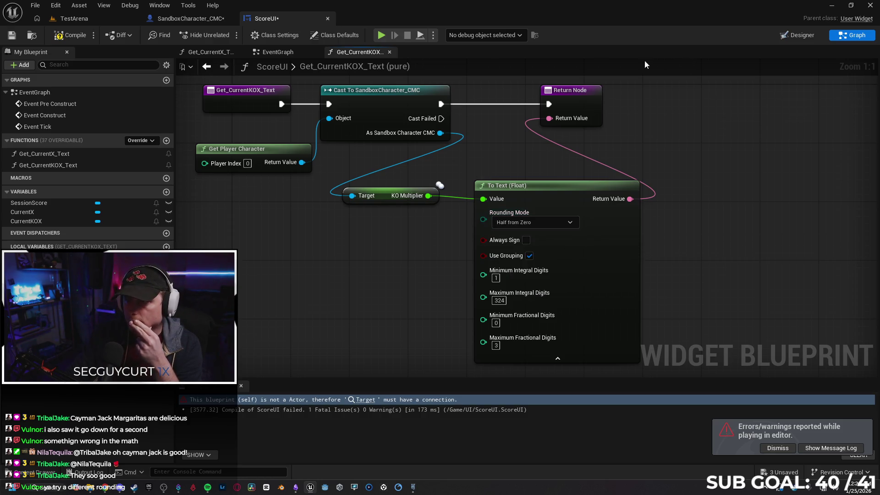
{"action": "key", "text": "alt+p"}
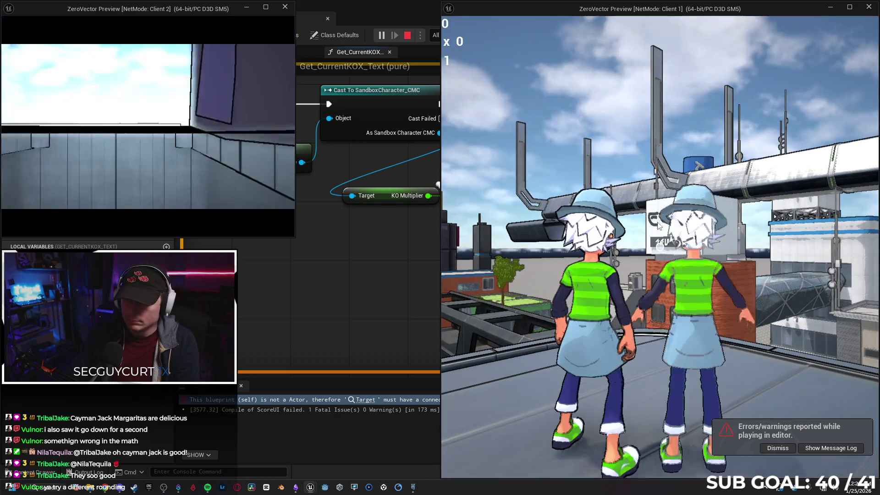
{"action": "left_click", "coordinate": [659, 225]}
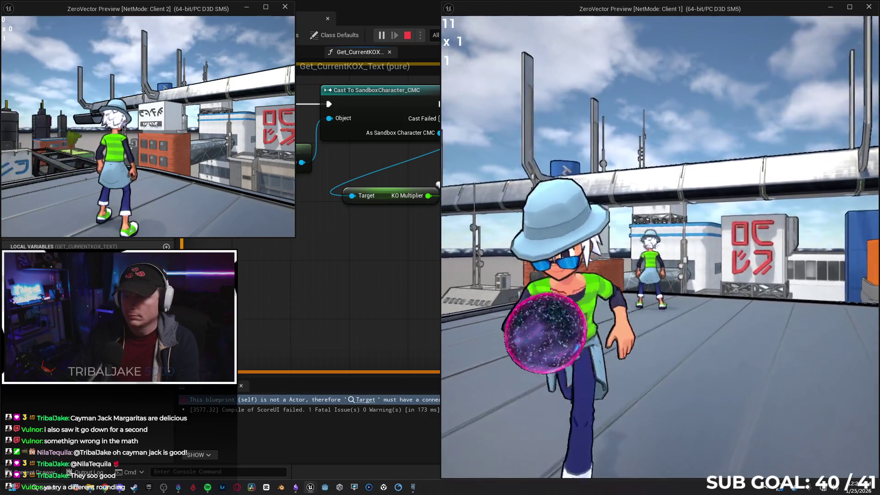
{"action": "left_click", "coordinate": [660, 248]}
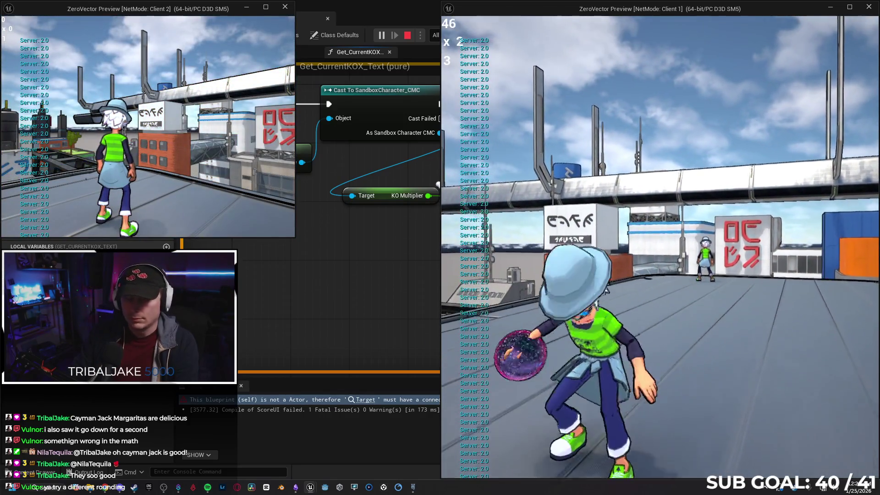
{"action": "key", "text": "Escape"}
Step: Switch rounding to Half to Zero and retest with an attack on the other player
{"action": "left_click", "coordinate": [549, 222]}
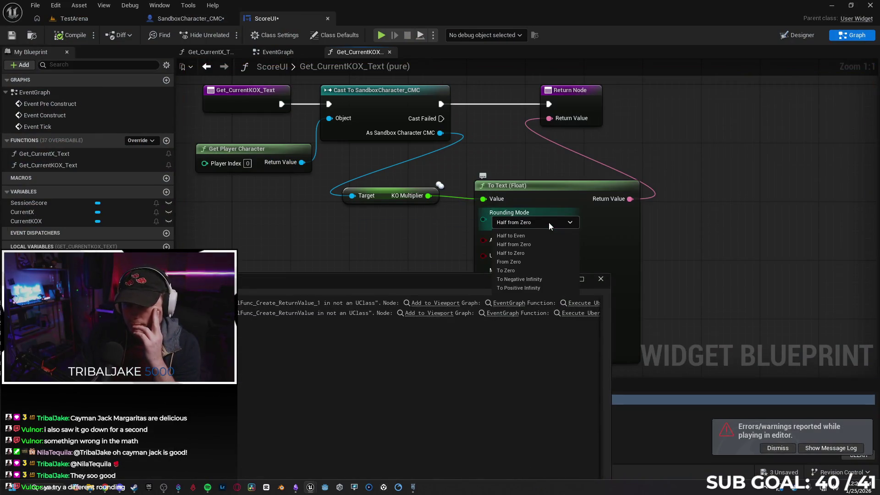
{"action": "left_click", "coordinate": [538, 254]}
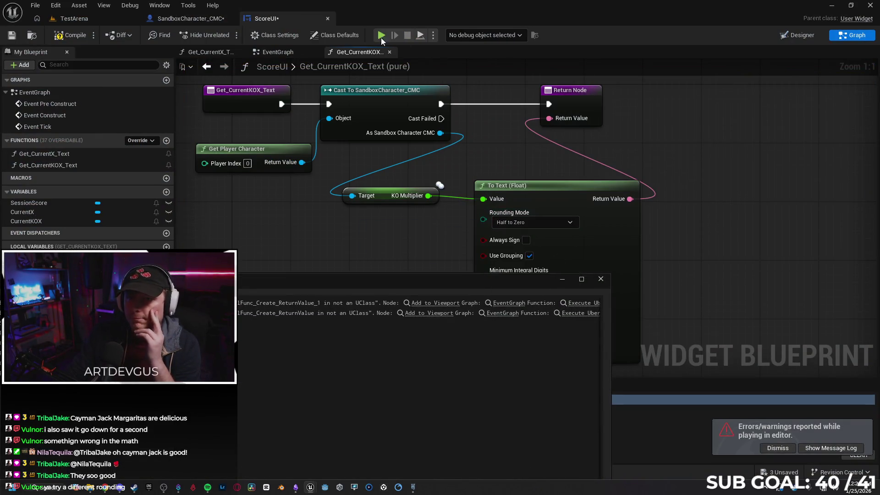
{"action": "key", "text": "alt+p"}
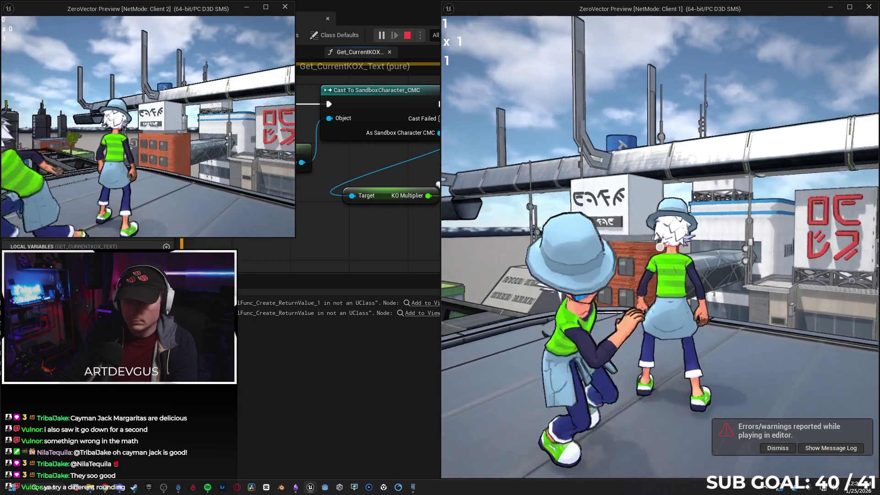
{"action": "left_click", "coordinate": [660, 248]}
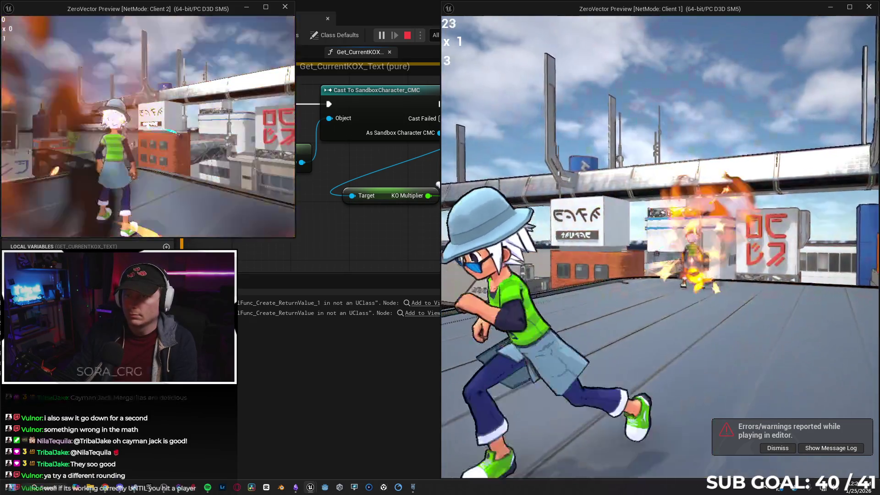
{"action": "key", "text": "Escape"}
Step: Switch rounding to From Zero and retest by firing an energy ball at the other player
{"action": "left_click", "coordinate": [552, 222]}
{"action": "left_click", "coordinate": [551, 262]}
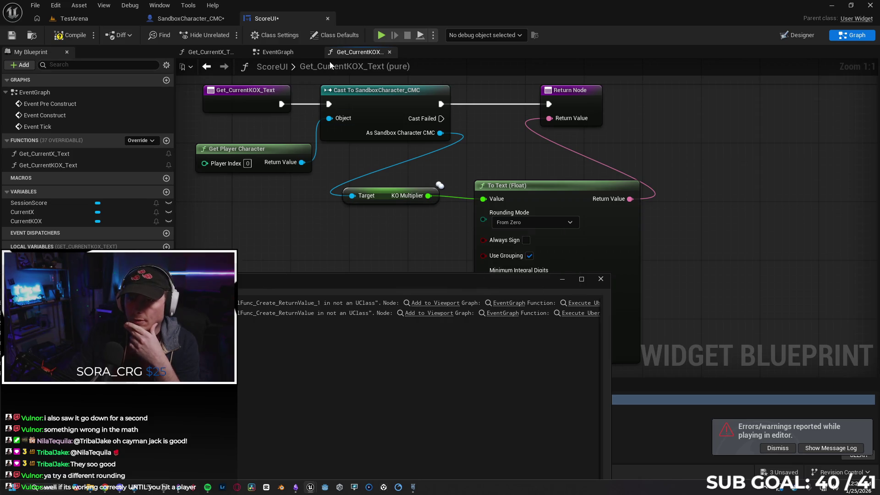
{"action": "left_click", "coordinate": [383, 34]}
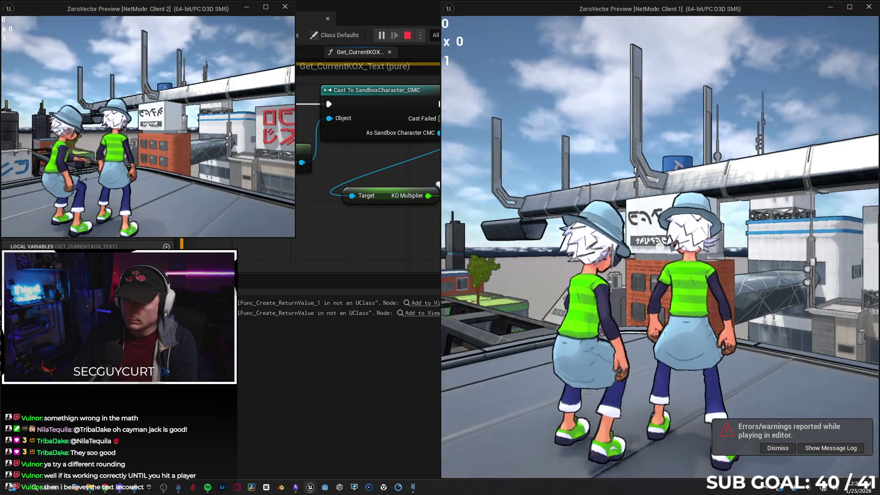
{"action": "key", "text": "s"}
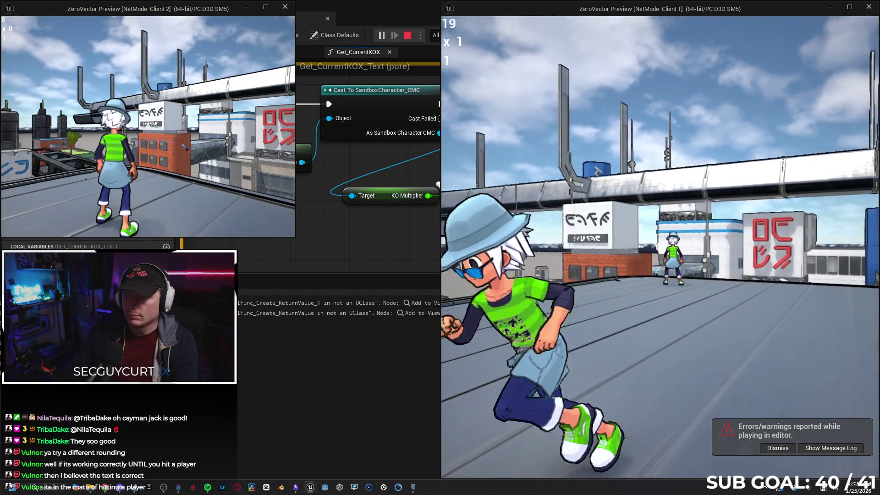
{"action": "key", "text": "e"}
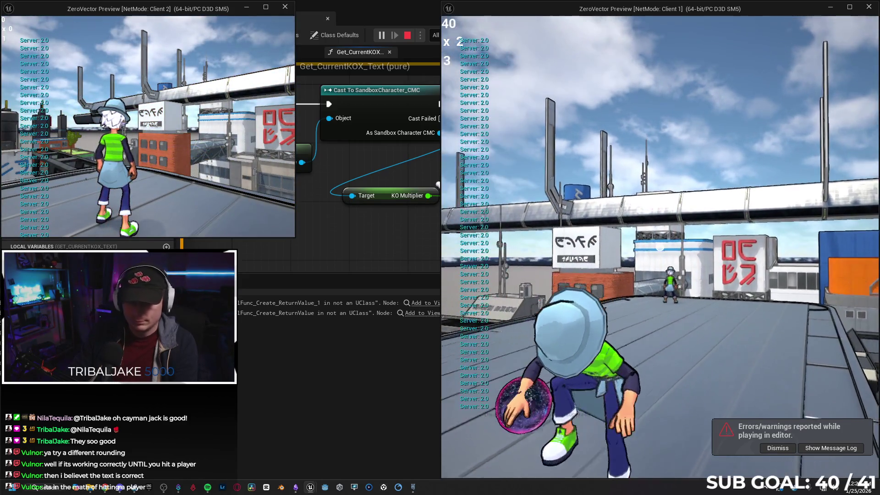
{"action": "key", "text": "alt+Tab"}
{"action": "key", "text": "Escape"}
Step: Set rounding back to To Zero and retest with repeated hits on the other player
{"action": "left_click", "coordinate": [551, 220]}
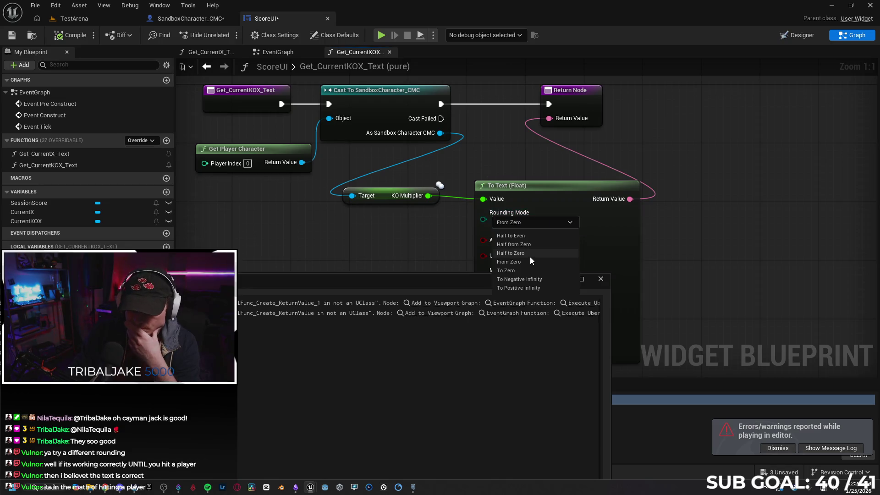
{"action": "left_click", "coordinate": [530, 270]}
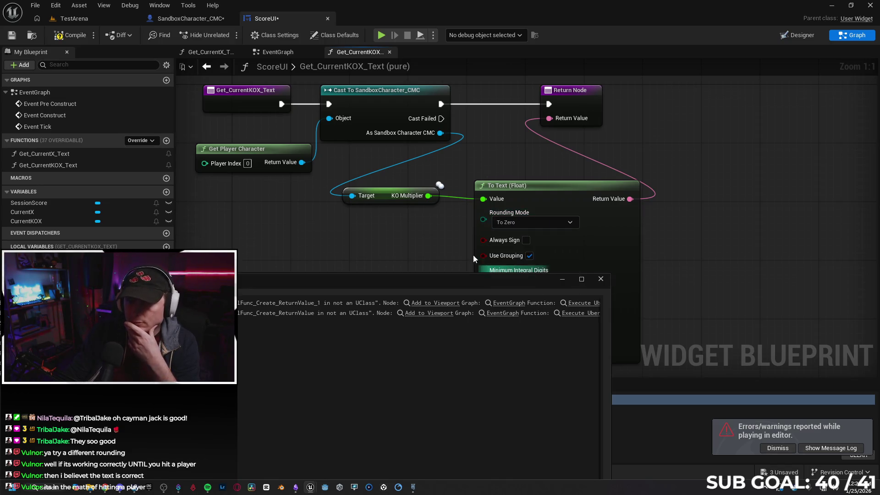
{"action": "key", "text": "alt+p"}
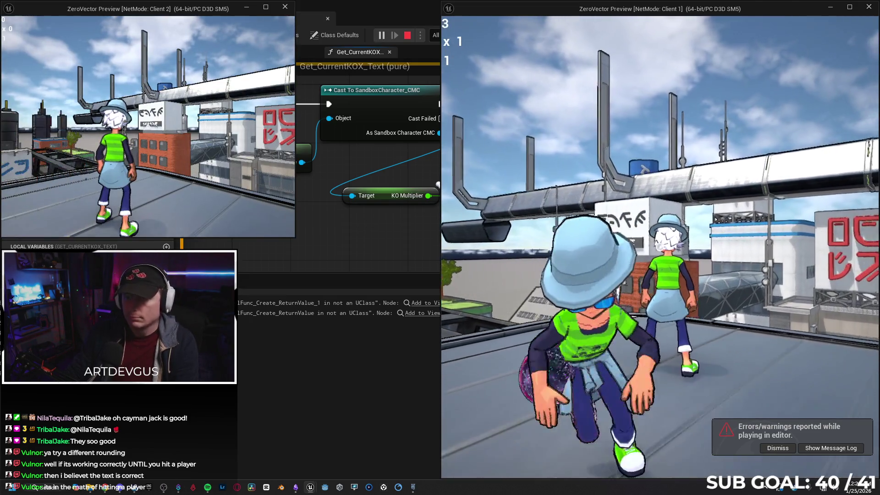
{"action": "left_click", "coordinate": [660, 247]}
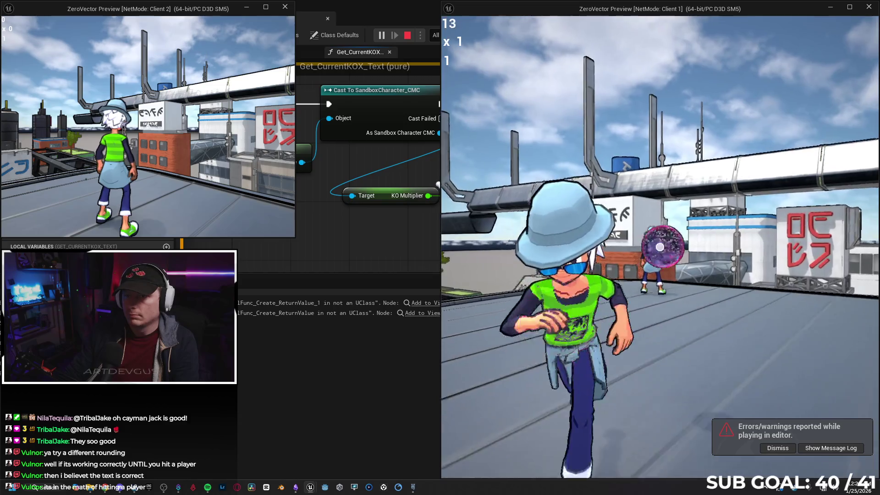
{"action": "left_click", "coordinate": [660, 247]}
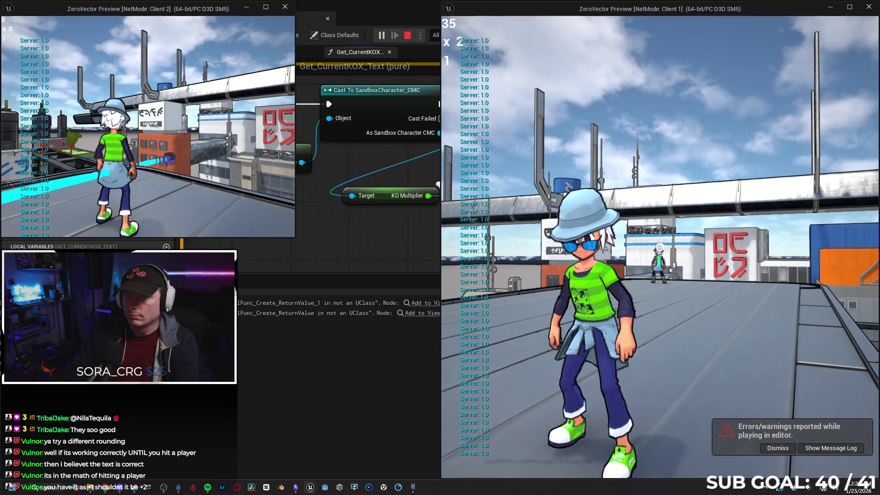
{"action": "key", "text": "w"}
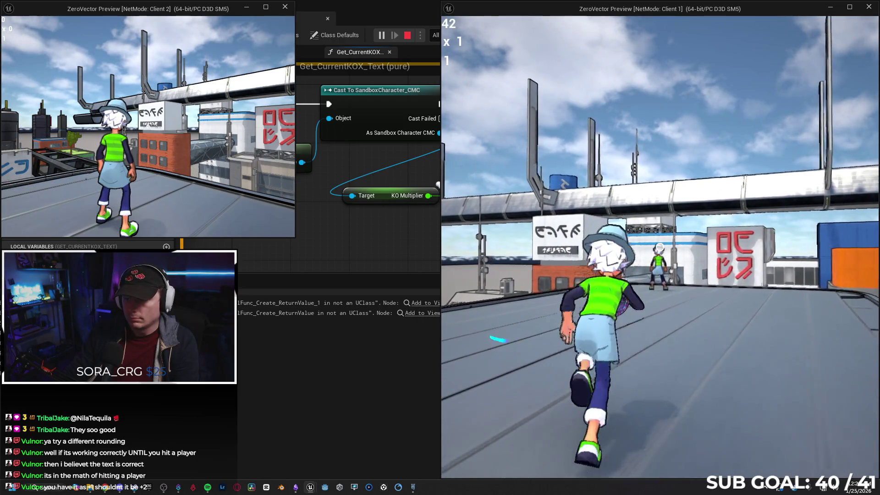
{"action": "left_click", "coordinate": [661, 247]}
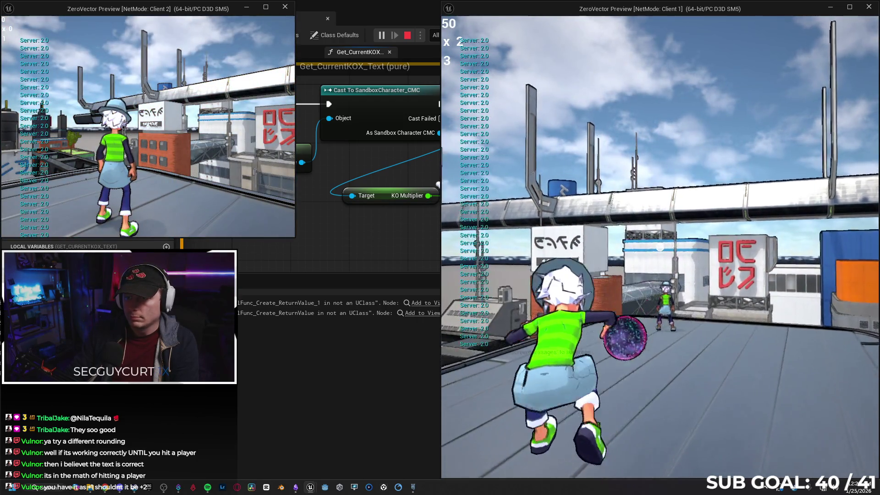
{"action": "key", "text": "Escape"}
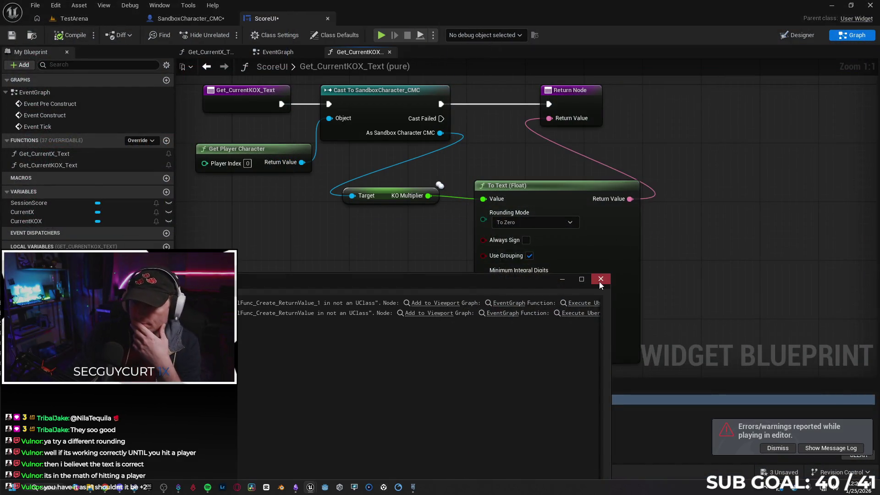
{"action": "left_click", "coordinate": [598, 281]}
{"action": "left_click", "coordinate": [535, 223]}
Step: Set the KO multiplier's To Text rounding to Half to Even and recheck both text functions
{"action": "left_click", "coordinate": [539, 237]}
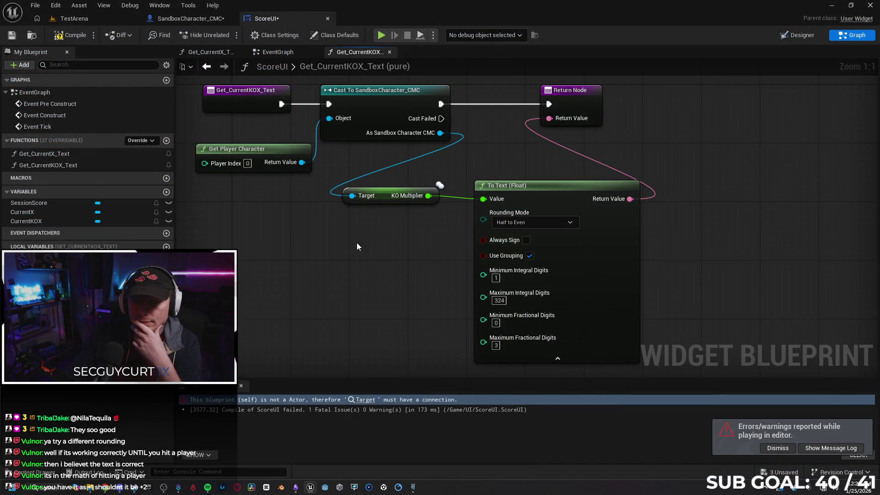
{"action": "double_click", "coordinate": [90, 154]}
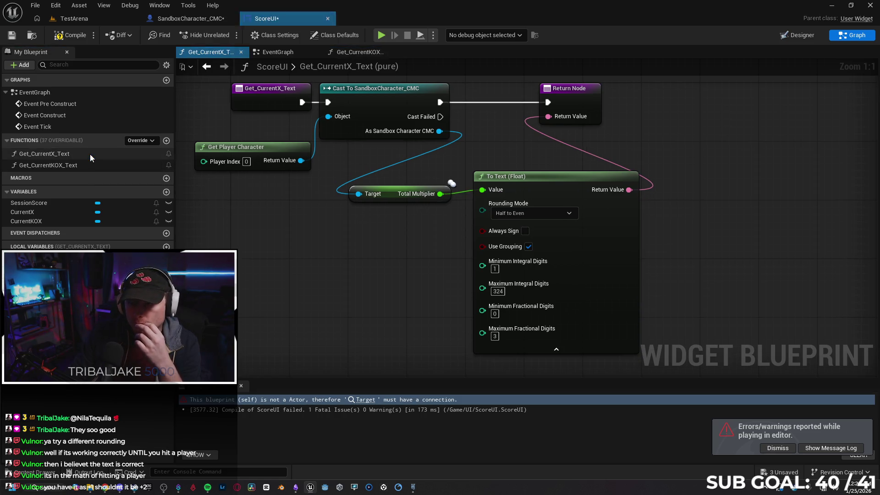
{"action": "double_click", "coordinate": [99, 166]}
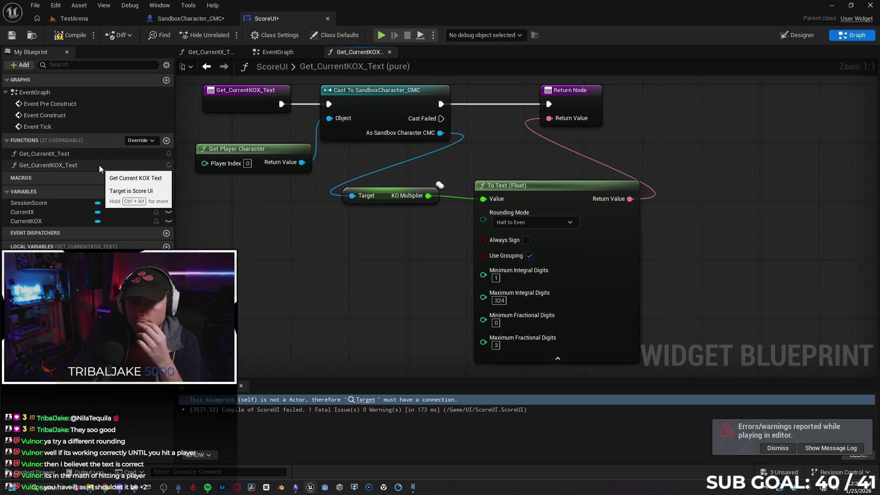
Step: Check the widget's text block layout in the Designer, then go to the EventGraph
{"action": "left_click", "coordinate": [792, 34]}
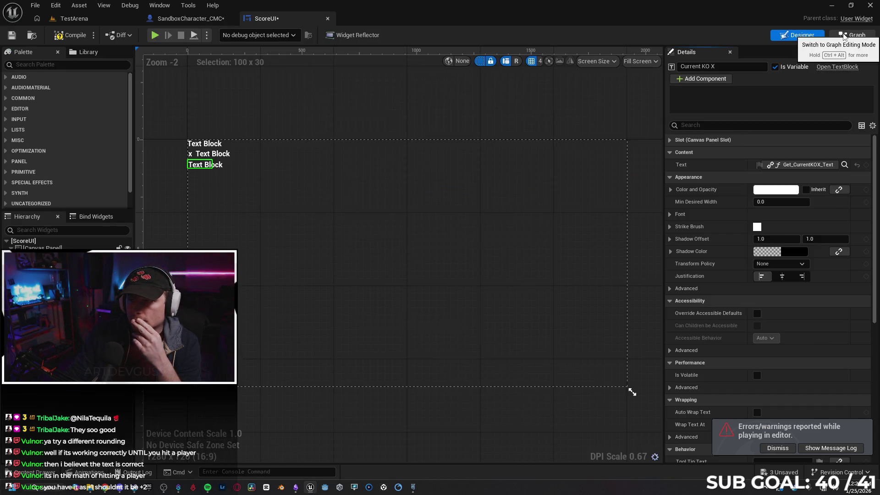
{"action": "left_click", "coordinate": [845, 36]}
{"action": "left_click", "coordinate": [278, 51]}
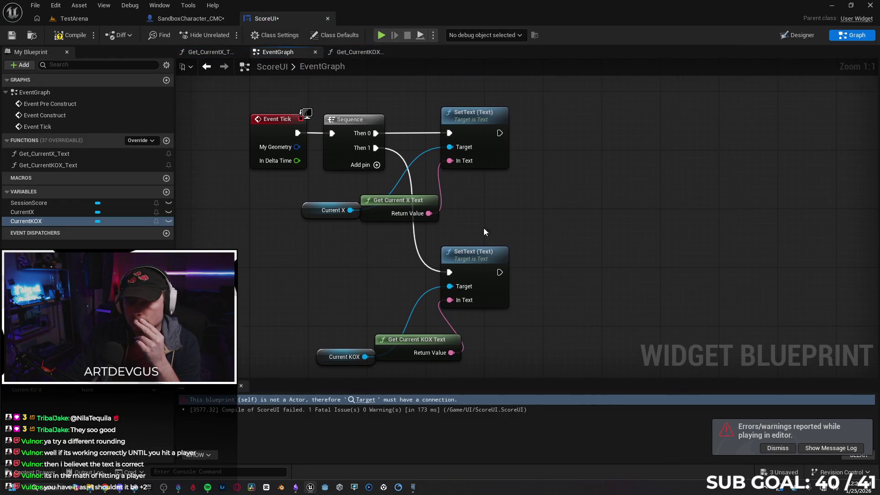
Step: Inspect the Get Current X/KOX Text and Current X/KOX nodes feeding SetText, then compile ScoreUI
{"action": "left_click", "coordinate": [375, 207]}
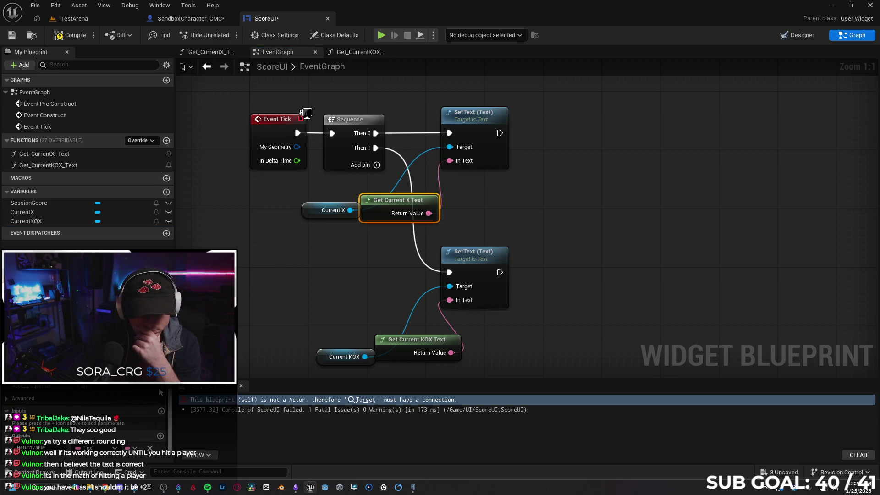
{"action": "left_click", "coordinate": [404, 359]}
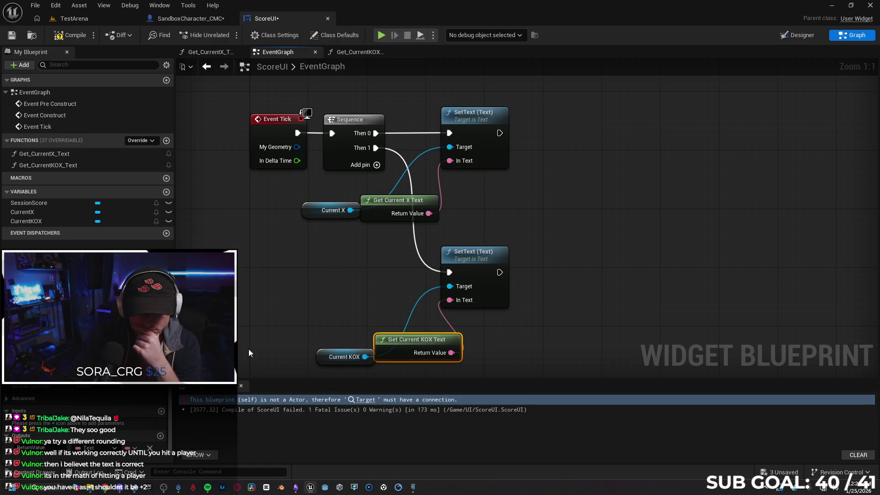
{"action": "left_click", "coordinate": [379, 211]}
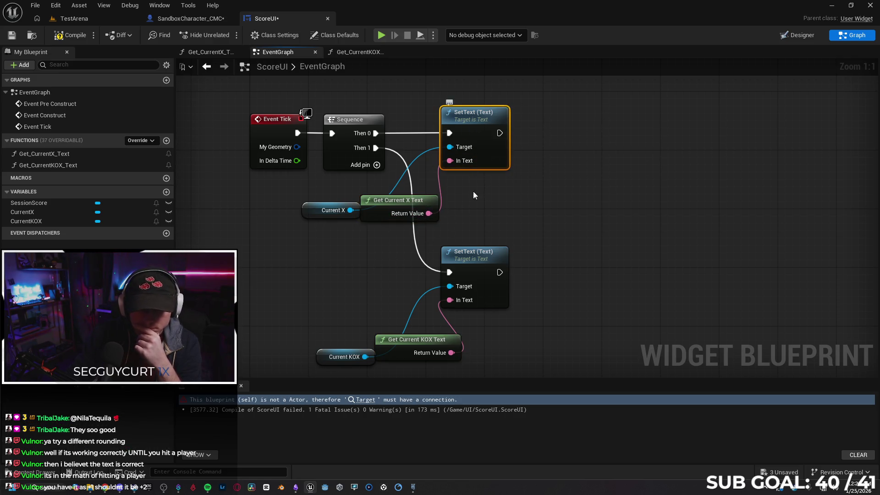
{"action": "left_click", "coordinate": [311, 209]}
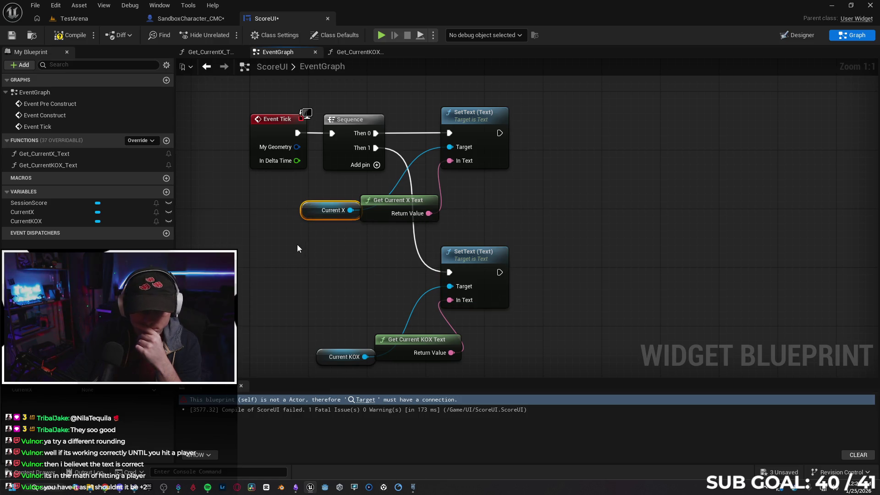
{"action": "left_click", "coordinate": [322, 357]}
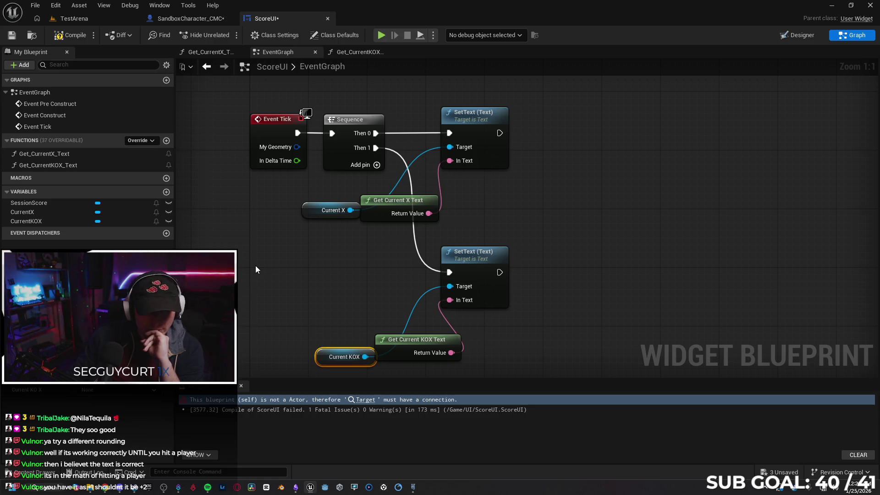
{"action": "left_click", "coordinate": [71, 34]}
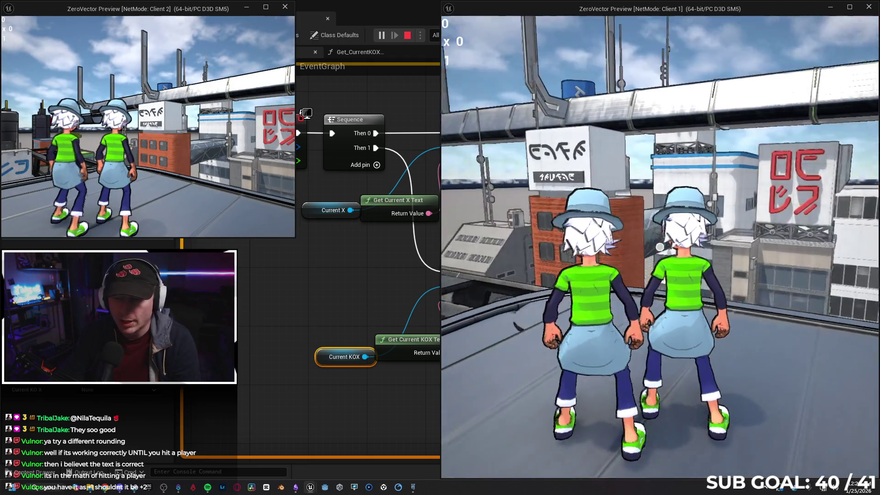
Step: Attack the other player repeatedly from Client 1, raising the score to 370, then stop PIE
{"action": "left_click", "coordinate": [609, 289]}
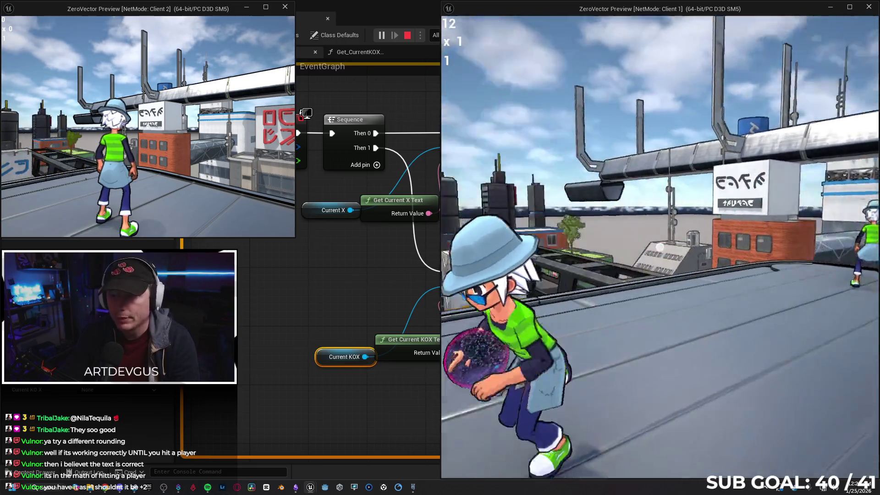
{"action": "left_click", "coordinate": [660, 247]}
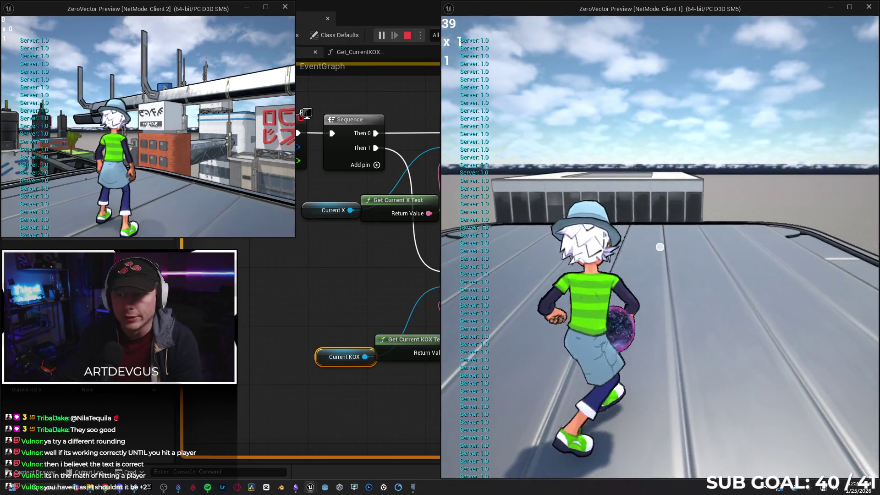
{"action": "left_click", "coordinate": [660, 248]}
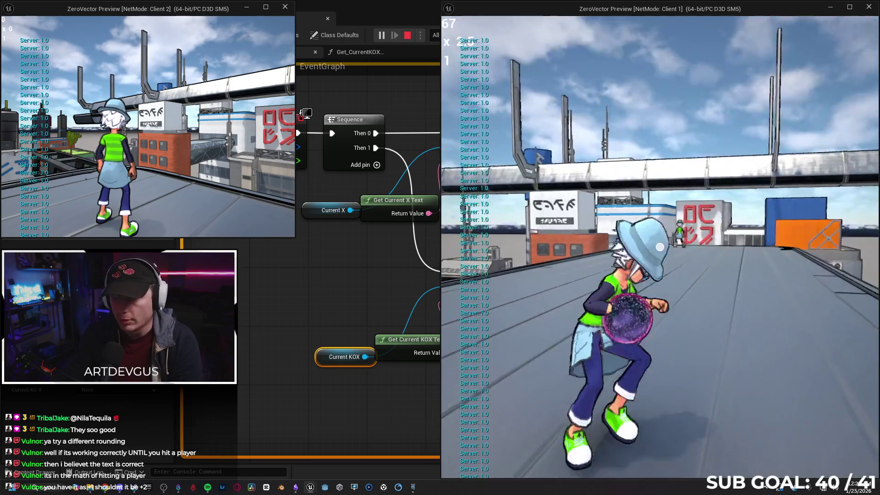
{"action": "left_click", "coordinate": [661, 248]}
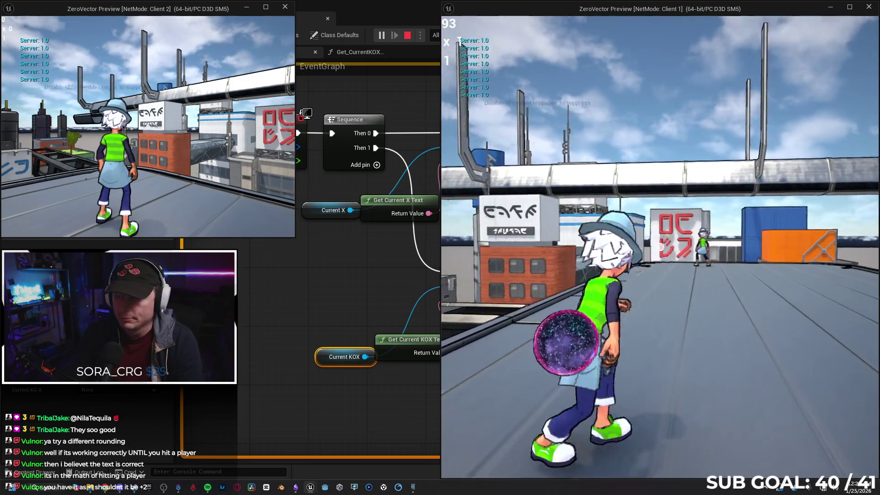
{"action": "left_click", "coordinate": [660, 248]}
{"action": "left_click", "coordinate": [661, 247]}
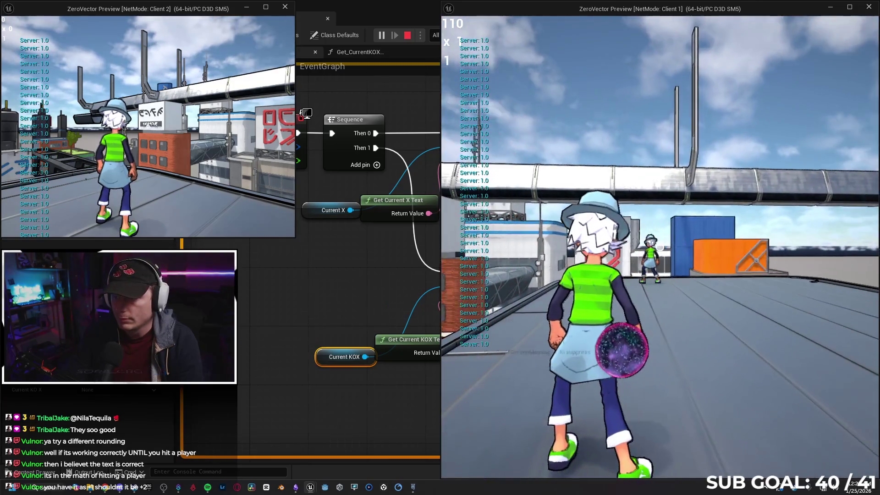
{"action": "left_click", "coordinate": [660, 248]}
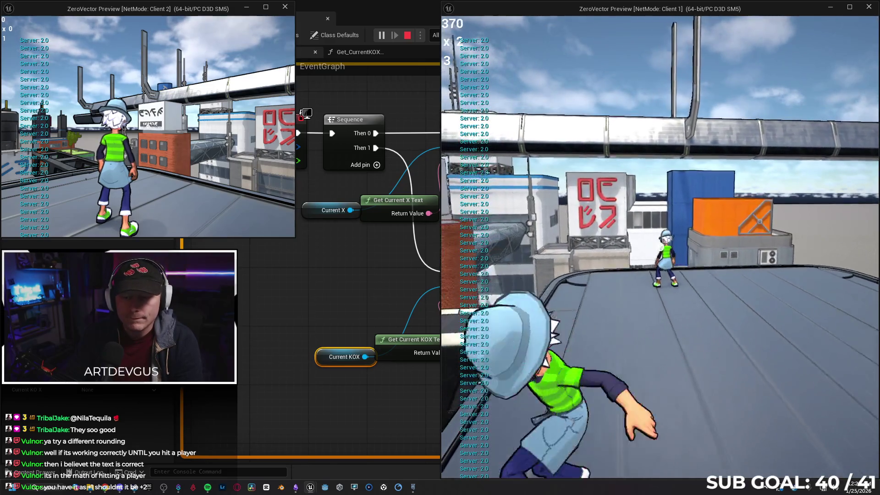
{"action": "key", "text": "Escape"}
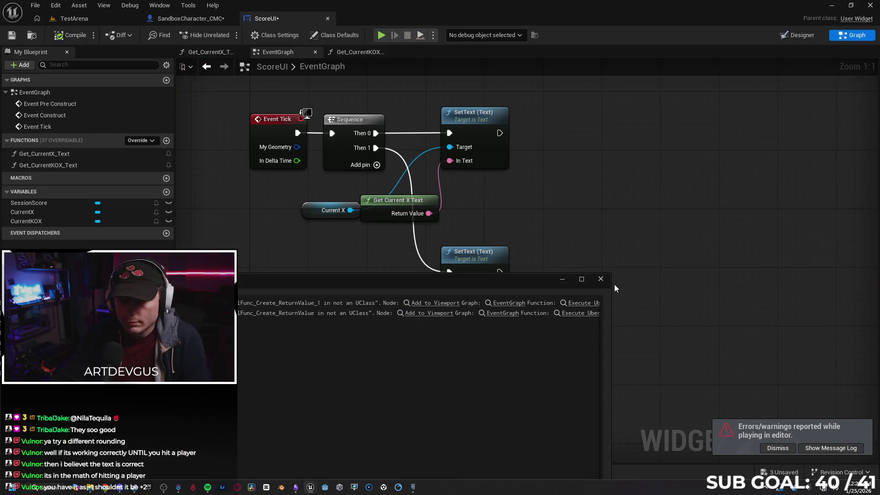
Step: Close the Message Log and bring up the Get_CurrentKOX_Text function graph's KO text nodes
{"action": "left_click", "coordinate": [601, 279]}
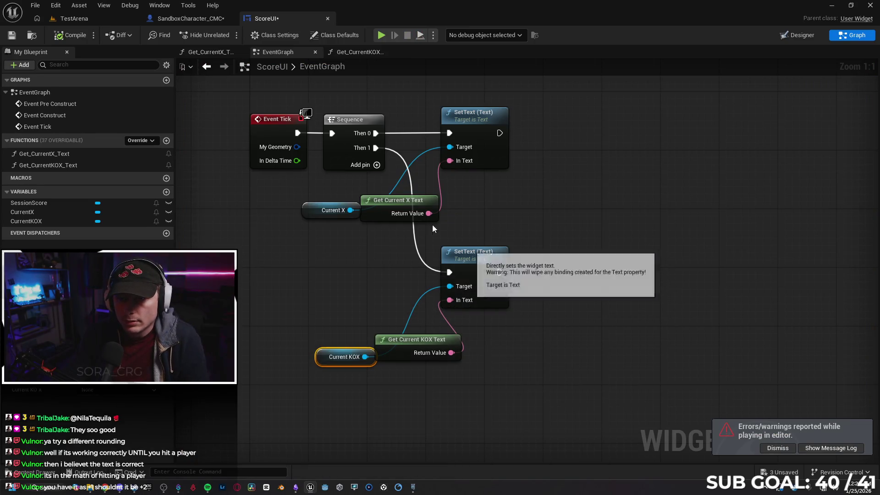
{"action": "left_click", "coordinate": [360, 53]}
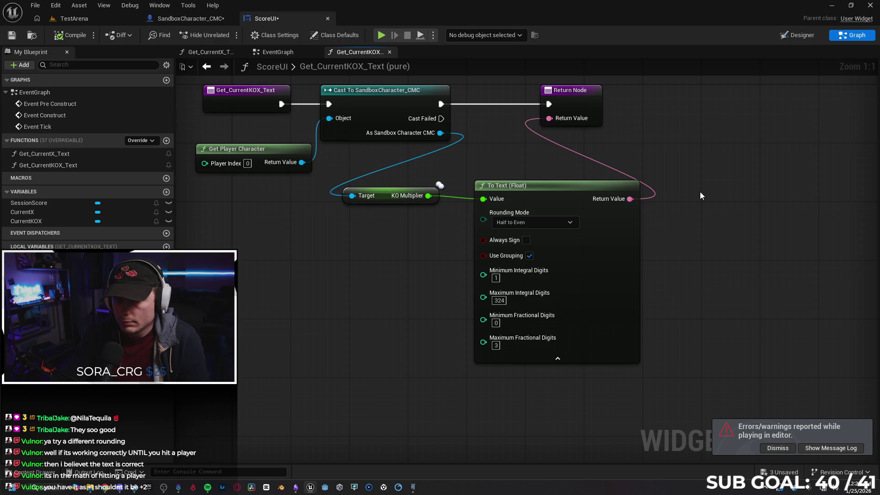
{"action": "left_click_drag", "start_coordinate": [716, 196], "coordinate": [695, 197]}
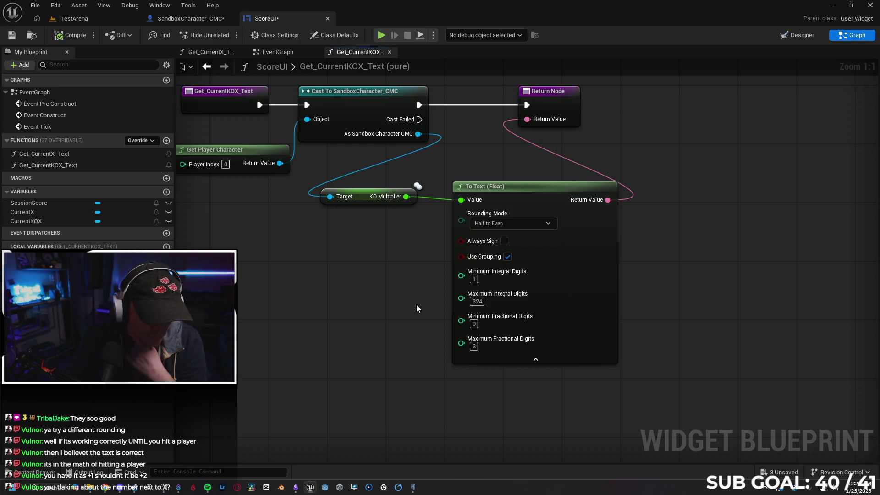
{"action": "left_click_drag", "start_coordinate": [416, 304], "coordinate": [421, 343]}
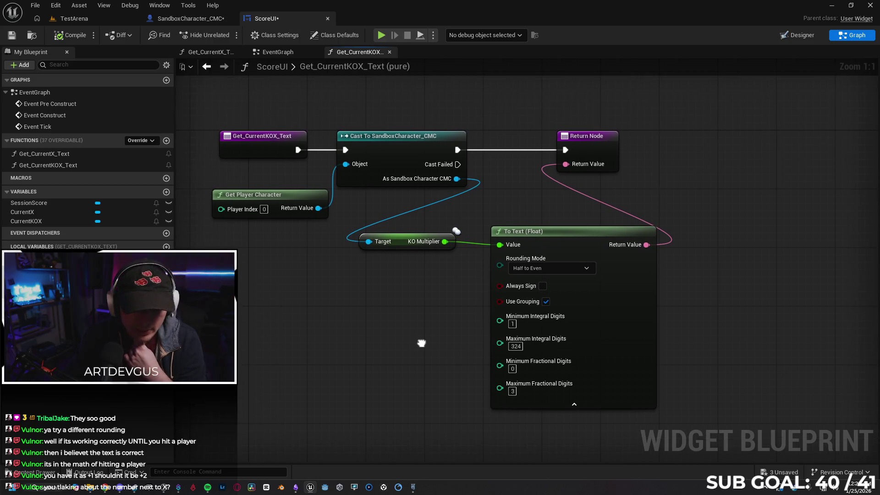
Step: Collapse the To Text (Float) node's advanced pins, then return to the character EventGraph
{"action": "left_click", "coordinate": [551, 231]}
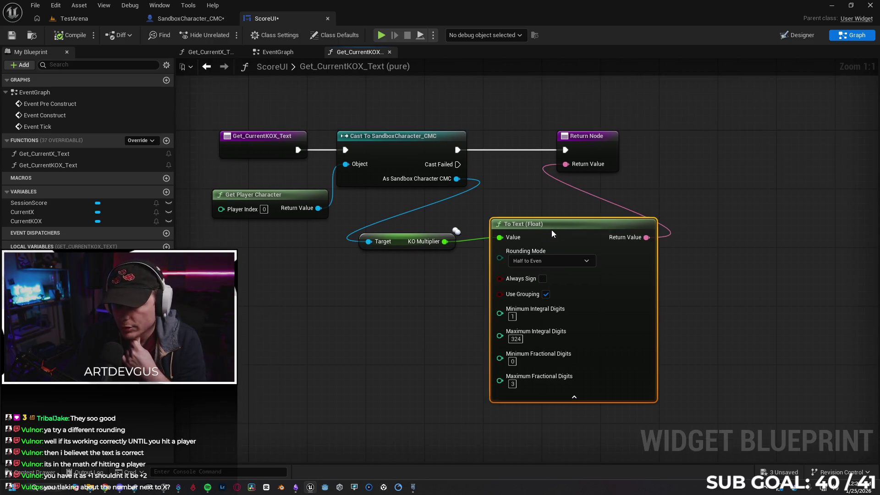
{"action": "left_click", "coordinate": [589, 406]}
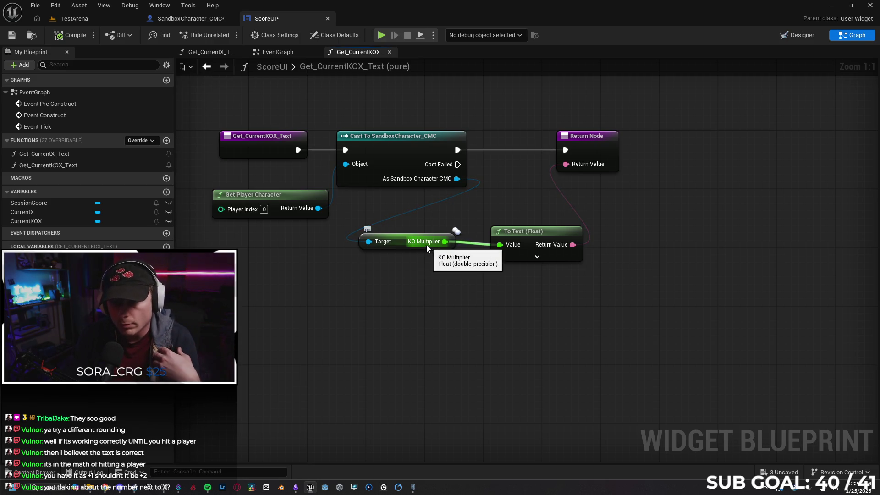
{"action": "key", "text": "ctrl+Tab"}
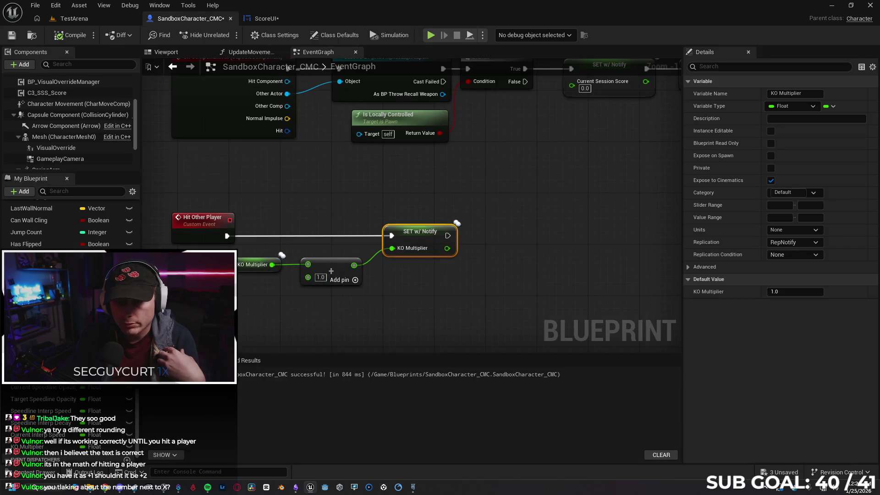
Step: Deselect the SET w/ Notify node after reviewing the KO Multiplier +1.0 logic, then go back to ScoreUI
{"action": "left_click", "coordinate": [285, 245]}
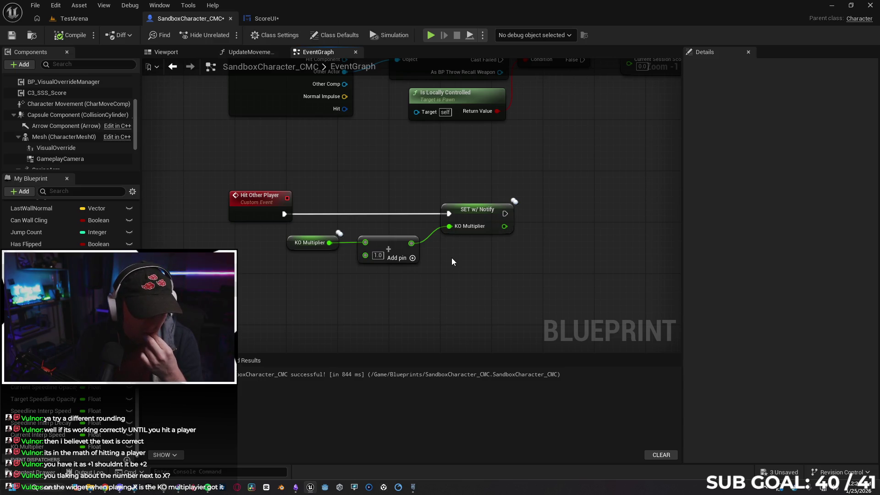
{"action": "left_click", "coordinate": [256, 23]}
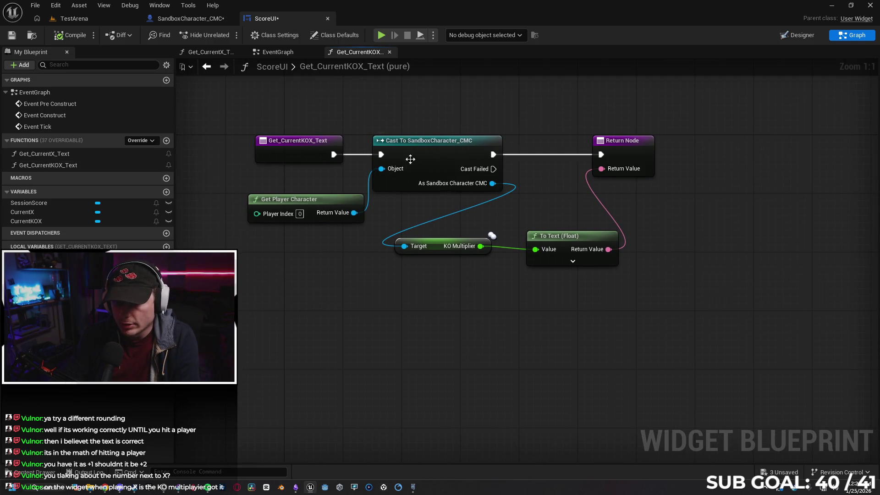
Step: Expand the To Text (Float) node's advanced rounding and digit pins again
{"action": "left_click_drag", "start_coordinate": [460, 231], "coordinate": [407, 239]}
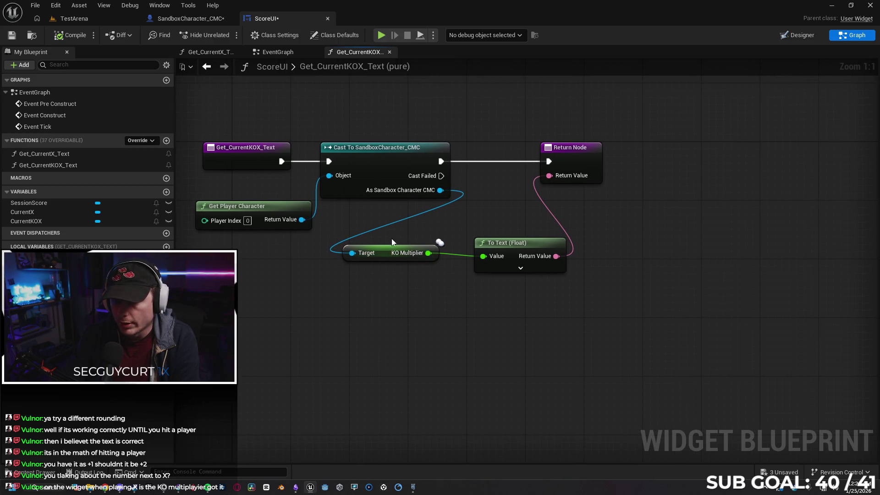
{"action": "left_click", "coordinate": [521, 268]}
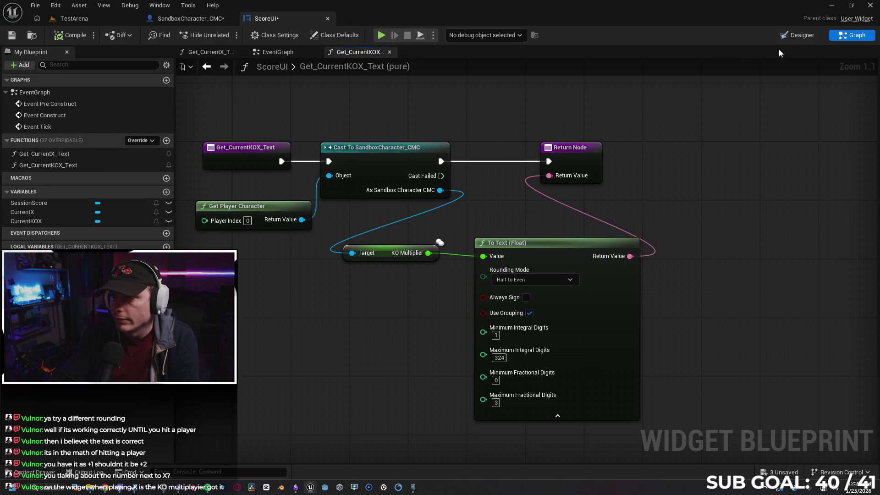
{"action": "left_click", "coordinate": [278, 52]}
Step: Move the Current X SetText nodes right and the Current KOX nodes up and left in the widget EventGraph
{"action": "left_click_drag", "start_coordinate": [337, 182], "coordinate": [401, 227]}
{"action": "left_click", "coordinate": [505, 114], "text": "shift"}
{"action": "left_click_drag", "start_coordinate": [505, 115], "coordinate": [680, 114]}
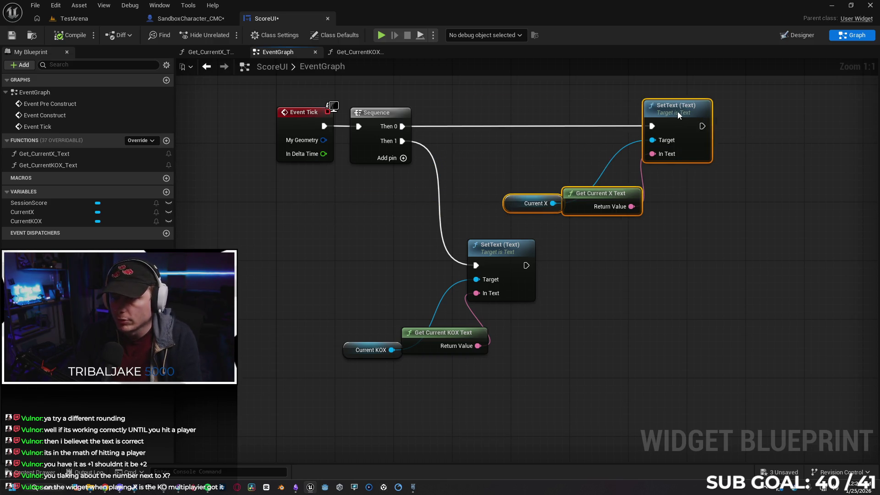
{"action": "left_click", "coordinate": [689, 197]}
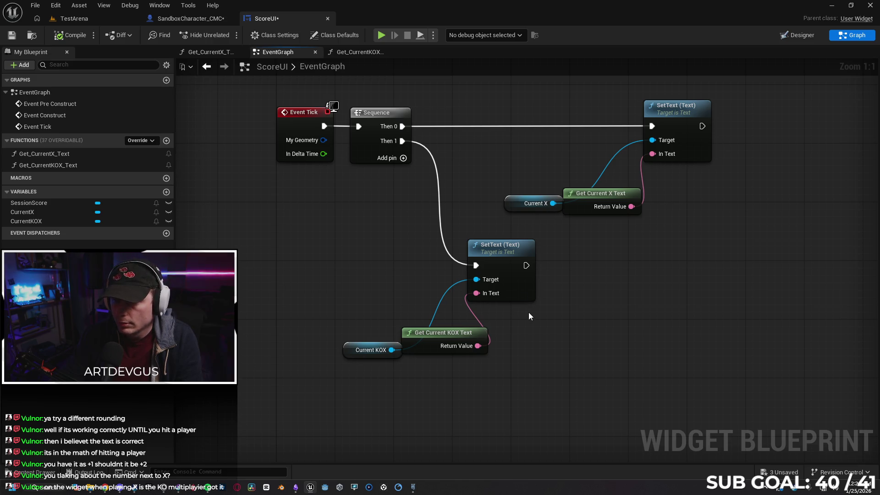
{"action": "mouse_move", "coordinate": [349, 318]}
{"action": "left_mouse_down"}
{"action": "mouse_move", "coordinate": [419, 368]}
{"action": "mouse_move", "coordinate": [422, 323]}
{"action": "mouse_move", "coordinate": [407, 322]}
{"action": "left_mouse_up"}
{"action": "left_click", "coordinate": [433, 360]}
{"action": "left_click_drag", "start_coordinate": [331, 333], "coordinate": [331, 326]}
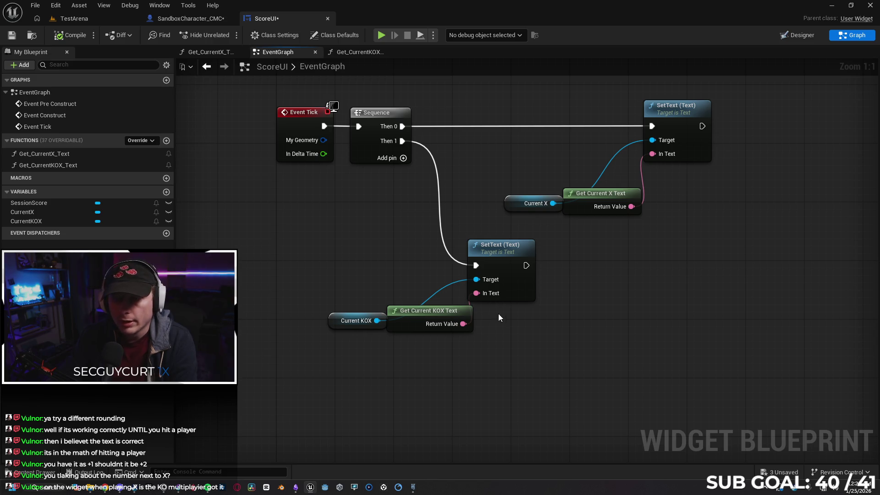
{"action": "left_click", "coordinate": [192, 18]}
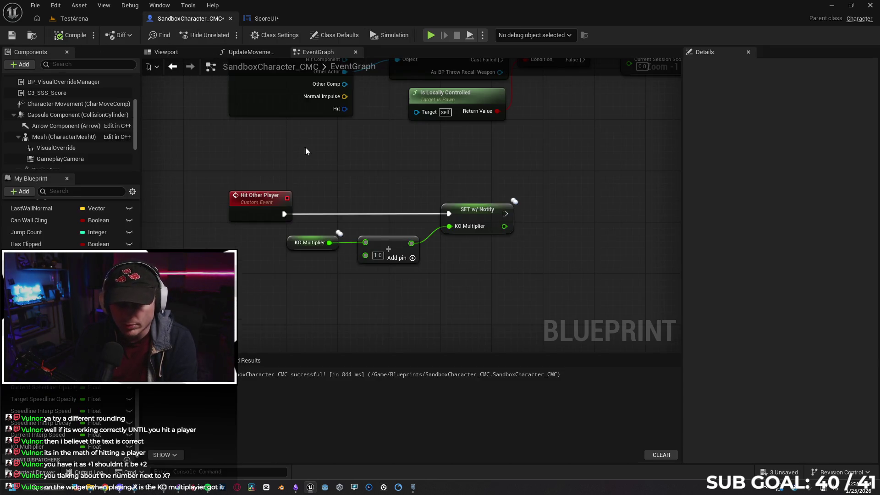
Step: Find and delete the KO Multiplier getter feeding the Print String multiply node
{"action": "scroll", "coordinate": [327, 177], "scroll_direction": "down", "scroll_amount": 3}
{"action": "left_click_drag", "start_coordinate": [515, 220], "coordinate": [420, 287]}
{"action": "scroll", "coordinate": [292, 297], "scroll_direction": "down", "scroll_amount": 2}
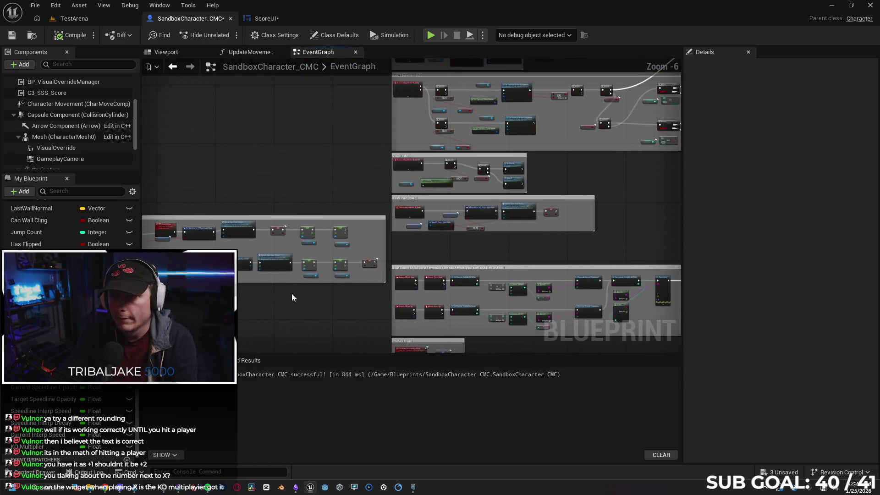
{"action": "mouse_move", "coordinate": [335, 142]}
{"action": "left_mouse_down"}
{"action": "mouse_move", "coordinate": [398, 171]}
{"action": "mouse_move", "coordinate": [332, 136]}
{"action": "mouse_move", "coordinate": [501, 153]}
{"action": "mouse_move", "coordinate": [346, 134]}
{"action": "mouse_move", "coordinate": [454, 262]}
{"action": "mouse_move", "coordinate": [436, 210]}
{"action": "mouse_move", "coordinate": [609, 224]}
{"action": "left_mouse_up"}
{"action": "scroll", "coordinate": [527, 198], "scroll_direction": "down", "scroll_amount": 4}
{"action": "scroll", "coordinate": [475, 213], "scroll_direction": "up", "scroll_amount": 11}
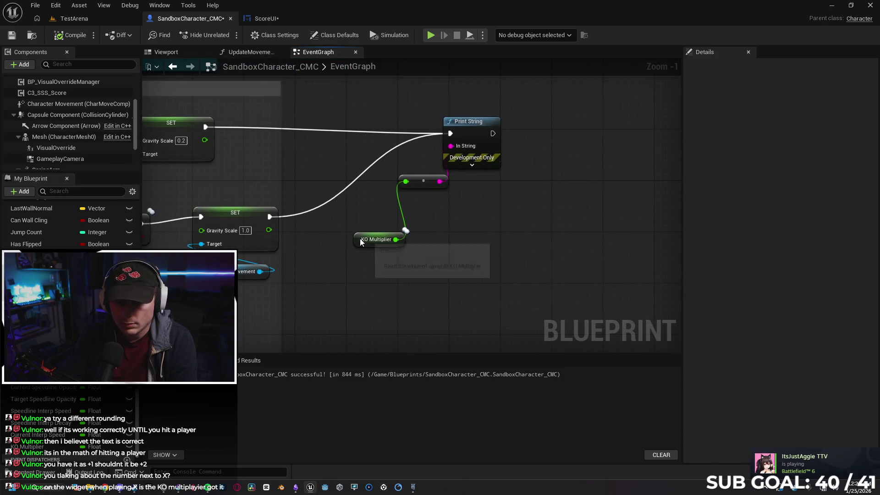
{"action": "left_click", "coordinate": [360, 238]}
{"action": "key", "text": "Delete"}
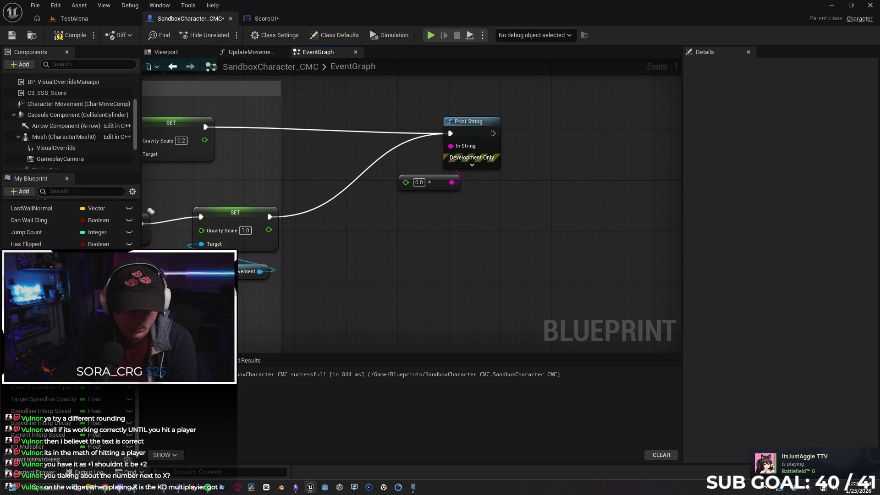
Step: Wire a Total Multiplier getter into the multiply node and start a multiplayer play test
{"action": "scroll", "coordinate": [55, 441], "scroll_direction": "down", "scroll_amount": 1}
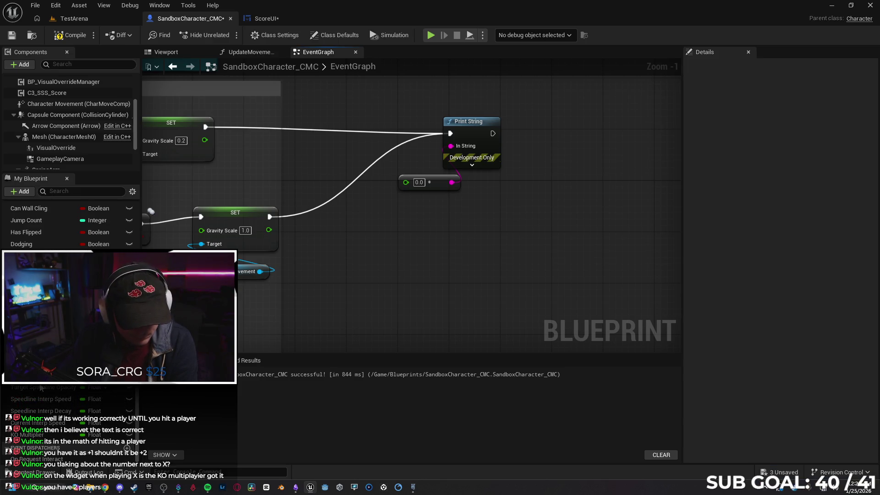
{"action": "mouse_move", "coordinate": [41, 280]}
{"action": "left_mouse_down"}
{"action": "mouse_move", "coordinate": [354, 222]}
{"action": "mouse_move", "coordinate": [407, 182]}
{"action": "left_mouse_up"}
{"action": "left_click", "coordinate": [363, 240]}
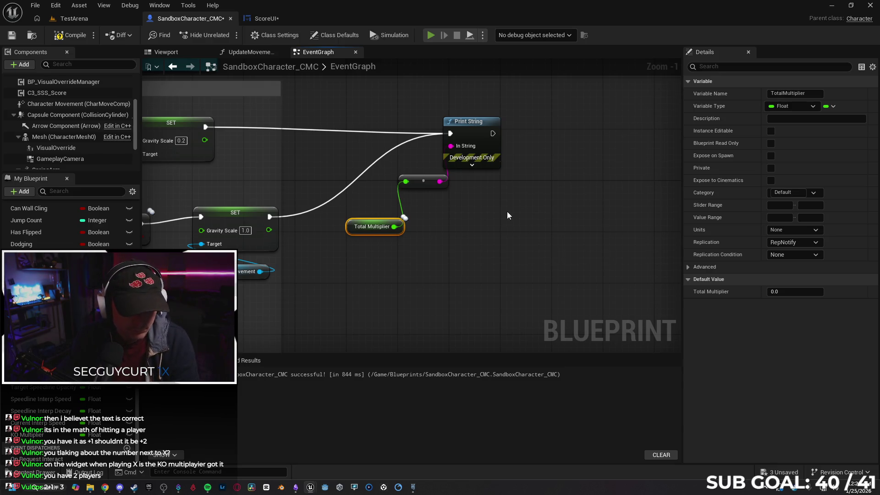
{"action": "key", "text": "alt+p"}
Step: Run and jump in Client 1 to build score, then stop and undo the Total Multiplier link
{"action": "left_click", "coordinate": [542, 244]}
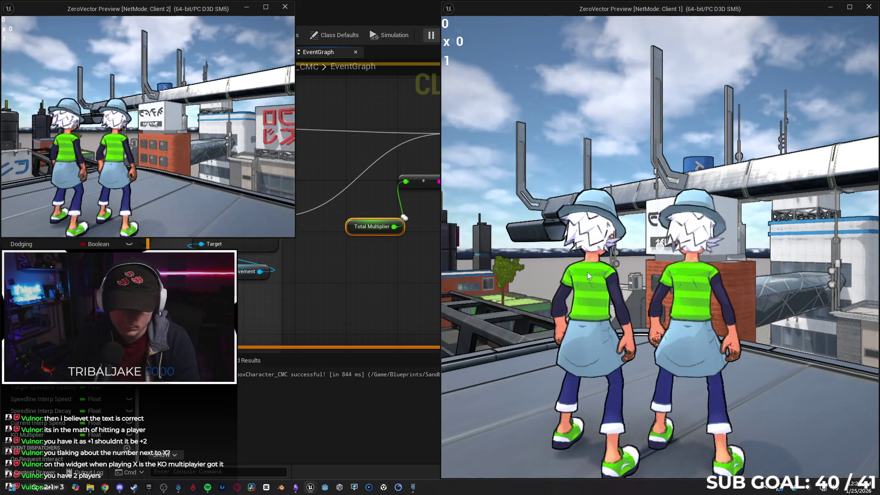
{"action": "key", "text": "w"}
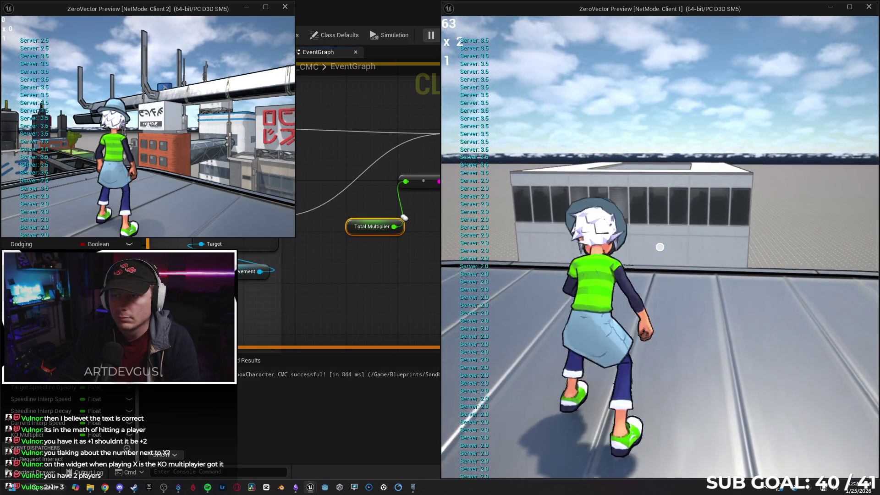
{"action": "key", "text": "space"}
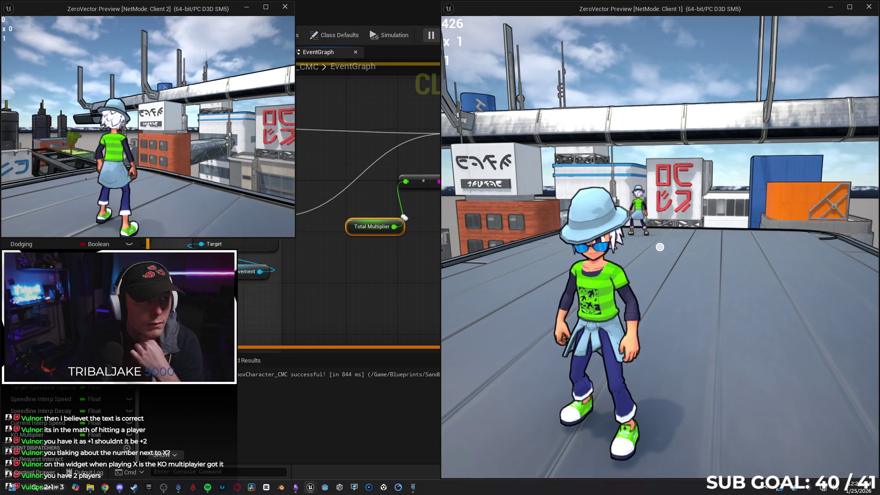
{"action": "key", "text": "alt+Tab"}
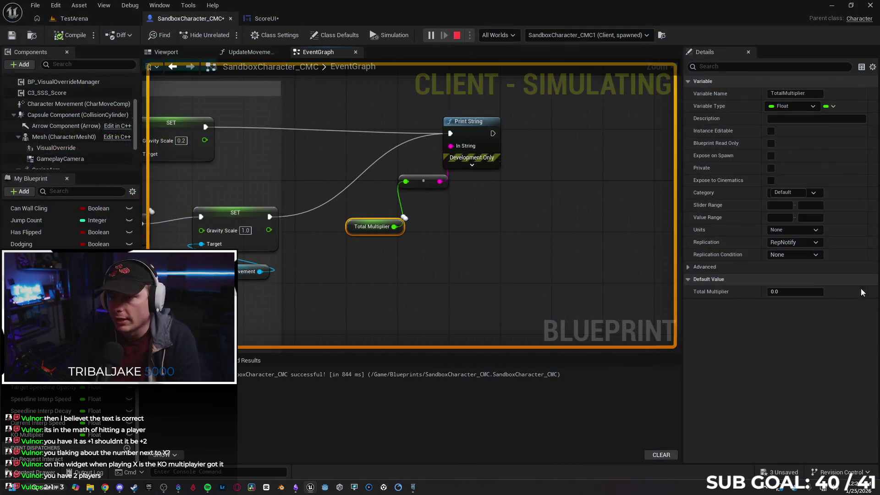
{"action": "key", "text": "ctrl+z"}
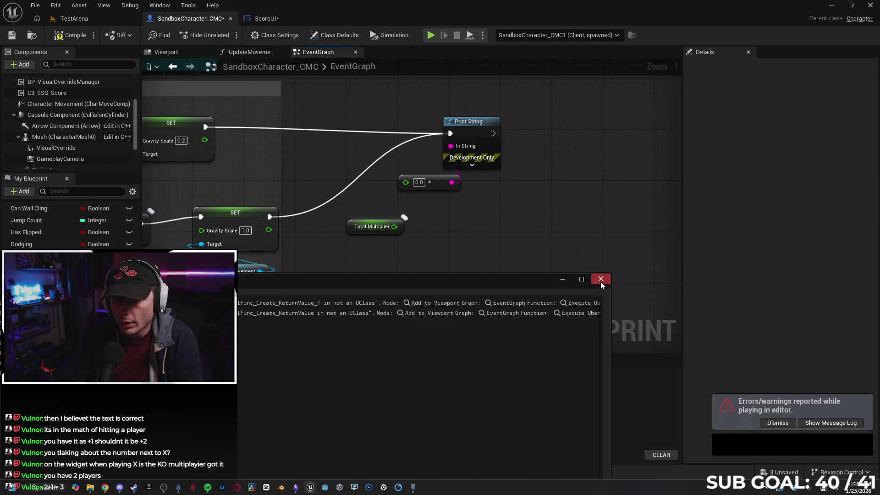
Step: Close the Message Log, restore the KO Multiplier connection, and start another multiplayer test
{"action": "left_click", "coordinate": [601, 280]}
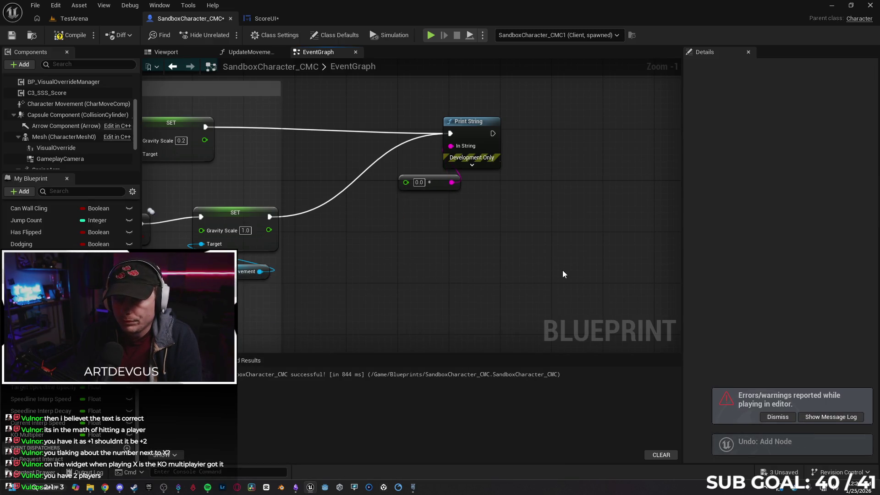
{"action": "key", "text": "ctrl+y"}
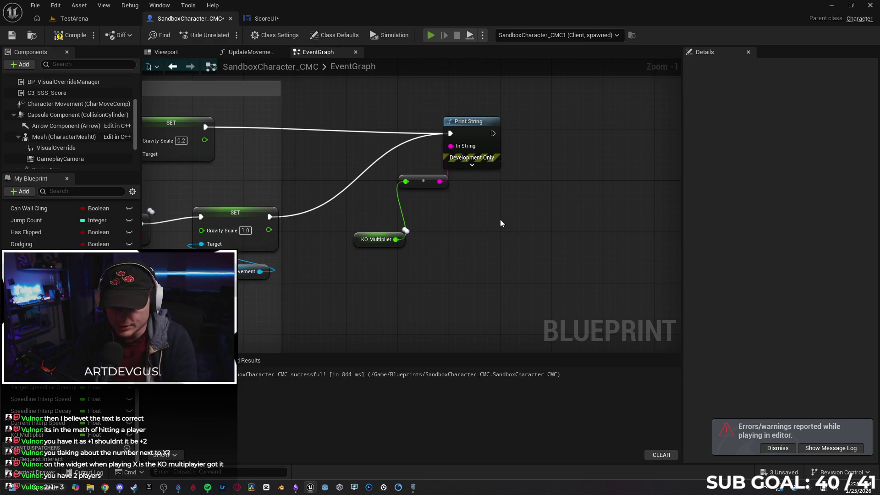
{"action": "key", "text": "alt+p"}
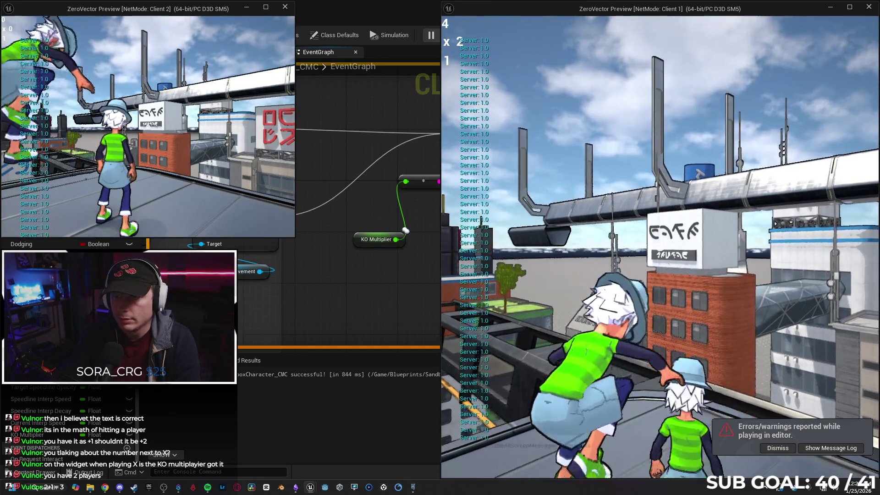
Step: Move and jump both client characters across the rooftop toward each other
{"action": "key", "text": "w"}
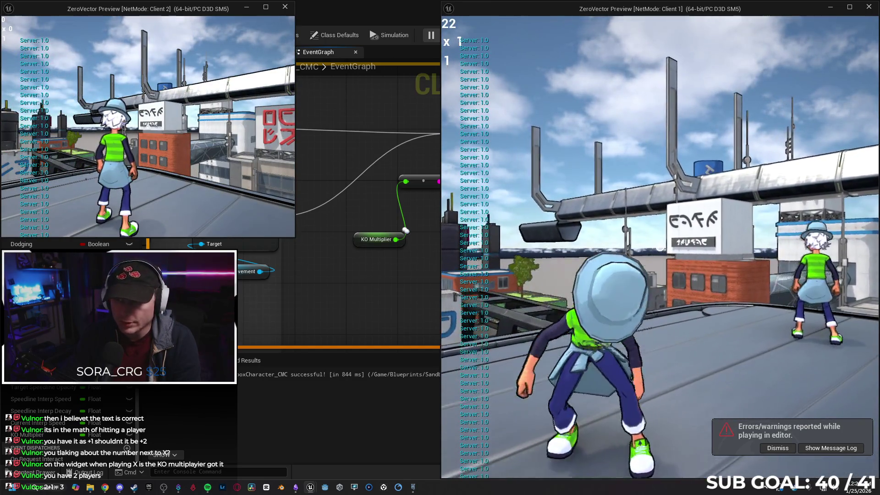
{"action": "key", "text": "space"}
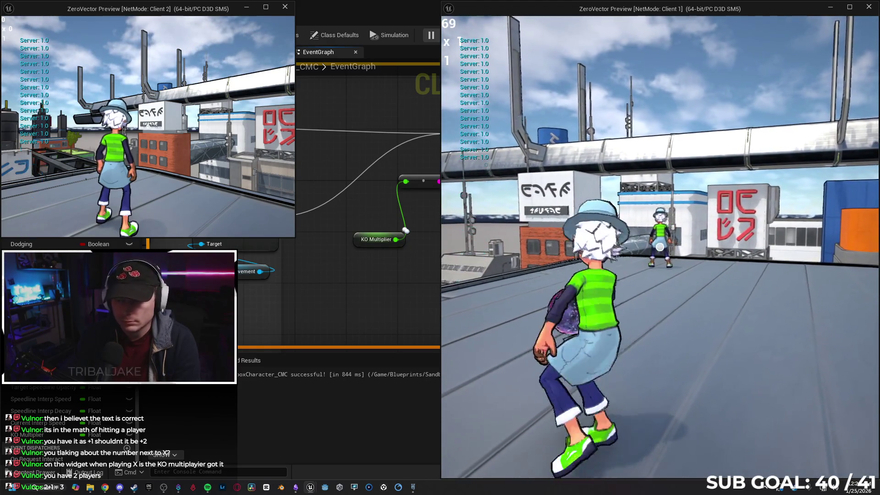
{"action": "key", "text": "super"}
{"action": "key", "text": "super"}
{"action": "key", "text": "space"}
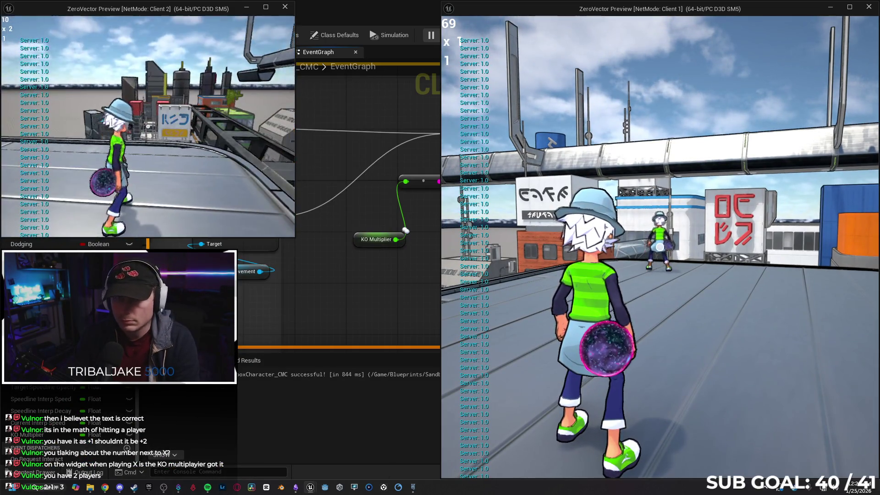
{"action": "key", "text": "w"}
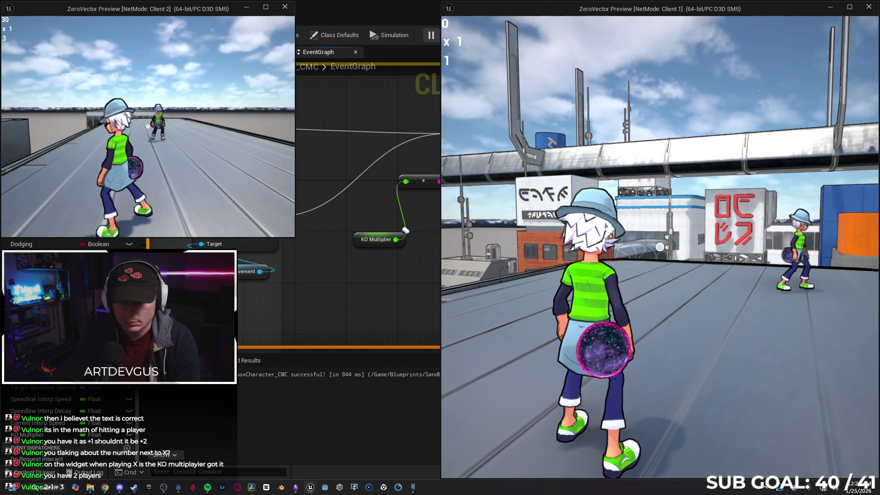
{"action": "key", "text": "super"}
{"action": "key", "text": "Escape"}
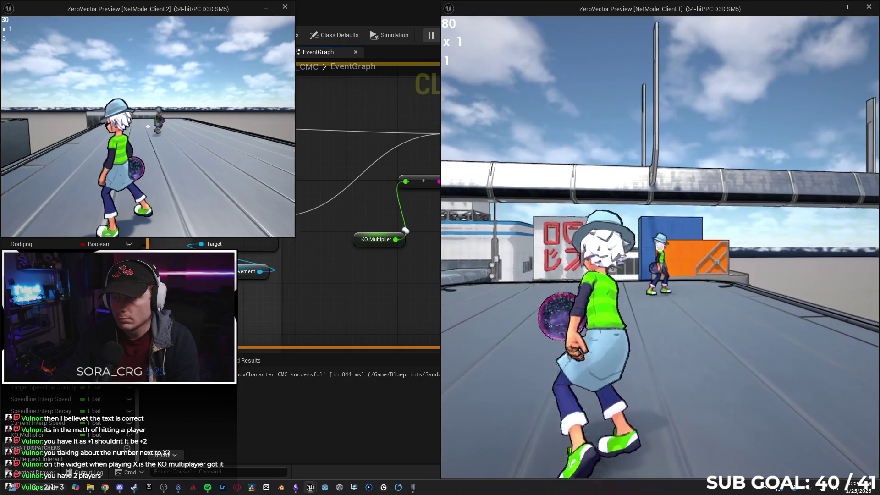
Step: Throw the ball from Client 1 to knock out the other player, then stop the session
{"action": "left_click", "coordinate": [660, 247]}
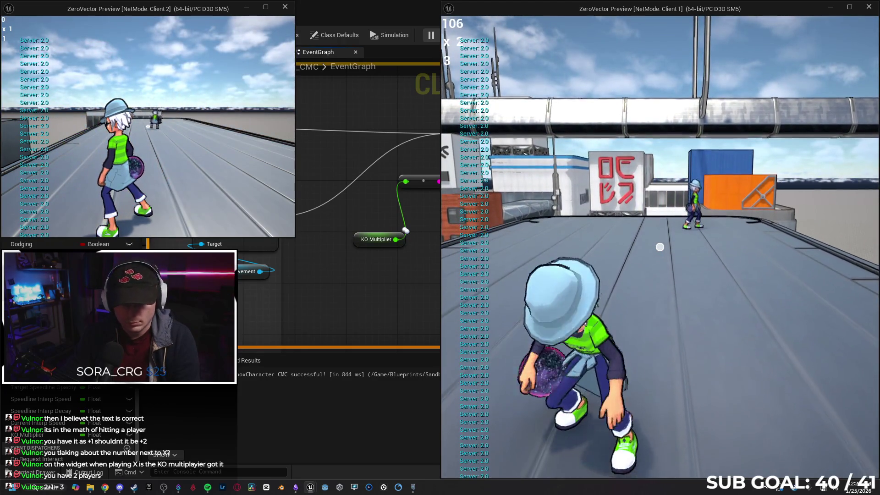
{"action": "key", "text": "super"}
{"action": "left_click", "coordinate": [661, 247]}
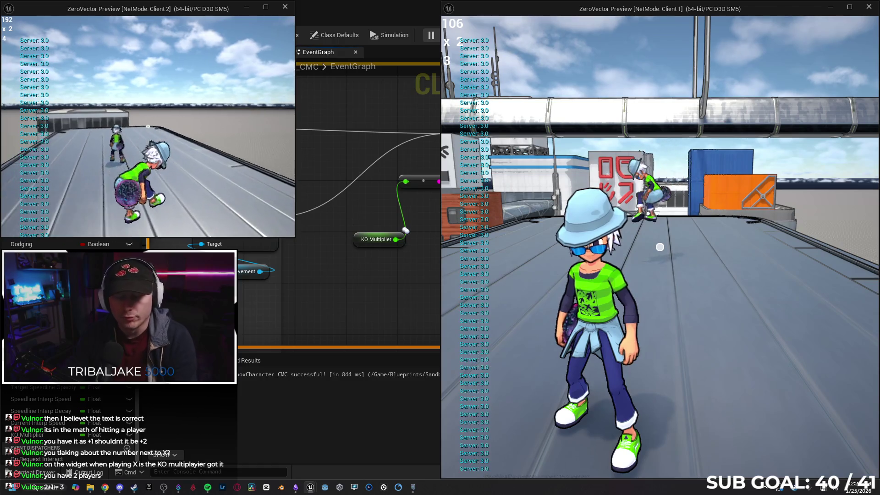
{"action": "left_click", "coordinate": [401, 147]}
{"action": "key", "text": "Escape"}
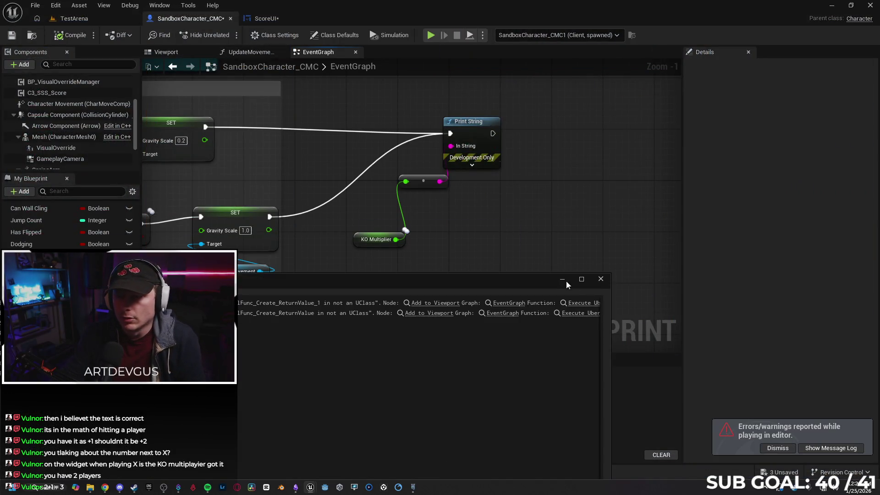
Step: Close the Message Log and look over the ScoreUI widget event graph
{"action": "left_click", "coordinate": [601, 279]}
{"action": "left_click", "coordinate": [265, 18]}
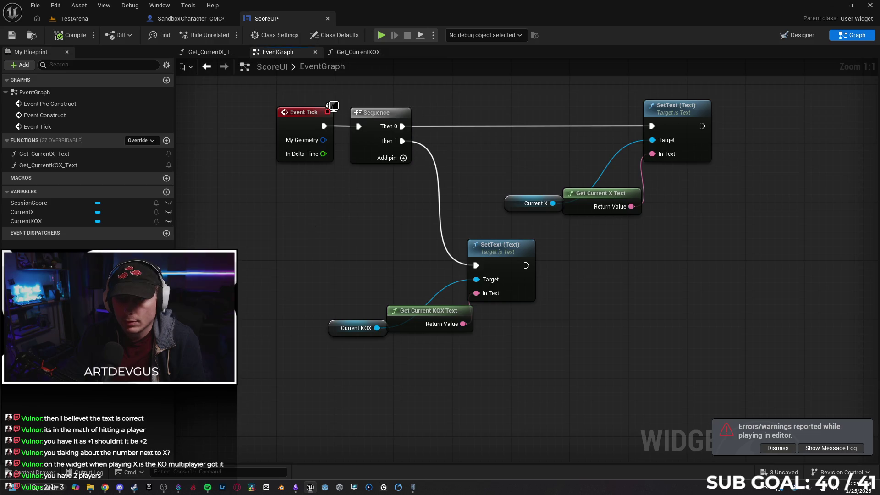
{"action": "left_click_drag", "start_coordinate": [310, 216], "coordinate": [287, 254]}
{"action": "left_click", "coordinate": [185, 19]}
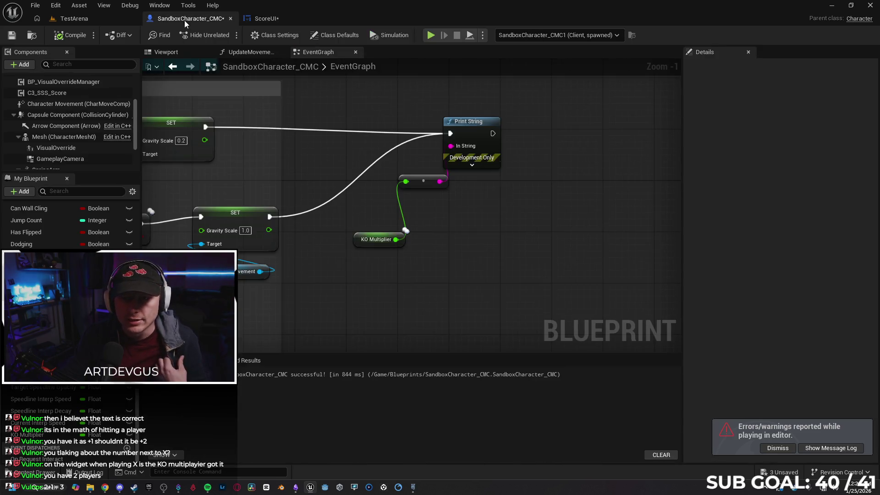
{"action": "left_click", "coordinate": [274, 19]}
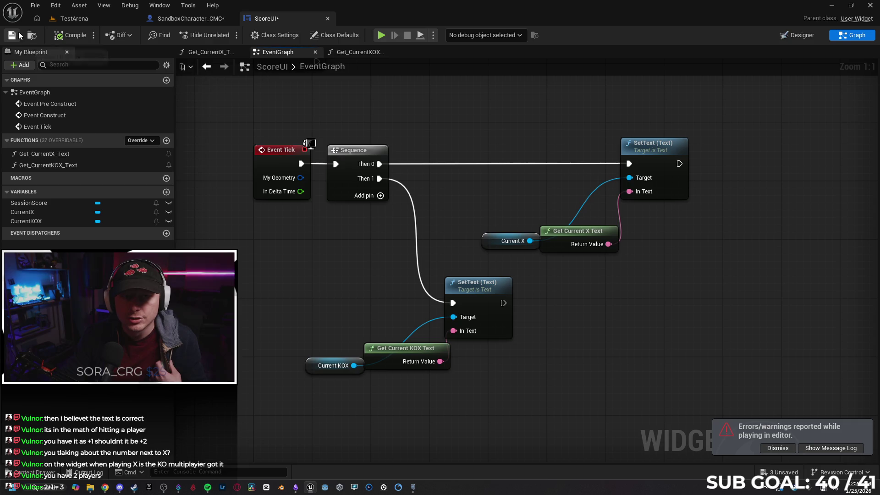
Step: Center the character's On Component Hit logic and select Capsule Component to show its properties
{"action": "left_click", "coordinate": [190, 19]}
{"action": "scroll", "coordinate": [304, 176], "scroll_direction": "down", "scroll_amount": 5}
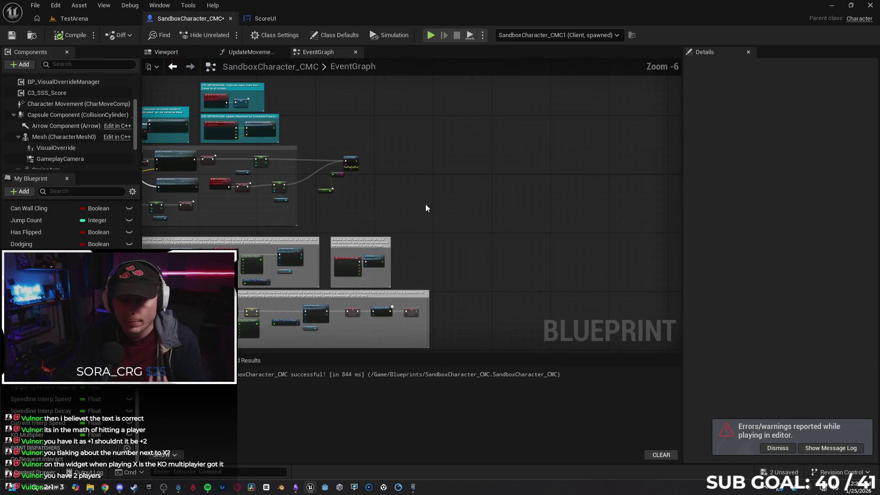
{"action": "scroll", "coordinate": [341, 188], "scroll_direction": "up", "scroll_amount": 4}
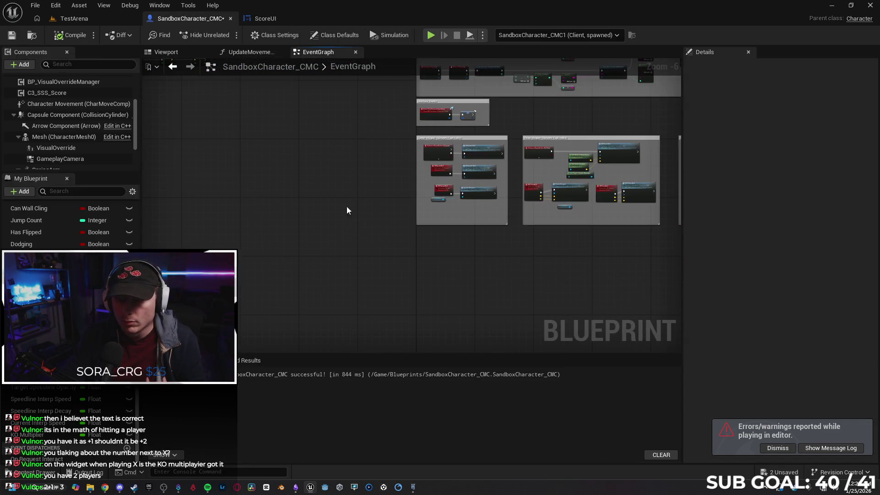
{"action": "left_click_drag", "start_coordinate": [347, 276], "coordinate": [320, 277]}
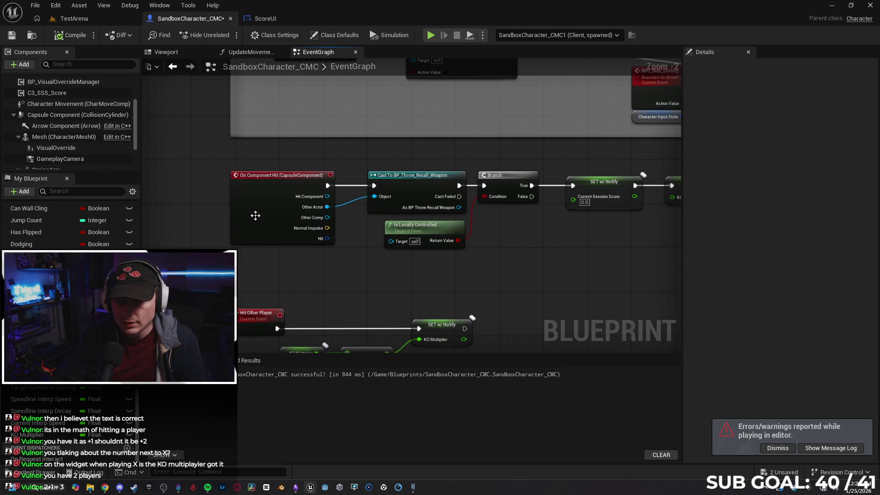
{"action": "left_click_drag", "start_coordinate": [405, 281], "coordinate": [416, 249]}
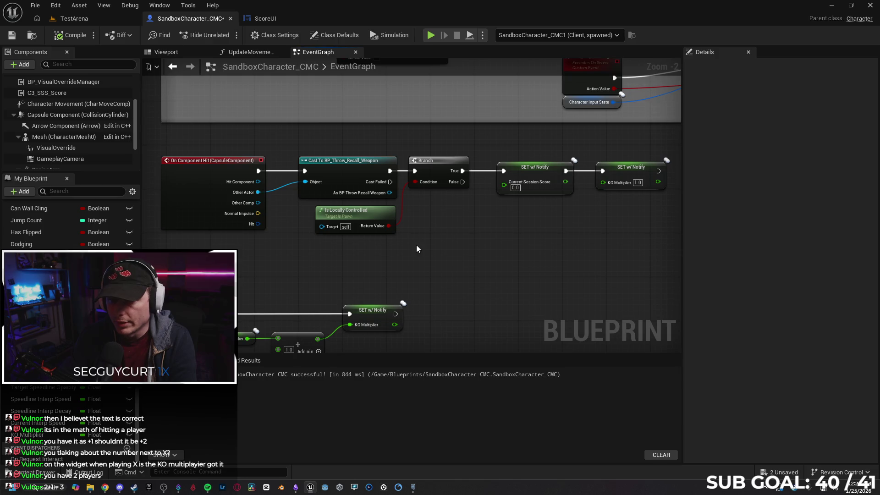
{"action": "left_click", "coordinate": [54, 117]}
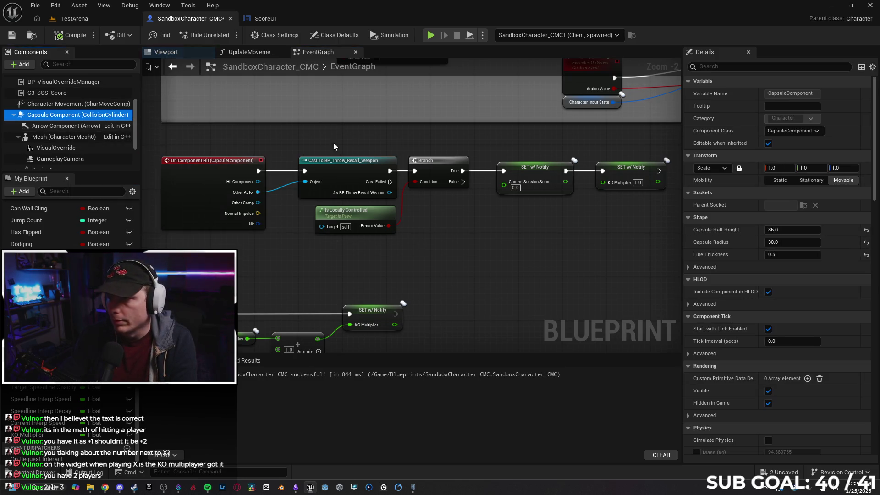
Step: Filter Details by 'rep' to confirm the capsule's Component Replicates, then clear the filter
{"action": "type", "text": "rep"}
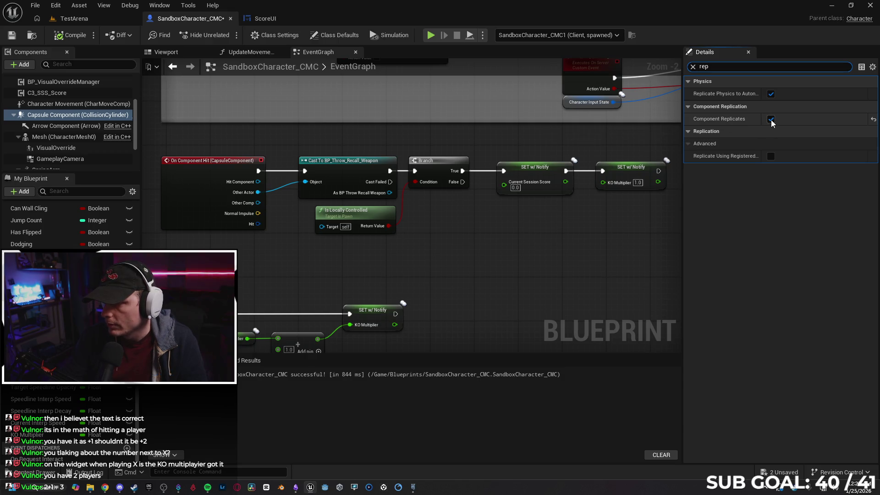
{"action": "left_click", "coordinate": [693, 67]}
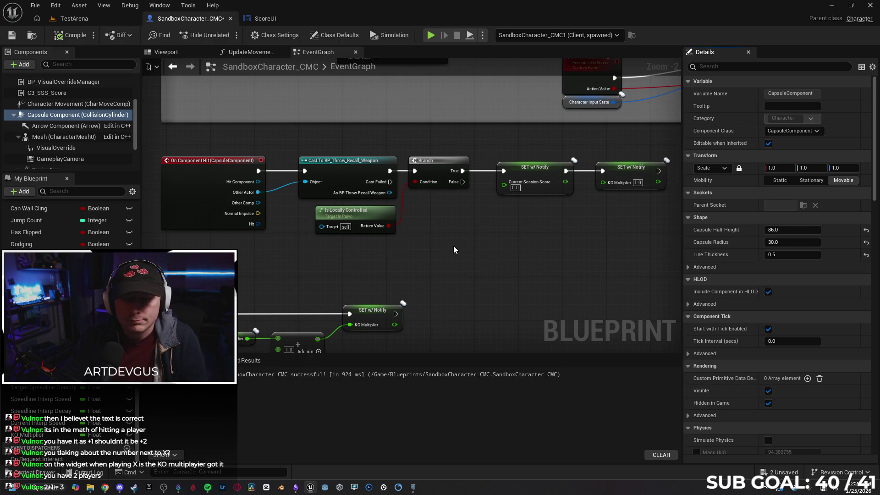
{"action": "left_click_drag", "start_coordinate": [537, 248], "coordinate": [517, 227]}
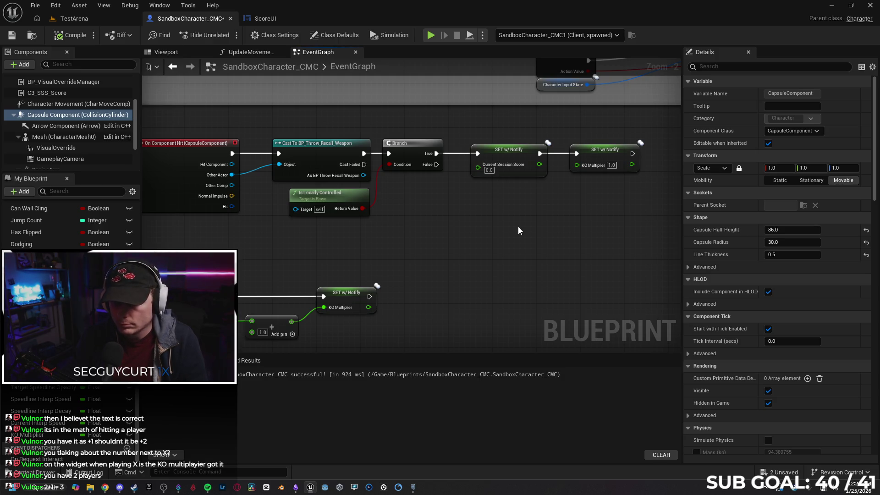
{"action": "left_click_drag", "start_coordinate": [500, 226], "coordinate": [465, 229]}
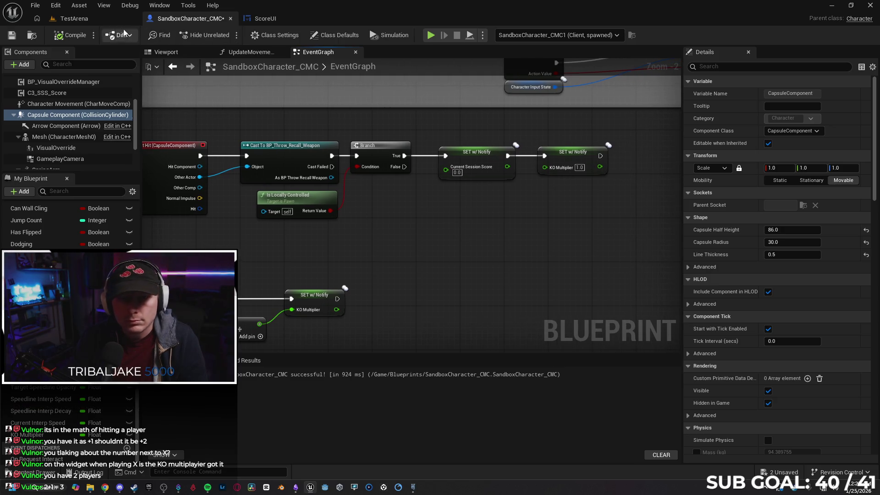
Step: Open UpdateMovementScore and inspect the Base Multiplier getter feeding the multiplier sum
{"action": "left_click", "coordinate": [245, 52]}
{"action": "left_click_drag", "start_coordinate": [322, 210], "coordinate": [433, 273]}
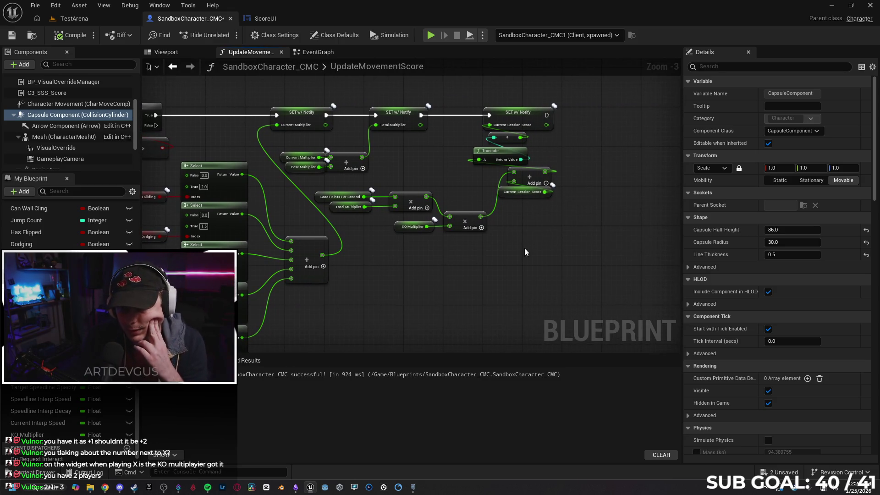
{"action": "scroll", "coordinate": [520, 249], "scroll_direction": "up", "scroll_amount": 2}
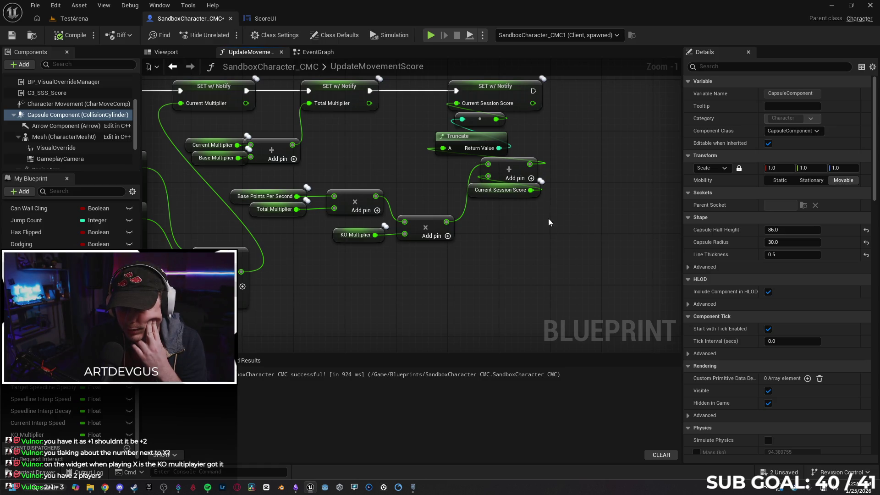
{"action": "mouse_move", "coordinate": [545, 253]}
{"action": "left_mouse_down"}
{"action": "mouse_move", "coordinate": [527, 244]}
{"action": "mouse_move", "coordinate": [503, 247]}
{"action": "left_mouse_up"}
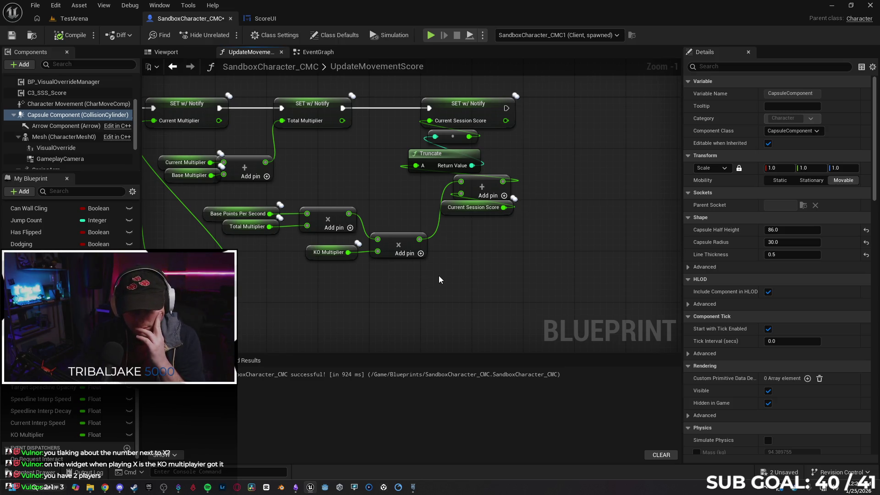
{"action": "mouse_move", "coordinate": [439, 279]}
{"action": "left_mouse_down"}
{"action": "mouse_move", "coordinate": [477, 280]}
{"action": "mouse_move", "coordinate": [451, 289]}
{"action": "left_mouse_up"}
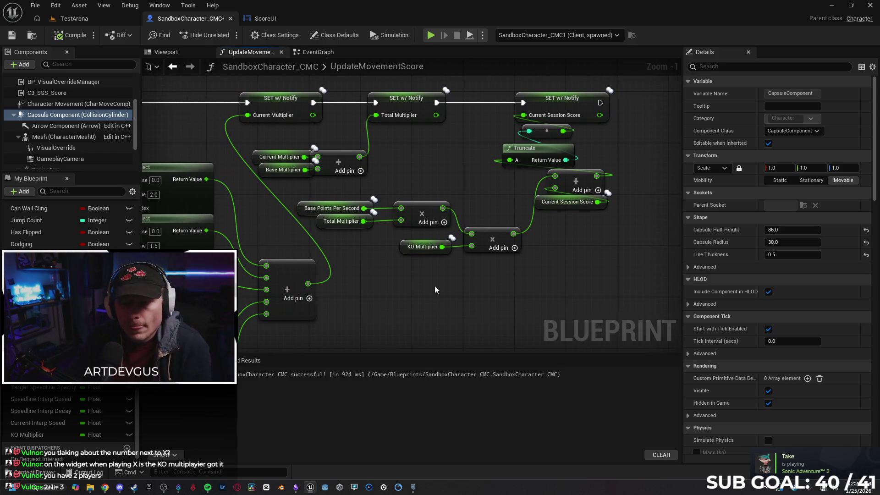
{"action": "left_click_drag", "start_coordinate": [374, 310], "coordinate": [419, 302]}
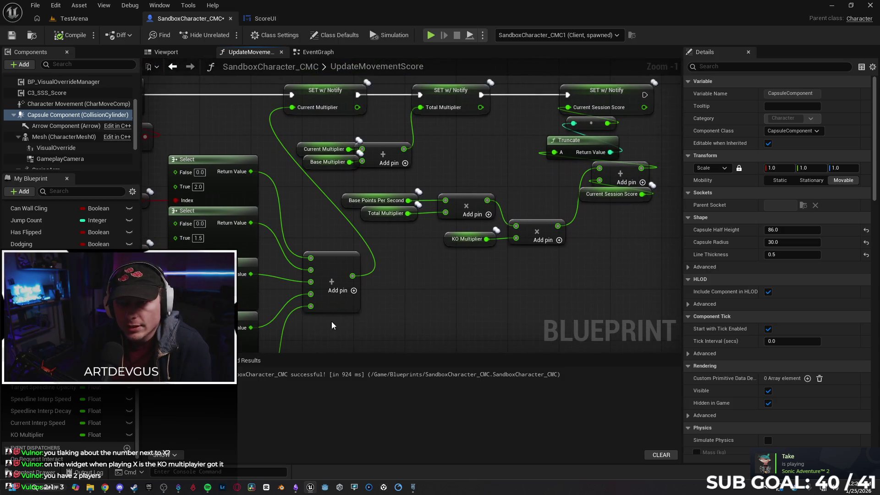
{"action": "left_click_drag", "start_coordinate": [258, 167], "coordinate": [250, 169]}
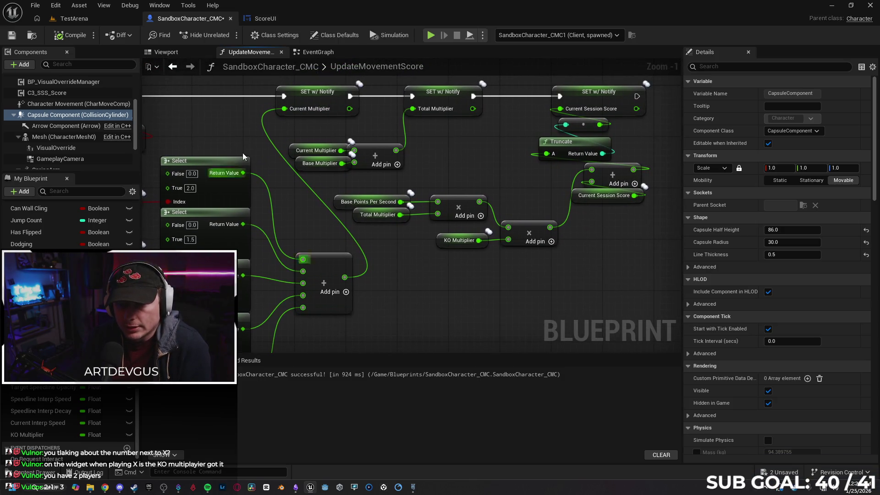
{"action": "left_click", "coordinate": [303, 167]}
Step: Set Current Multiplier's default value to 1.0 and delete the Base Multiplier getter from the sum
{"action": "scroll", "coordinate": [417, 293], "scroll_direction": "down", "scroll_amount": 2}
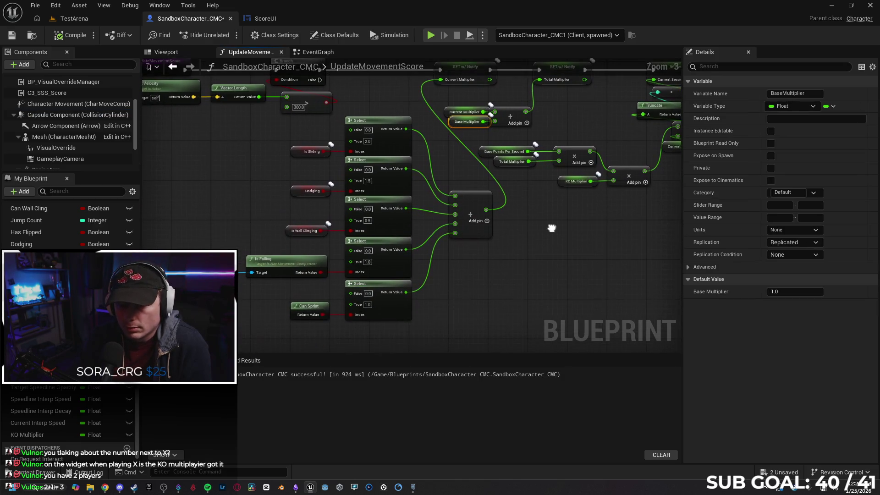
{"action": "mouse_move", "coordinate": [552, 226]}
{"action": "left_mouse_down"}
{"action": "mouse_move", "coordinate": [558, 276]}
{"action": "mouse_move", "coordinate": [443, 268]}
{"action": "left_mouse_up"}
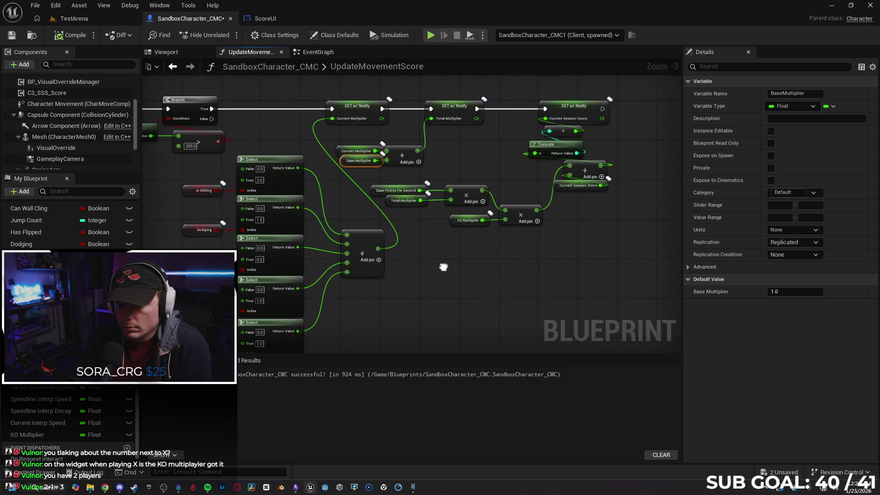
{"action": "scroll", "coordinate": [351, 165], "scroll_direction": "up", "scroll_amount": 3}
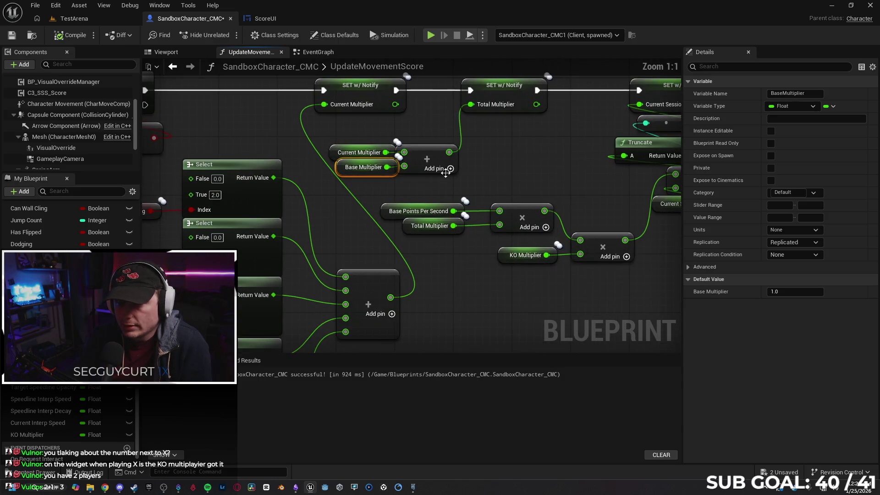
{"action": "left_click_drag", "start_coordinate": [500, 156], "coordinate": [470, 170]}
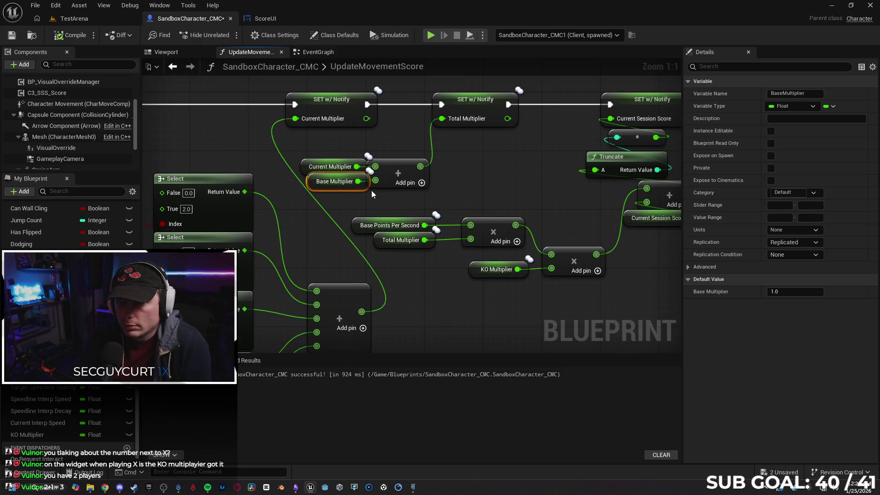
{"action": "left_click_drag", "start_coordinate": [402, 202], "coordinate": [433, 198]}
{"action": "left_click_drag", "start_coordinate": [434, 198], "coordinate": [434, 198]}
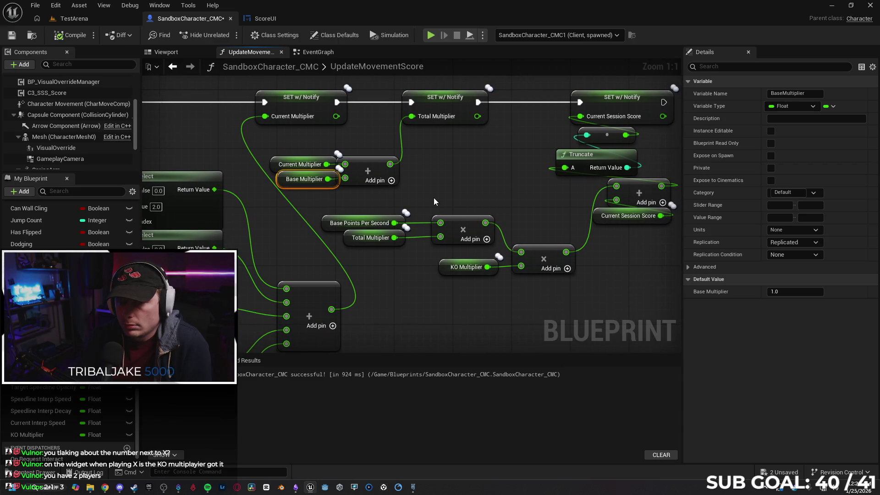
{"action": "left_click", "coordinate": [275, 167]}
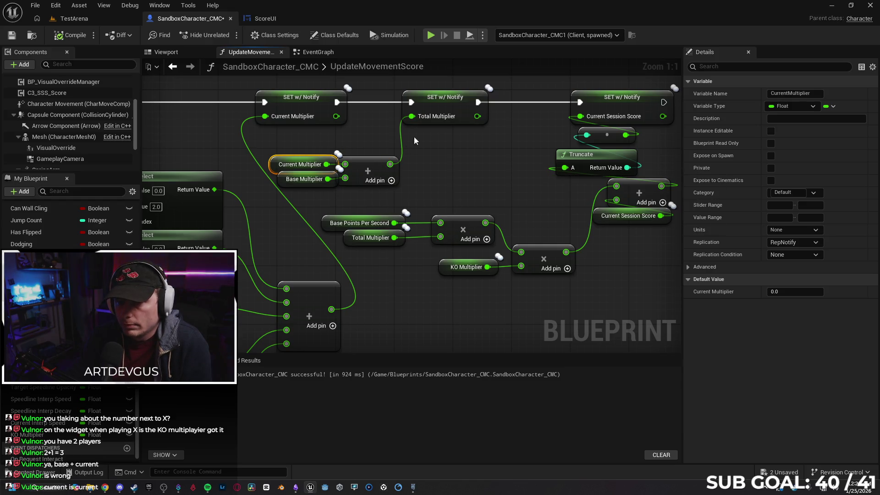
{"action": "mouse_move", "coordinate": [453, 172]}
{"action": "left_mouse_down"}
{"action": "mouse_move", "coordinate": [545, 150]}
{"action": "mouse_move", "coordinate": [548, 174]}
{"action": "left_mouse_up"}
{"action": "left_click", "coordinate": [779, 292]}
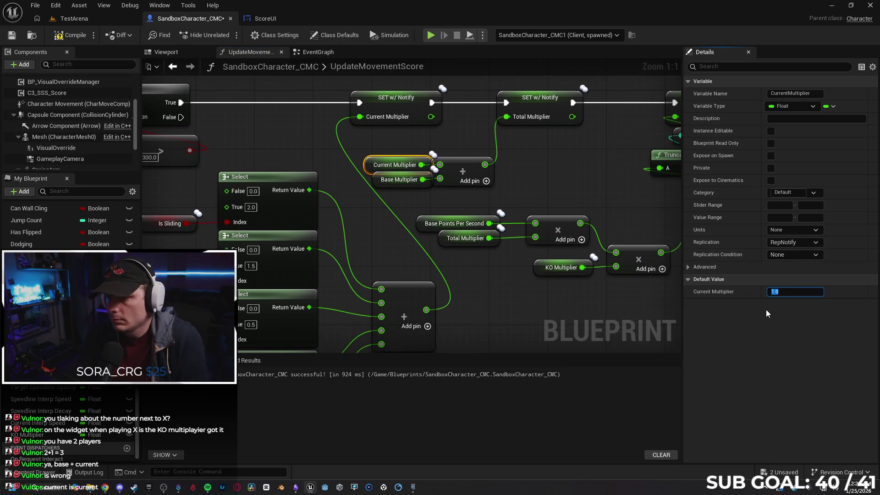
{"action": "left_click", "coordinate": [383, 187]}
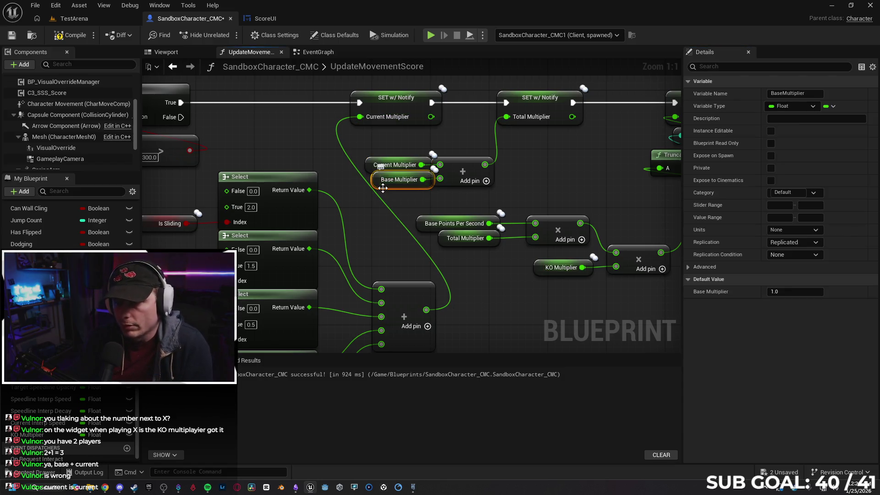
{"action": "key", "text": "Delete"}
Step: Select the Add node and nudge the Current Multiplier getter left
{"action": "left_click", "coordinate": [466, 163]}
{"action": "mouse_move", "coordinate": [581, 177]}
{"action": "left_mouse_down"}
{"action": "mouse_move", "coordinate": [602, 175]}
{"action": "mouse_move", "coordinate": [580, 180]}
{"action": "left_mouse_up"}
{"action": "left_click_drag", "start_coordinate": [370, 162], "coordinate": [362, 169]}
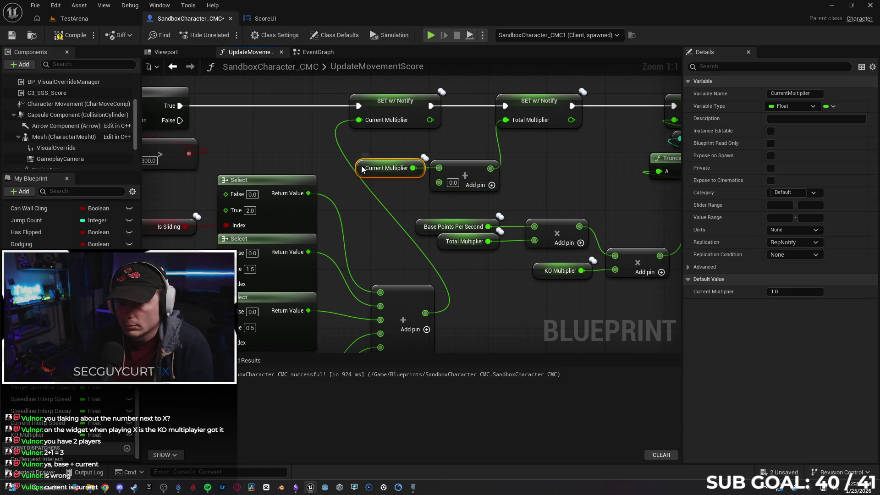
{"action": "left_click", "coordinate": [554, 198]}
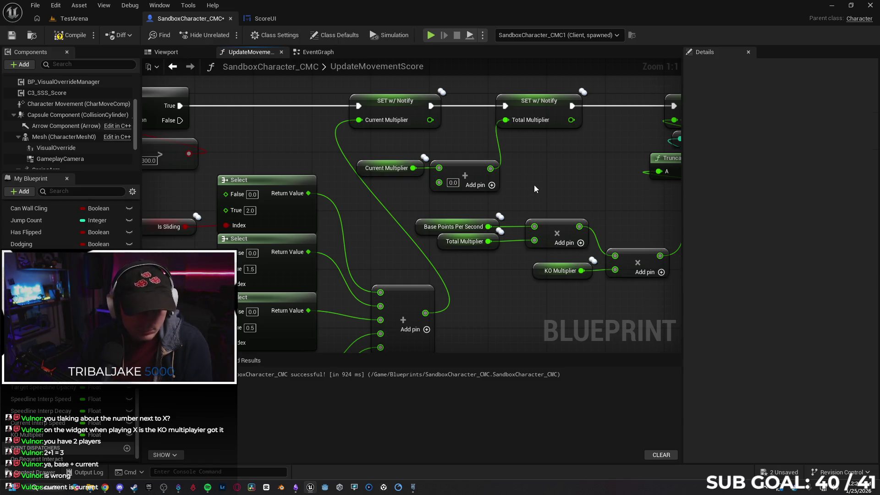
Step: Box-select the Current Multiplier getter and add node feeding Total Multiplier's SET and delete them
{"action": "mouse_move", "coordinate": [564, 168]}
{"action": "left_mouse_down"}
{"action": "mouse_move", "coordinate": [521, 172]}
{"action": "mouse_move", "coordinate": [496, 193]}
{"action": "mouse_move", "coordinate": [480, 176]}
{"action": "left_mouse_up"}
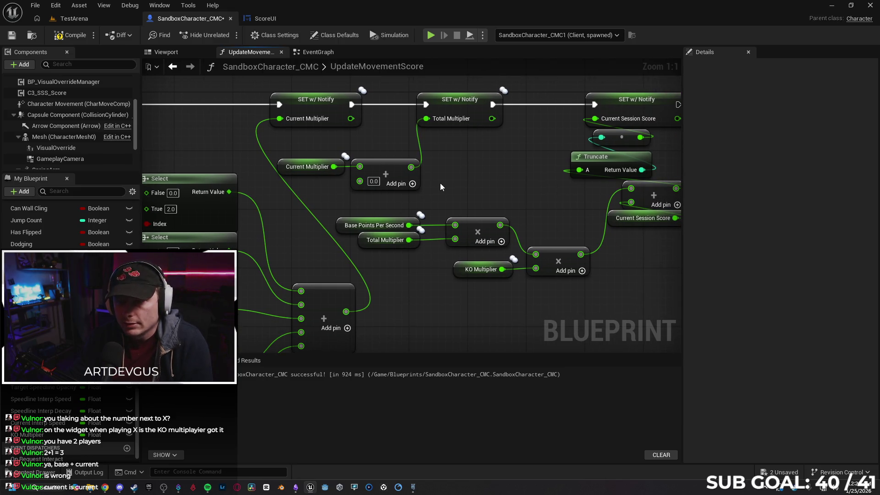
{"action": "left_click_drag", "start_coordinate": [458, 197], "coordinate": [438, 203]}
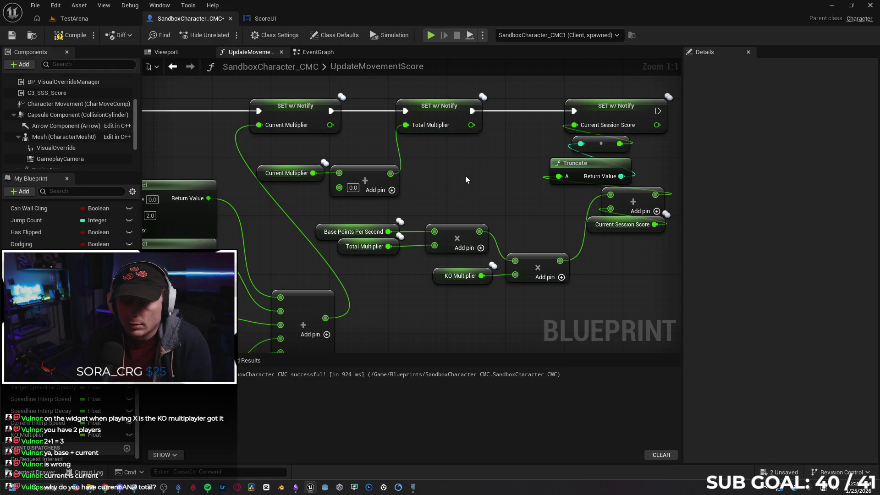
{"action": "left_click_drag", "start_coordinate": [447, 177], "coordinate": [486, 180]}
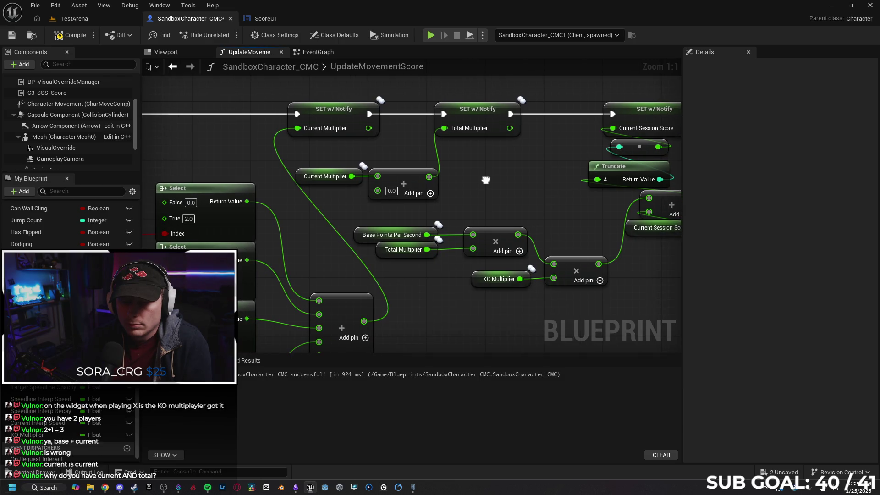
{"action": "left_click_drag", "start_coordinate": [486, 180], "coordinate": [437, 185]}
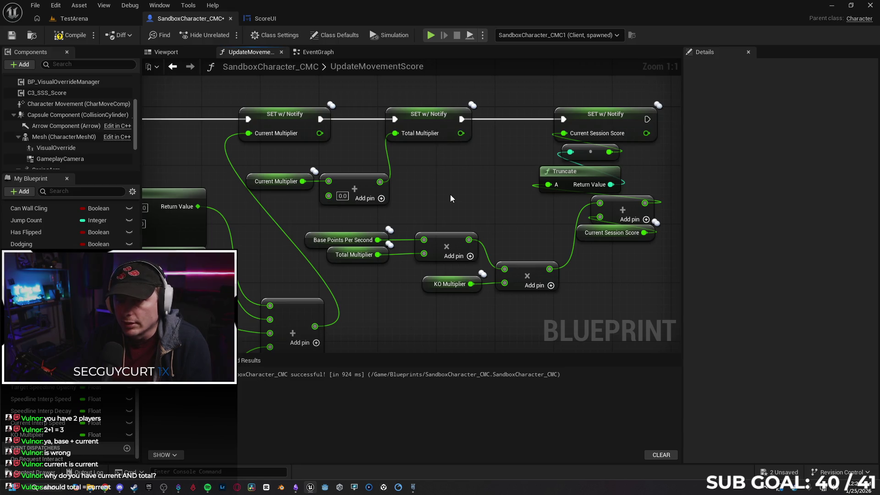
{"action": "mouse_move", "coordinate": [430, 197]}
{"action": "left_mouse_down"}
{"action": "mouse_move", "coordinate": [498, 188]}
{"action": "mouse_move", "coordinate": [449, 188]}
{"action": "mouse_move", "coordinate": [529, 169]}
{"action": "mouse_move", "coordinate": [483, 175]}
{"action": "left_mouse_up"}
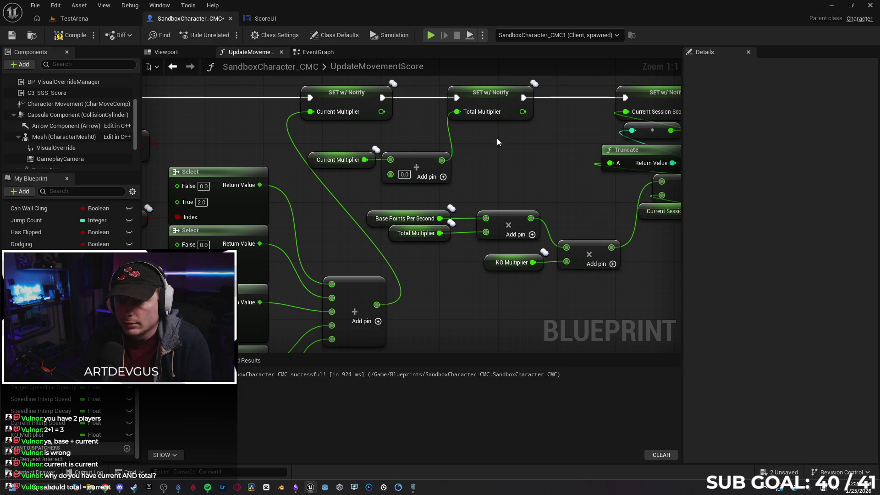
{"action": "left_click_drag", "start_coordinate": [489, 157], "coordinate": [436, 155]}
{"action": "left_click_drag", "start_coordinate": [327, 145], "coordinate": [314, 177]}
{"action": "key", "text": "Delete"}
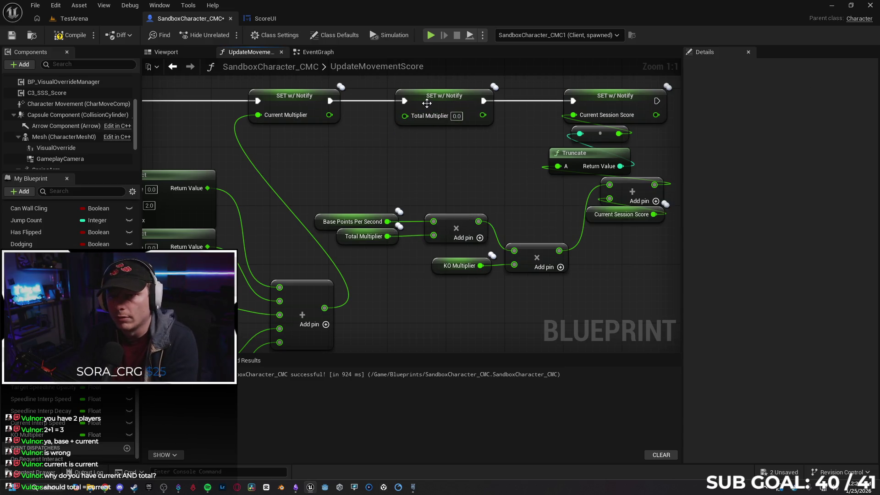
Step: Delete the Total Multiplier SET and getter, wiring execution straight to the Current Session Score SET
{"action": "left_click", "coordinate": [427, 103]}
{"action": "key", "text": "Delete"}
{"action": "mouse_move", "coordinate": [331, 101]}
{"action": "left_mouse_down"}
{"action": "mouse_move", "coordinate": [571, 101]}
{"action": "mouse_move", "coordinate": [560, 102]}
{"action": "left_mouse_up"}
{"action": "left_click", "coordinate": [345, 237]}
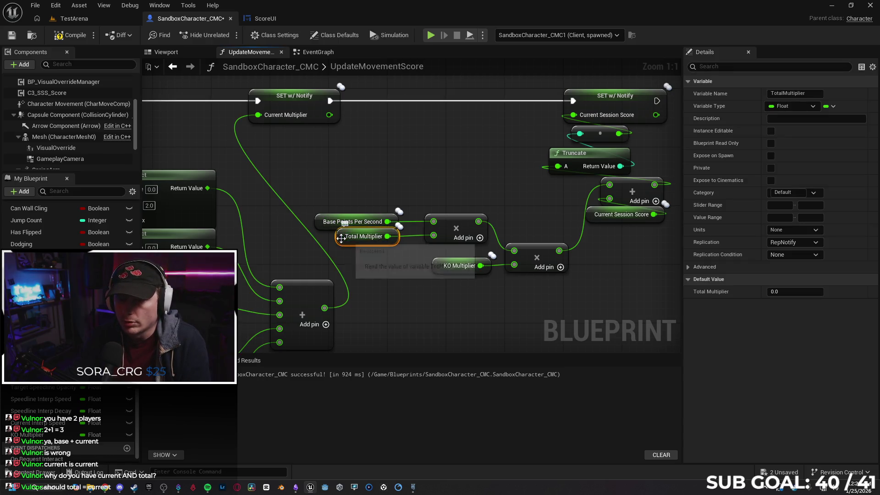
{"action": "key", "text": "Delete"}
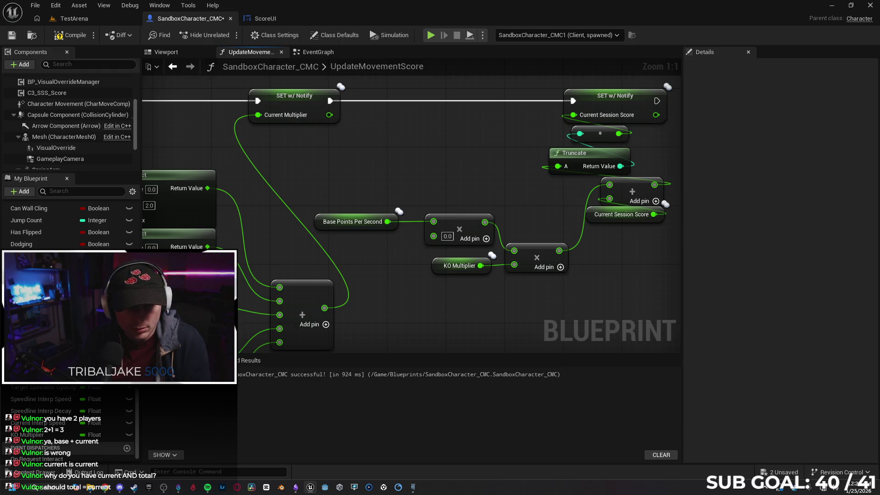
Step: Add a Current Multiplier getter and wire it into the multiply node with Base Points Per Second
{"action": "mouse_move", "coordinate": [236, 355]}
{"action": "left_mouse_down"}
{"action": "mouse_move", "coordinate": [268, 246]}
{"action": "mouse_move", "coordinate": [360, 174]}
{"action": "mouse_move", "coordinate": [305, 233]}
{"action": "mouse_move", "coordinate": [330, 246]}
{"action": "left_mouse_up"}
{"action": "left_click", "coordinate": [386, 193]}
{"action": "left_click_drag", "start_coordinate": [384, 244], "coordinate": [433, 236]}
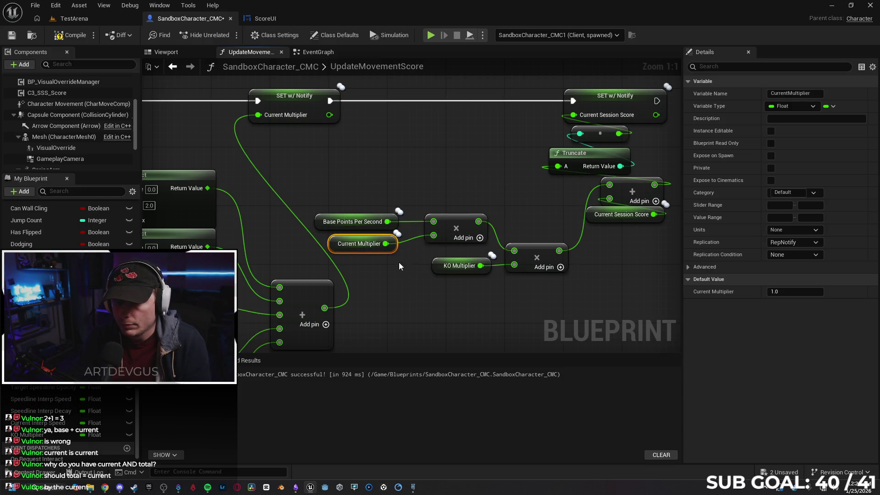
{"action": "left_click", "coordinate": [396, 274]}
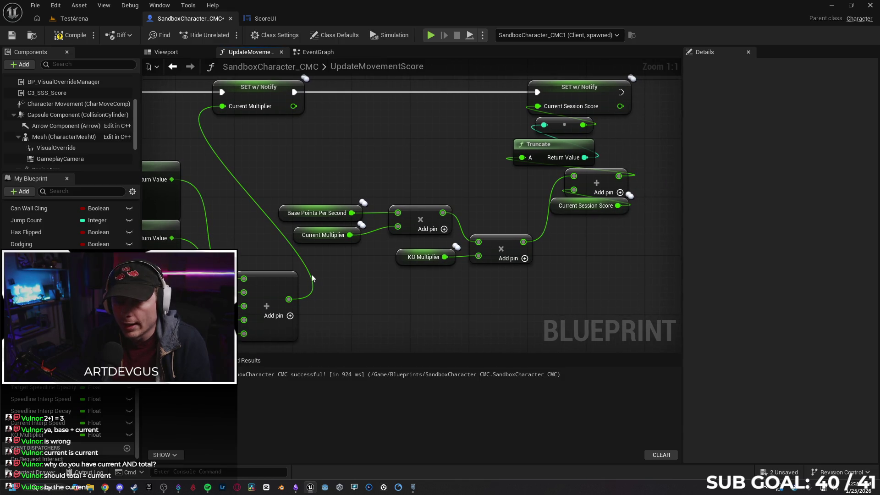
Step: Check the rewired score nodes, then launch a two-client play-in-editor session
{"action": "left_click_drag", "start_coordinate": [479, 305], "coordinate": [436, 310]}
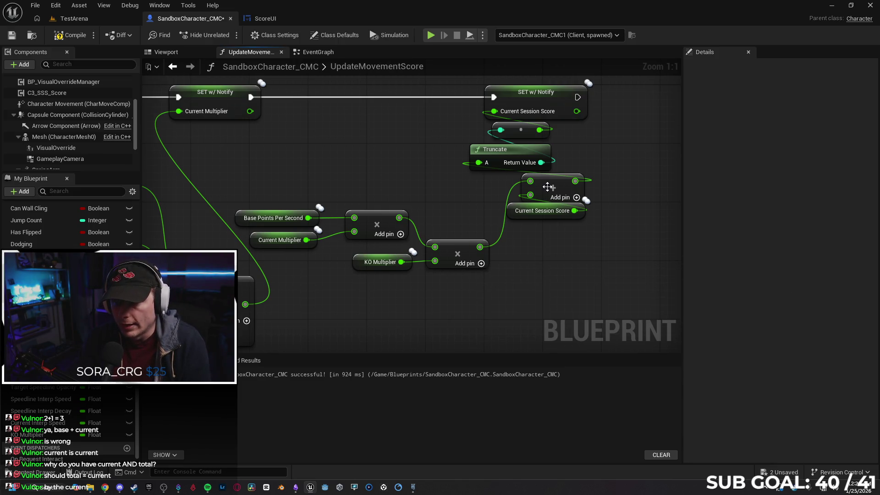
{"action": "left_click_drag", "start_coordinate": [543, 247], "coordinate": [546, 287]}
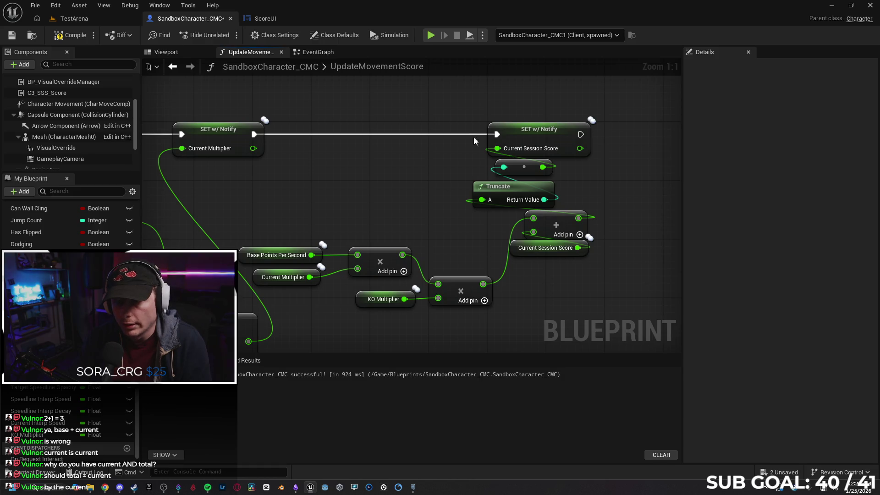
{"action": "mouse_move", "coordinate": [634, 221]}
{"action": "left_mouse_down"}
{"action": "mouse_move", "coordinate": [604, 216]}
{"action": "mouse_move", "coordinate": [678, 212]}
{"action": "left_mouse_up"}
{"action": "mouse_move", "coordinate": [534, 301]}
{"action": "left_mouse_down"}
{"action": "mouse_move", "coordinate": [571, 294]}
{"action": "mouse_move", "coordinate": [492, 277]}
{"action": "left_mouse_up"}
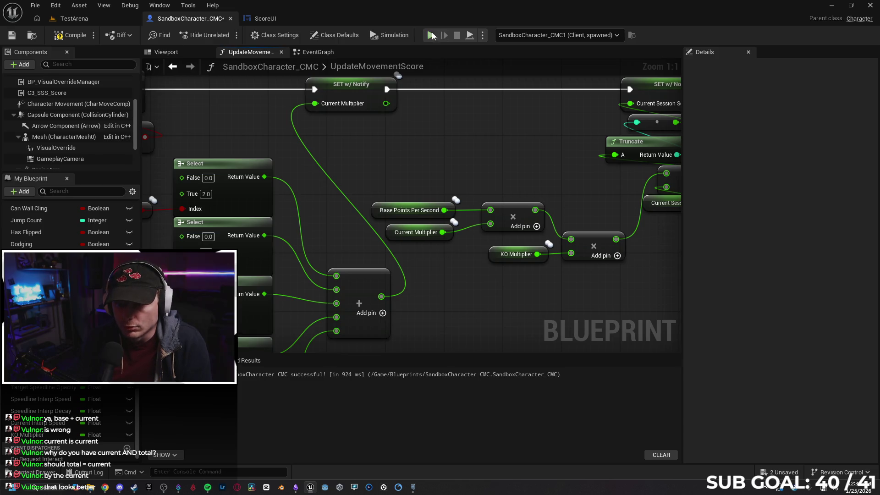
{"action": "key", "text": "alt+p"}
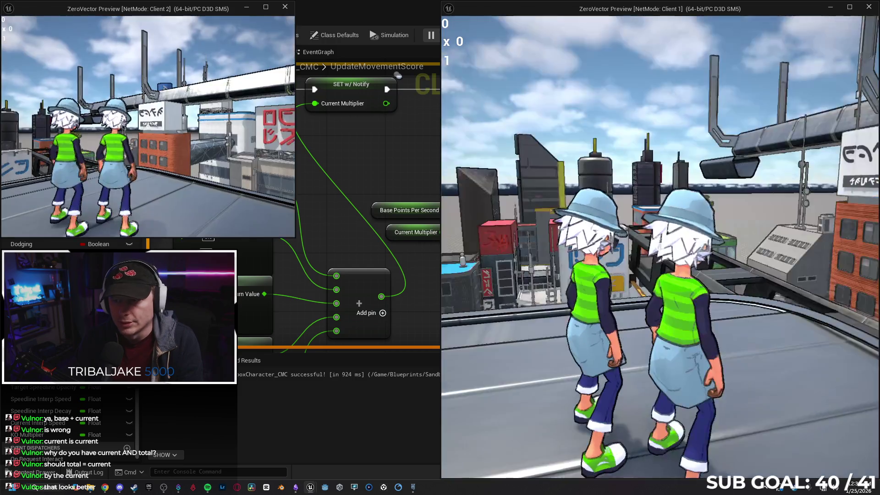
Step: Run and slide Client 1's character until its score climbs to 85, then stop the session
{"action": "key", "text": "w"}
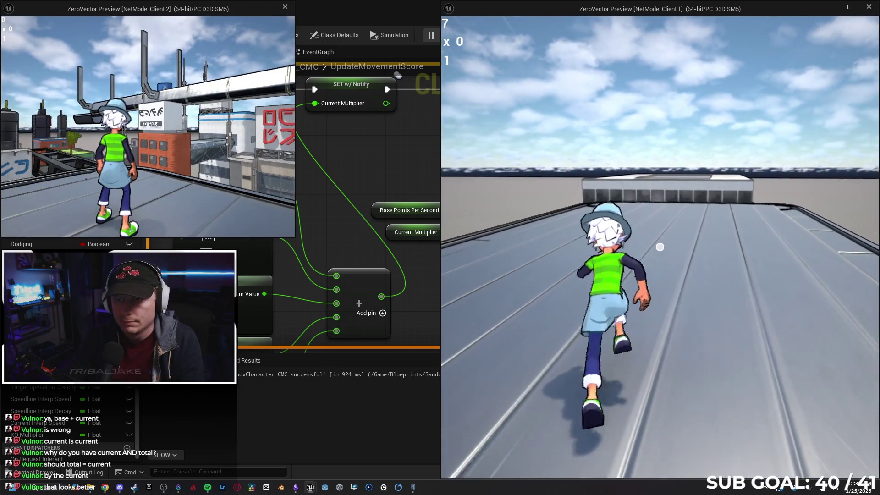
{"action": "key", "text": "w"}
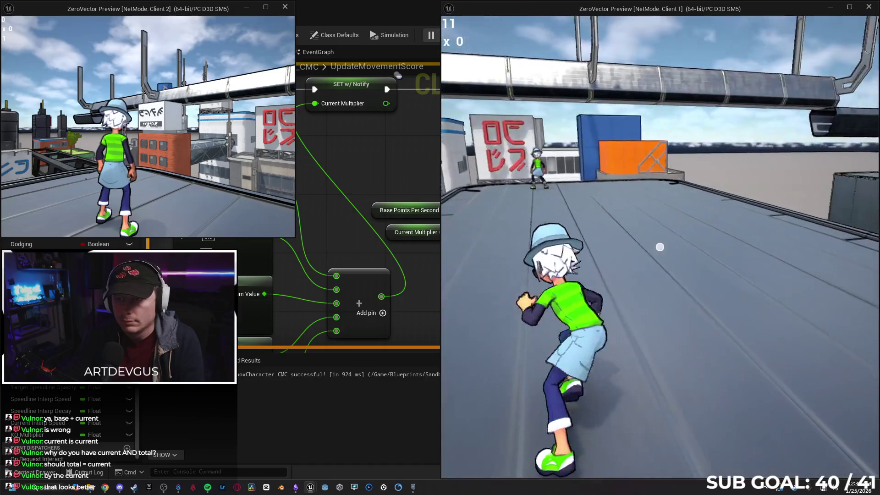
{"action": "key", "text": "w"}
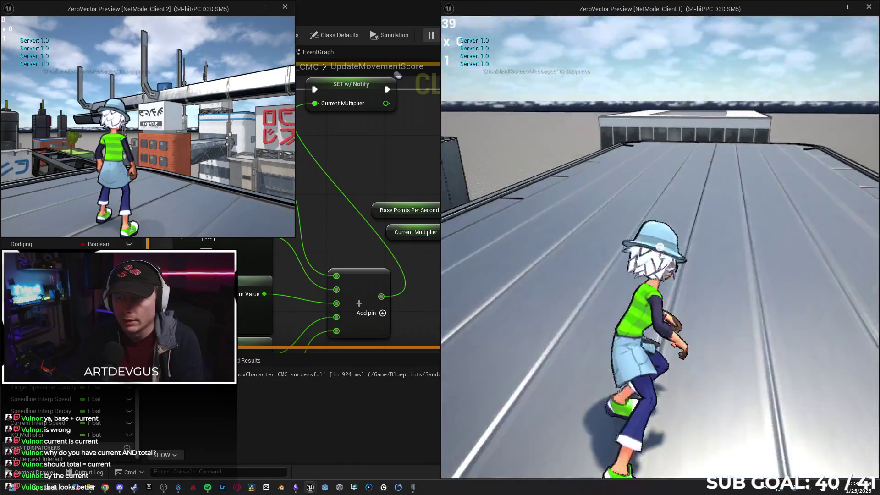
{"action": "key", "text": "w"}
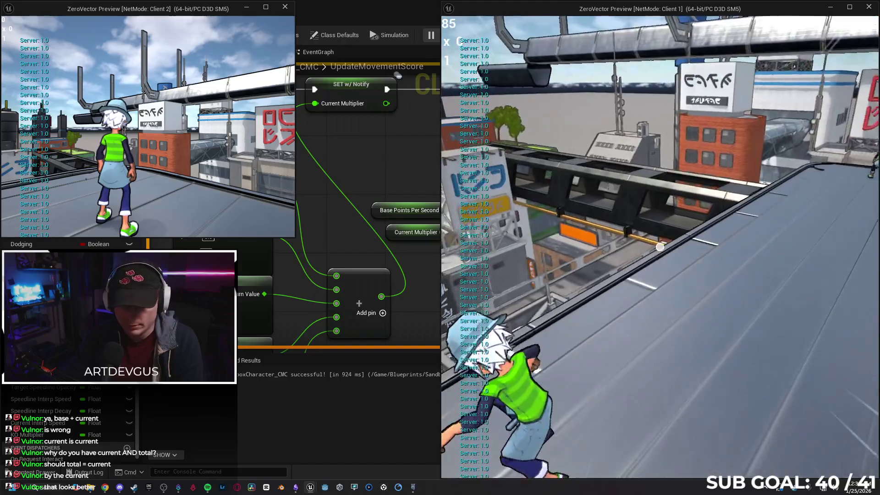
{"action": "key", "text": "Escape"}
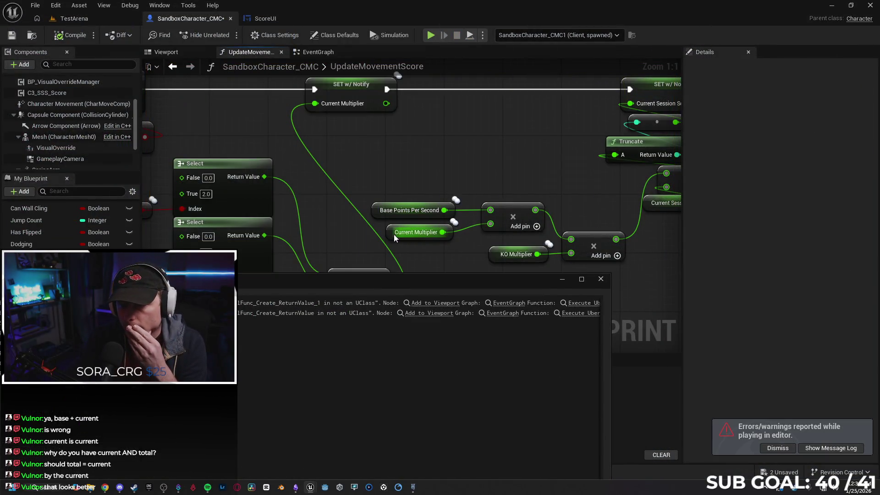
{"action": "left_click", "coordinate": [392, 235]}
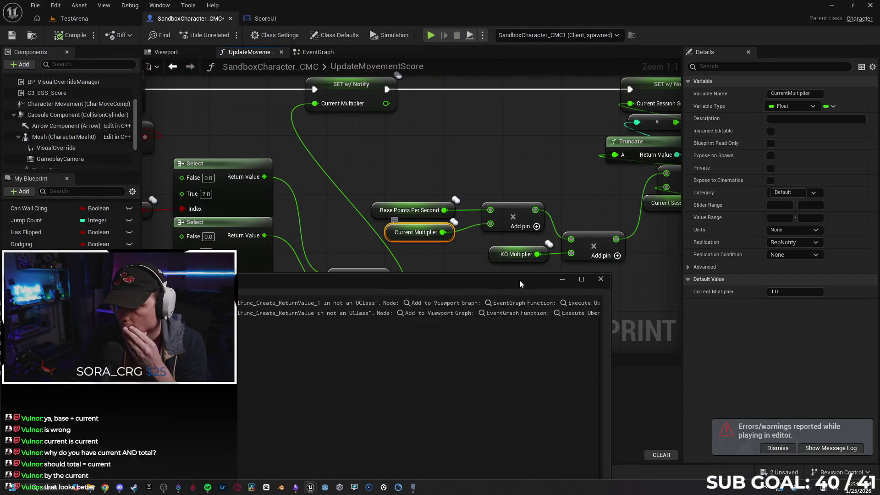
Step: Close the Message Log and inspect the Base Points Per Second and KO Multiplier variables
{"action": "left_click", "coordinate": [601, 280]}
{"action": "left_click_drag", "start_coordinate": [640, 301], "coordinate": [594, 279]}
{"action": "left_click", "coordinate": [334, 192]}
{"action": "left_click", "coordinate": [452, 234]}
Step: Zoom out over the Select nodes, add nodes and KO Multiplier in UpdateMovementScore
{"action": "mouse_move", "coordinate": [342, 213]}
{"action": "left_mouse_down"}
{"action": "mouse_move", "coordinate": [403, 251]}
{"action": "mouse_move", "coordinate": [468, 222]}
{"action": "mouse_move", "coordinate": [521, 294]}
{"action": "mouse_move", "coordinate": [529, 261]}
{"action": "mouse_move", "coordinate": [658, 198]}
{"action": "mouse_move", "coordinate": [449, 169]}
{"action": "mouse_move", "coordinate": [305, 174]}
{"action": "left_mouse_up"}
{"action": "mouse_move", "coordinate": [530, 264]}
{"action": "left_mouse_down"}
{"action": "mouse_move", "coordinate": [410, 285]}
{"action": "mouse_move", "coordinate": [561, 268]}
{"action": "left_mouse_up"}
{"action": "mouse_move", "coordinate": [453, 270]}
{"action": "left_mouse_down"}
{"action": "mouse_move", "coordinate": [415, 289]}
{"action": "mouse_move", "coordinate": [396, 276]}
{"action": "mouse_move", "coordinate": [410, 294]}
{"action": "mouse_move", "coordinate": [435, 283]}
{"action": "mouse_move", "coordinate": [490, 290]}
{"action": "mouse_move", "coordinate": [533, 275]}
{"action": "left_mouse_up"}
{"action": "scroll", "coordinate": [490, 289], "scroll_direction": "down", "scroll_amount": 1}
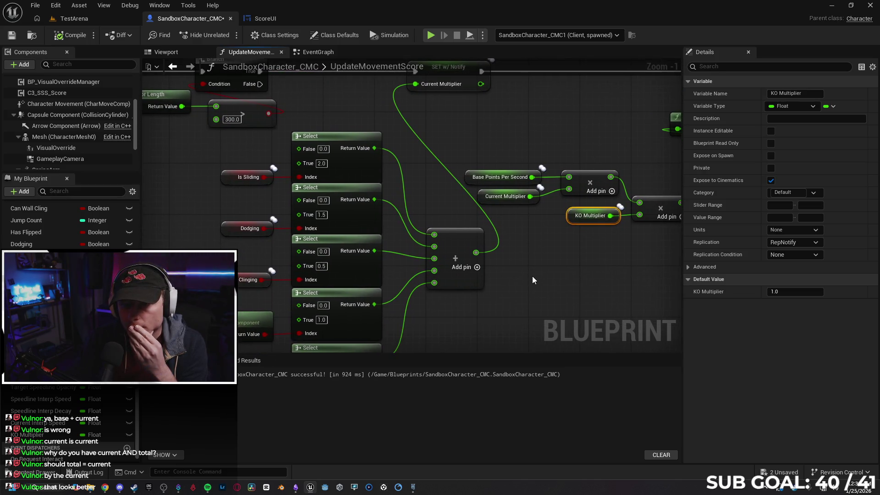
{"action": "scroll", "coordinate": [530, 282], "scroll_direction": "down", "scroll_amount": 1}
{"action": "left_click_drag", "start_coordinate": [538, 291], "coordinate": [523, 257]}
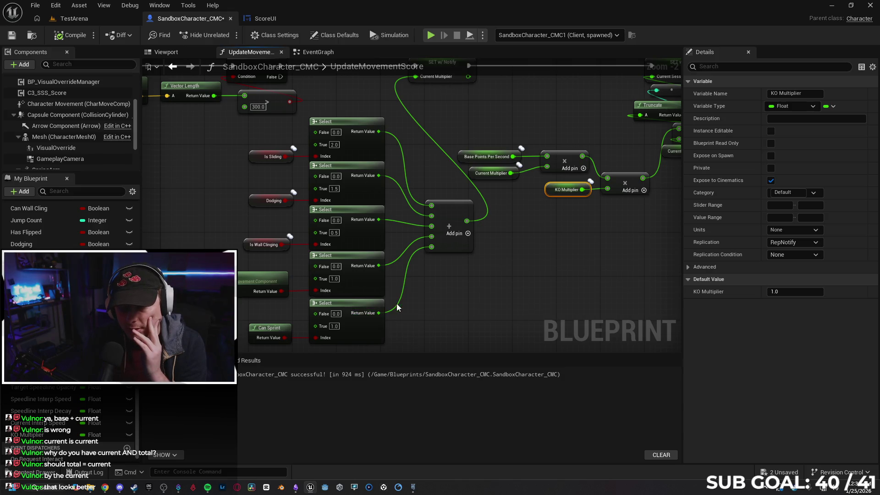
{"action": "mouse_move", "coordinate": [453, 310]}
{"action": "left_mouse_down"}
{"action": "mouse_move", "coordinate": [451, 287]}
{"action": "mouse_move", "coordinate": [453, 296]}
{"action": "mouse_move", "coordinate": [424, 285]}
{"action": "mouse_move", "coordinate": [415, 309]}
{"action": "left_mouse_up"}
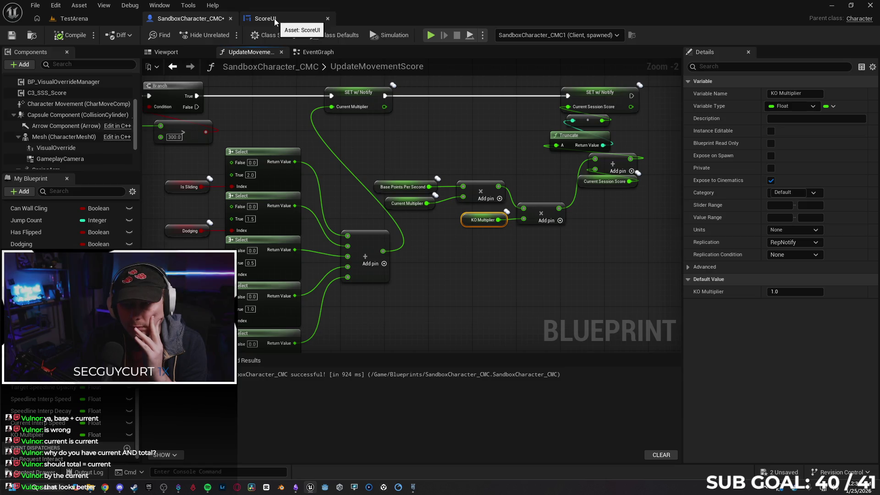
Step: Review the Branch and SET nodes and inspect the Current Multiplier variable's details
{"action": "left_click_drag", "start_coordinate": [337, 128], "coordinate": [413, 95]}
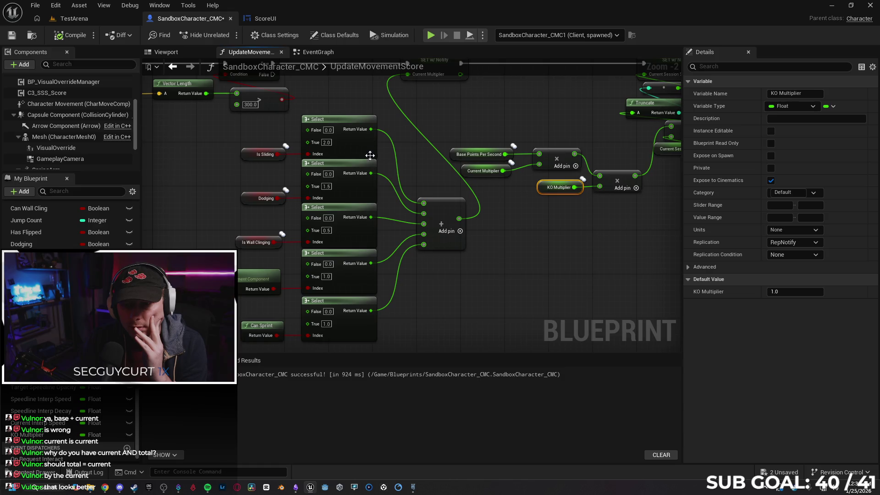
{"action": "left_click_drag", "start_coordinate": [461, 306], "coordinate": [434, 311]}
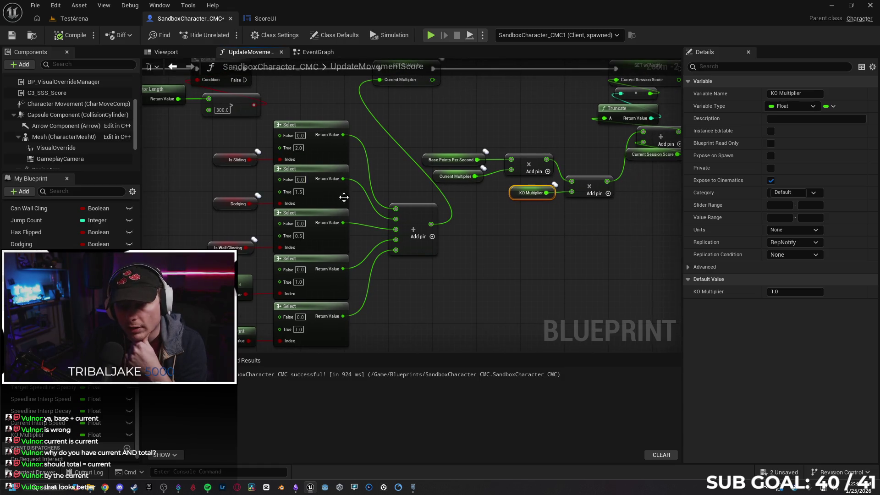
{"action": "mouse_move", "coordinate": [458, 259]}
{"action": "left_mouse_down"}
{"action": "mouse_move", "coordinate": [450, 275]}
{"action": "mouse_move", "coordinate": [445, 266]}
{"action": "mouse_move", "coordinate": [458, 275]}
{"action": "mouse_move", "coordinate": [448, 228]}
{"action": "mouse_move", "coordinate": [455, 237]}
{"action": "left_mouse_up"}
{"action": "left_click_drag", "start_coordinate": [410, 91], "coordinate": [412, 138]}
{"action": "left_click", "coordinate": [431, 200]}
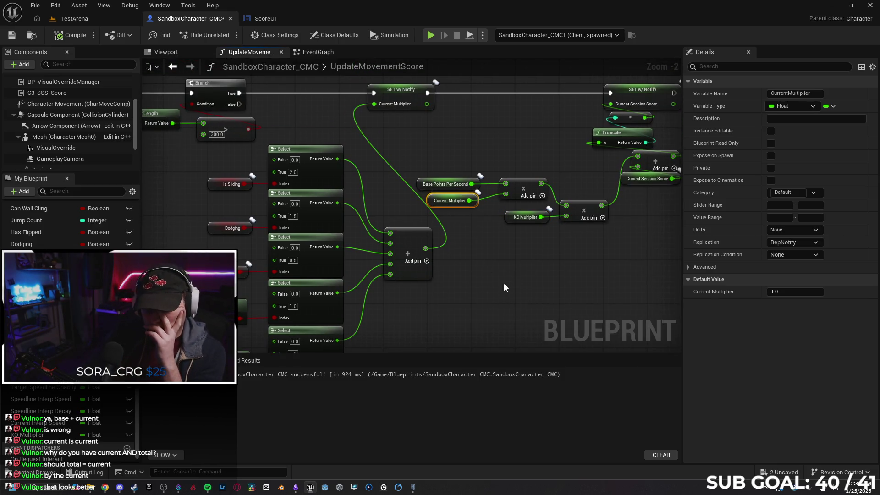
{"action": "mouse_move", "coordinate": [510, 292]}
{"action": "left_mouse_down"}
{"action": "mouse_move", "coordinate": [492, 289]}
{"action": "mouse_move", "coordinate": [490, 247]}
{"action": "left_mouse_up"}
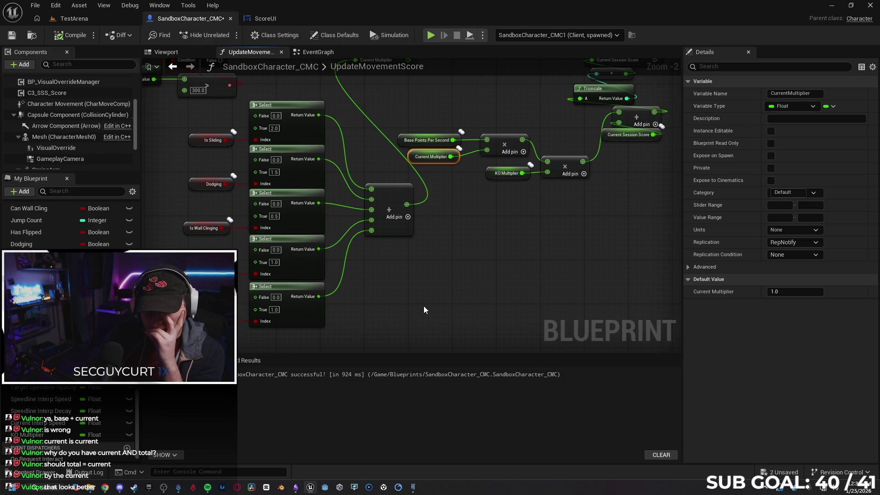
{"action": "left_click_drag", "start_coordinate": [424, 307], "coordinate": [470, 300]}
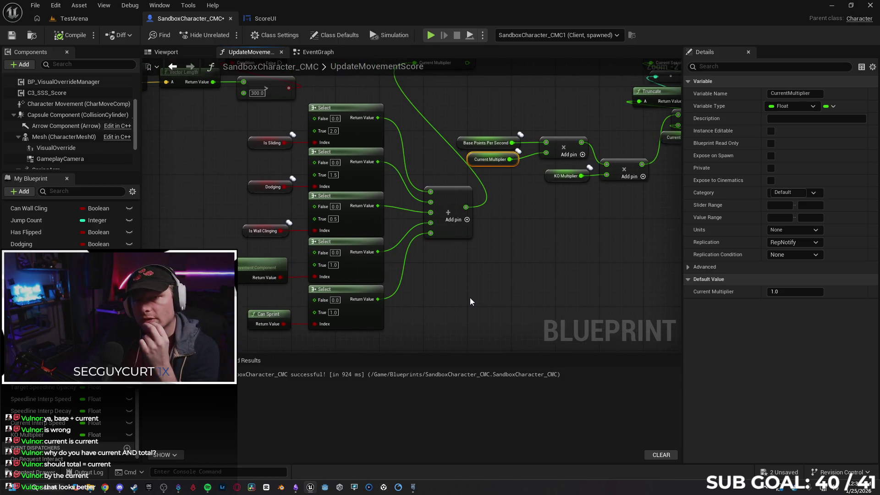